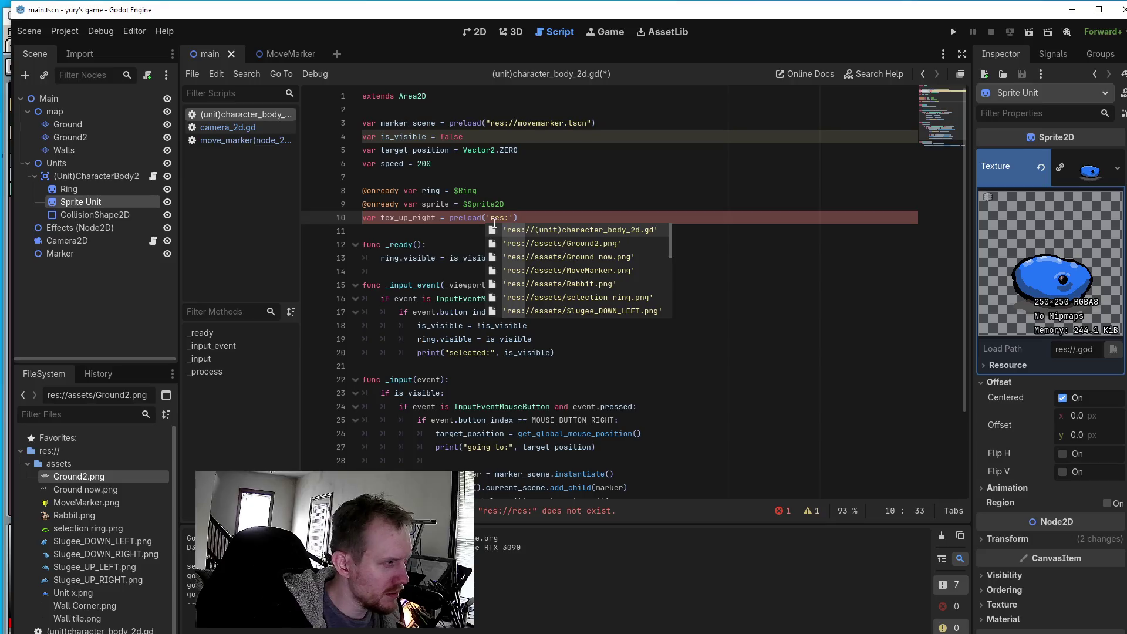
# - Start line 10's preload path with res:// and begin typing Slugee_UP_RIGHT
pyautogui.write('//unit')
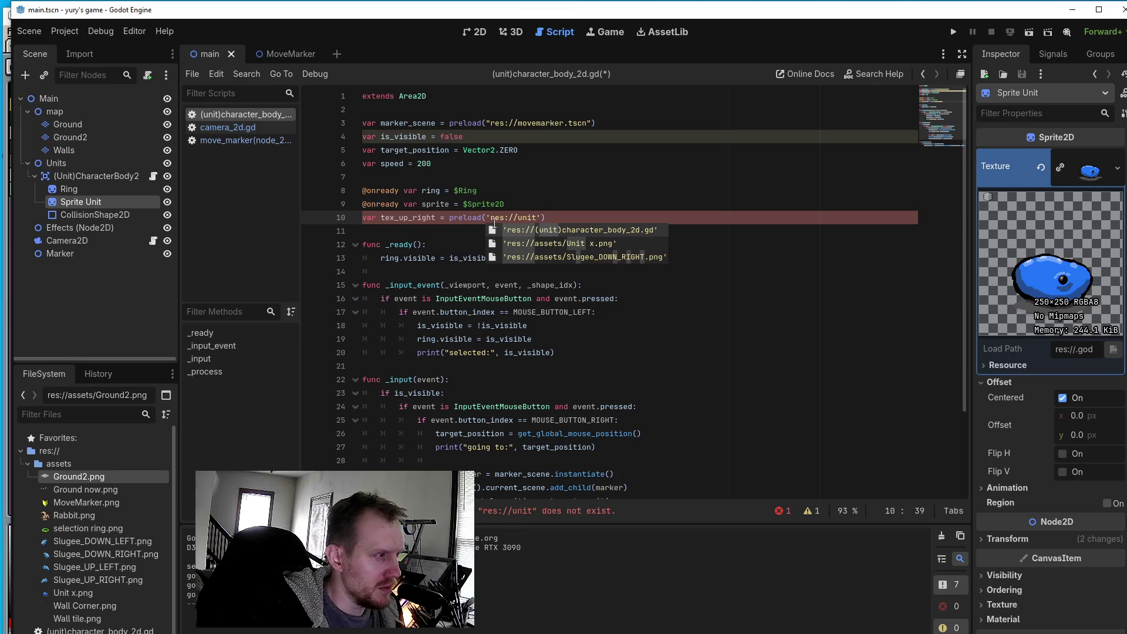
pyautogui.press('BackSpace')
pyautogui.press('BackSpace')
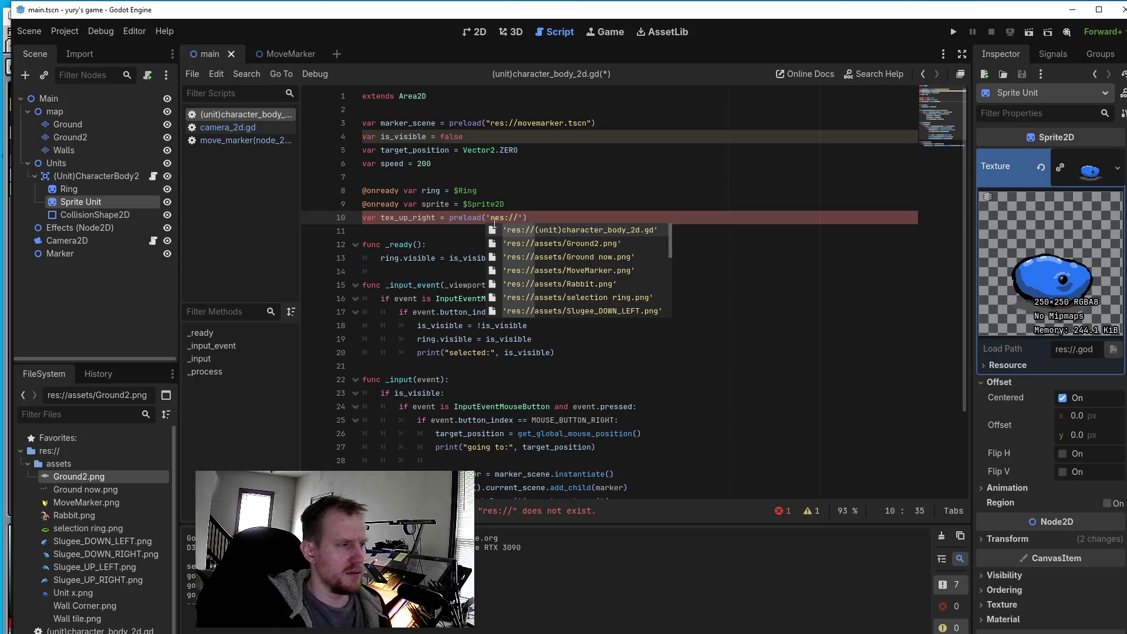
pyautogui.moveTo(494, 223)
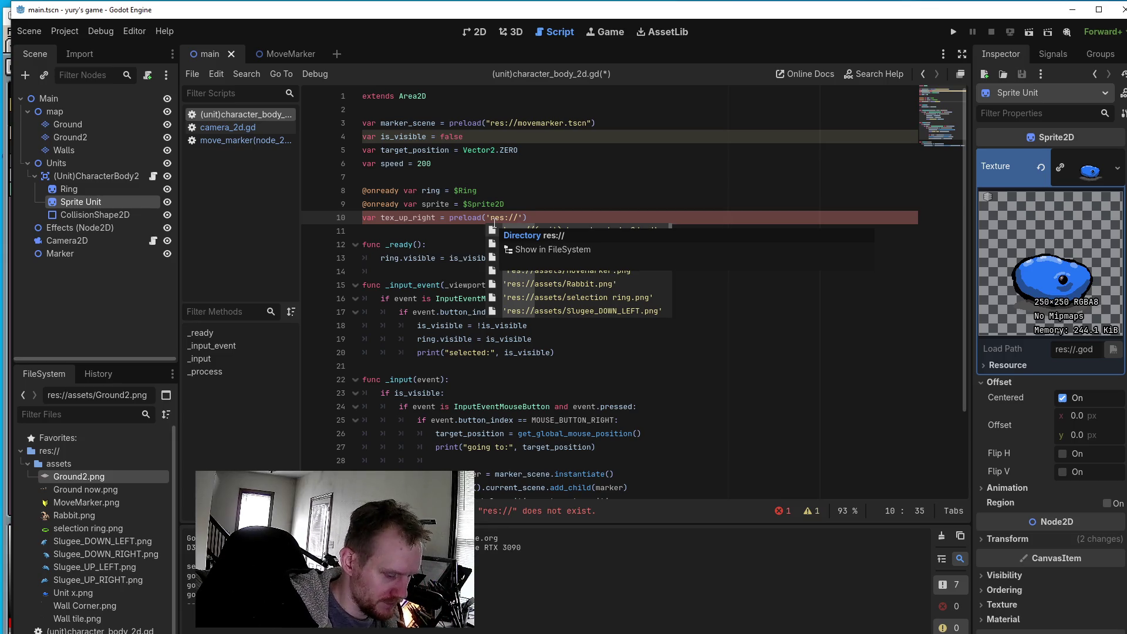
pyautogui.write('Sl')
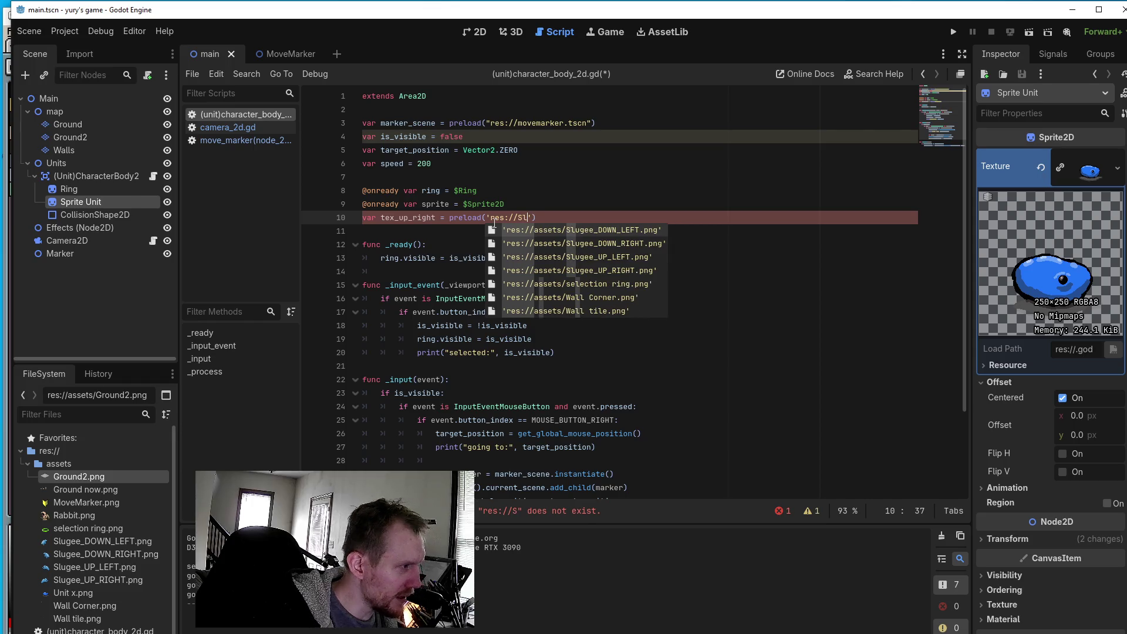
pyautogui.write('ugee')
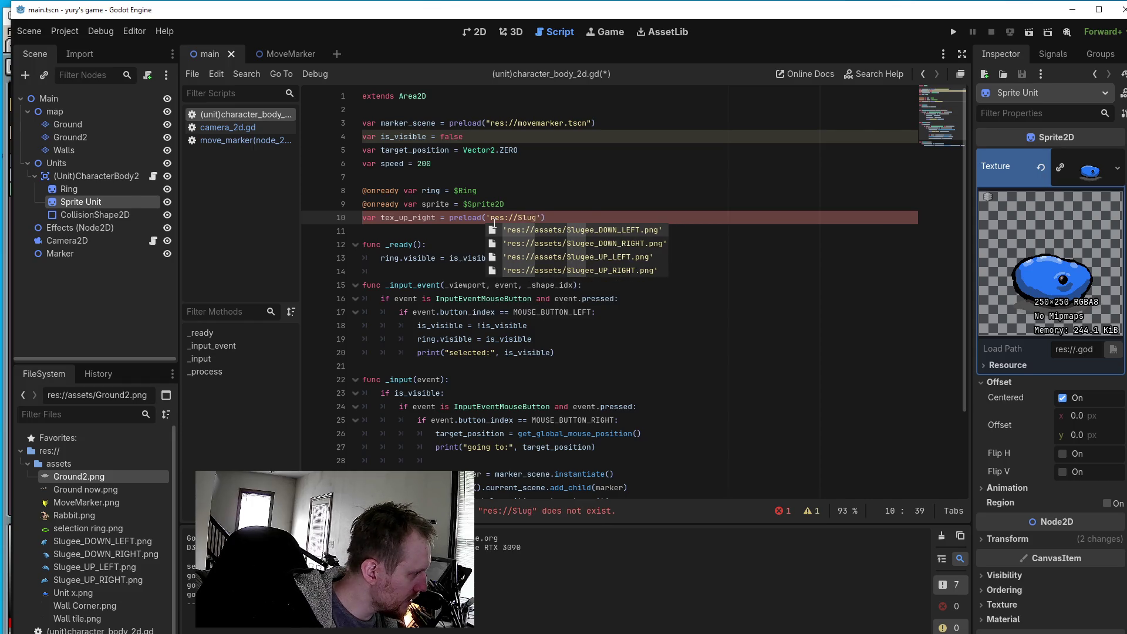
pyautogui.write('_UP')
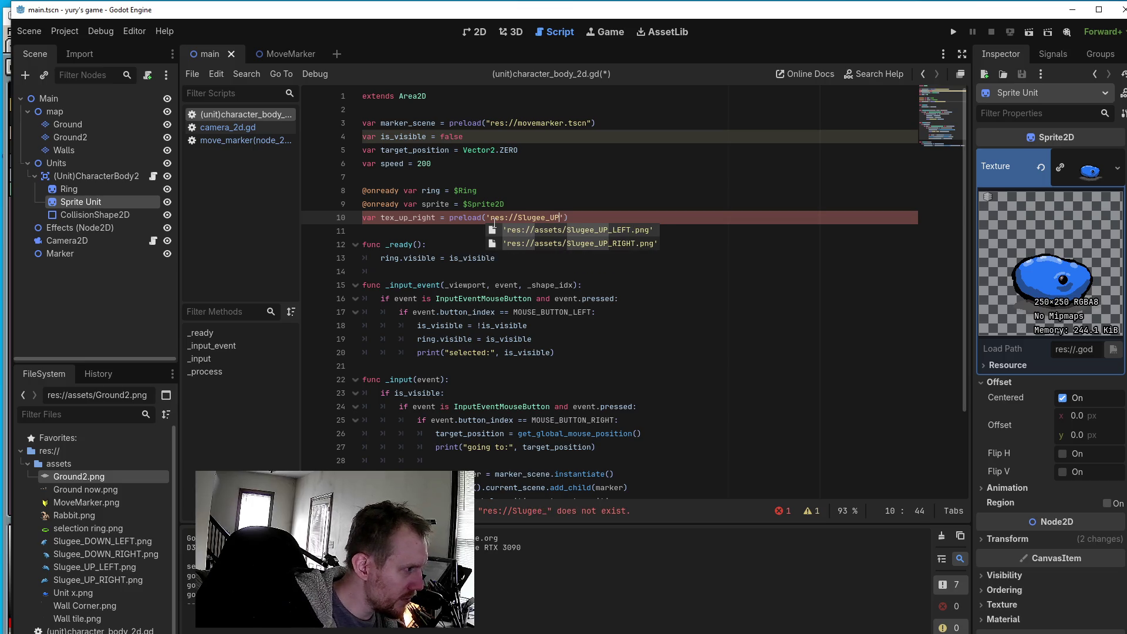
pyautogui.write('_RIGHT')
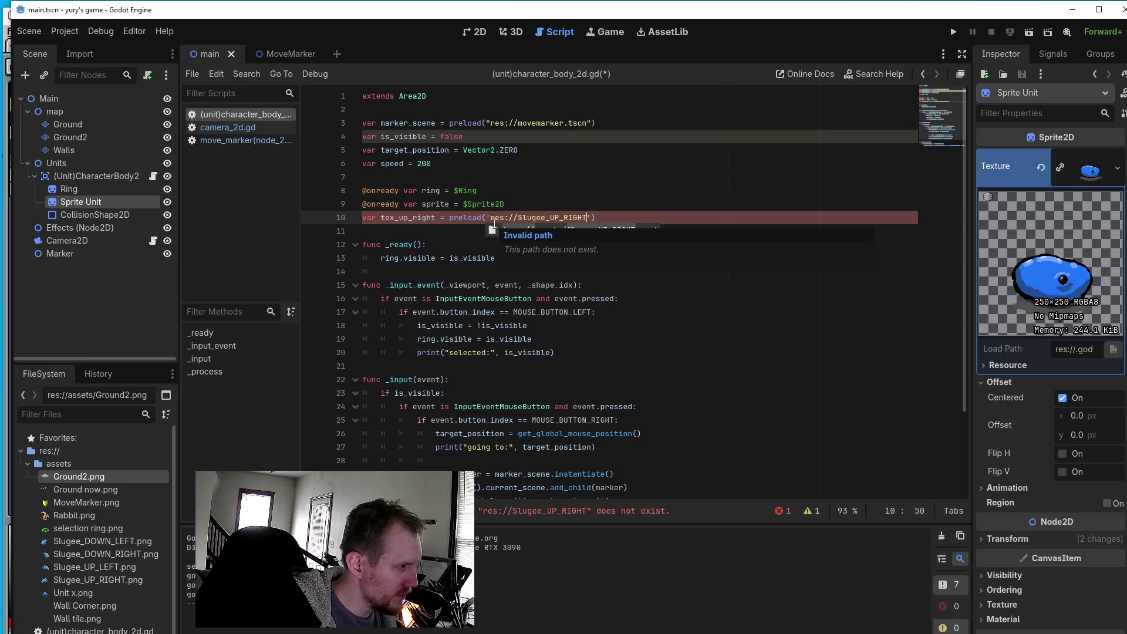
# - Add .png to the Slugee_UP_RIGHT path and make its opening quote a double quote
pyautogui.write('.png')
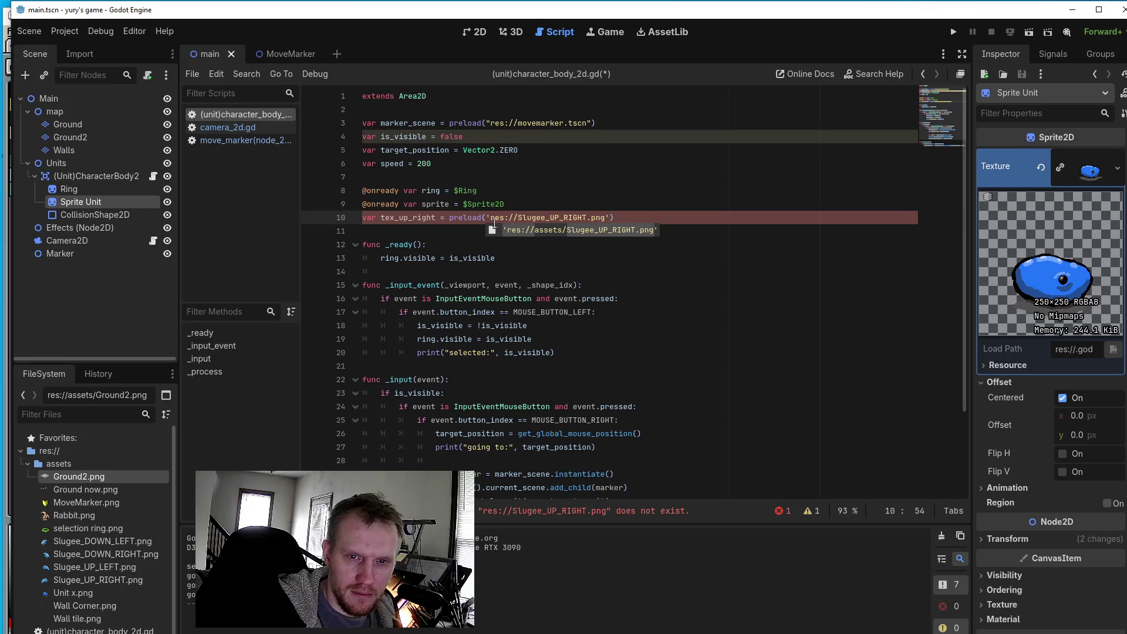
pyautogui.press('Left')
pyautogui.press('Left')
pyautogui.press('Left')
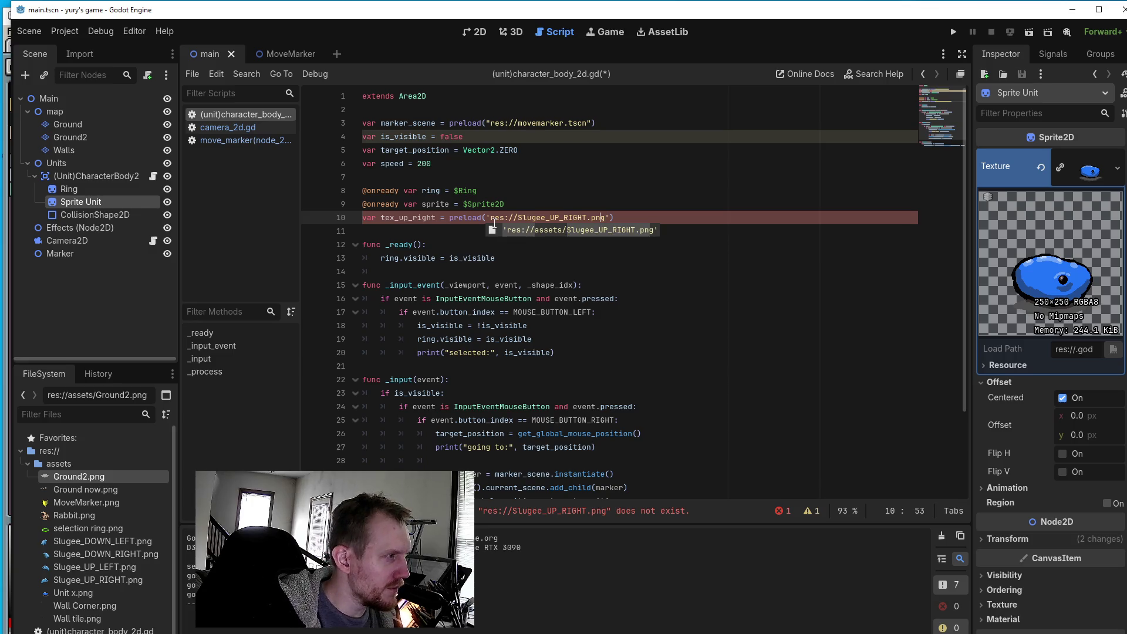
pyautogui.press('Left')
pyautogui.press('Left')
pyautogui.press('Left')
pyautogui.press('BackSpace')
pyautogui.write('"')
pyautogui.press('Right')
pyautogui.press('Right')
pyautogui.press('Right')
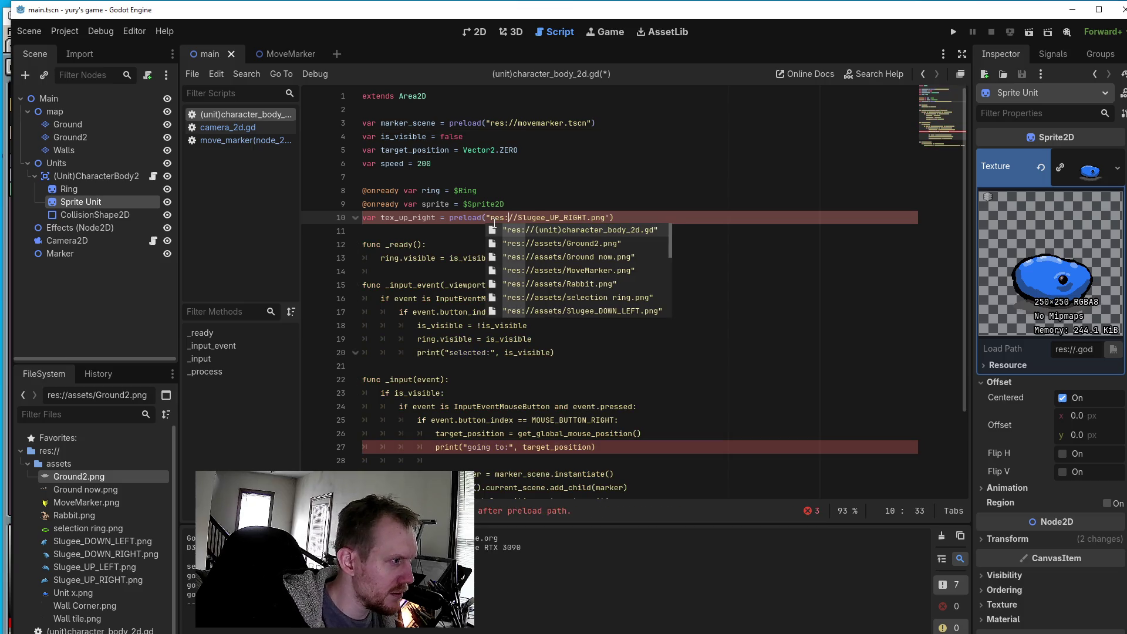
# - Replace the path's closing single quote with a double quote
pyautogui.press('Right')
pyautogui.press('Right')
pyautogui.press('Right')
pyautogui.press('Delete')
pyautogui.write('"')
pyautogui.press('Left')
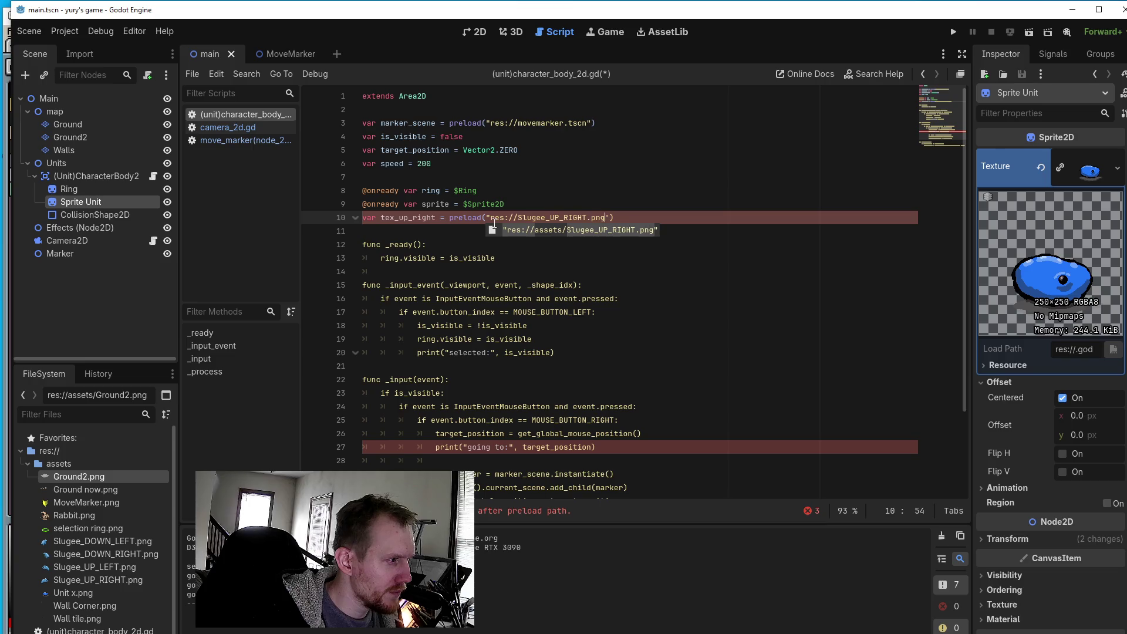
pyautogui.press('Escape')
pyautogui.press('Delete')
pyautogui.write('"')
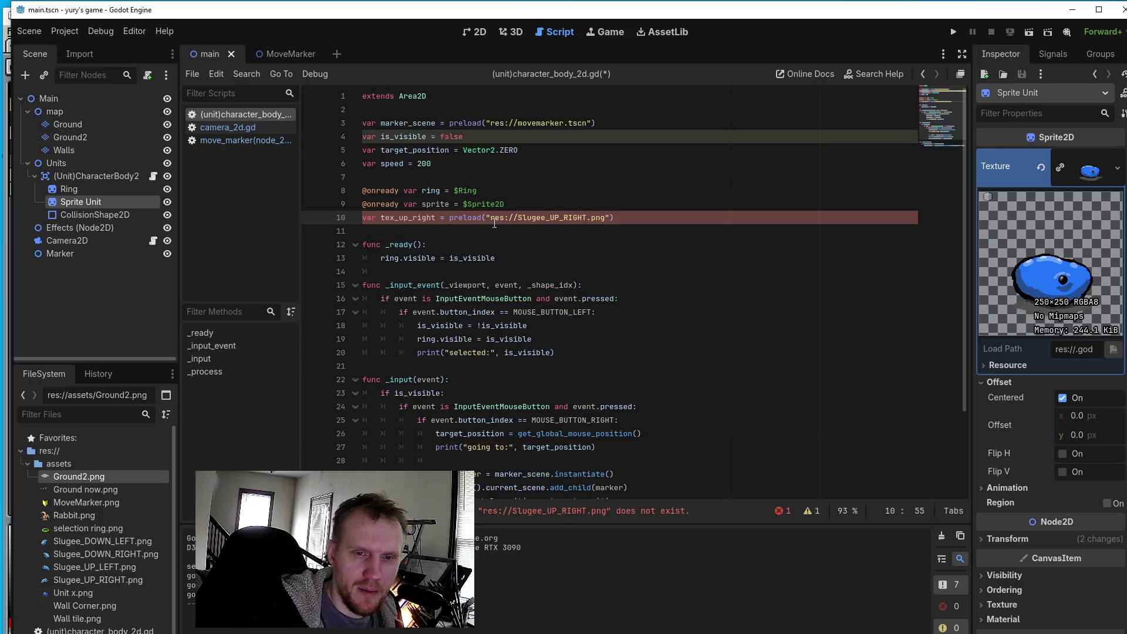
pyautogui.press('Right')
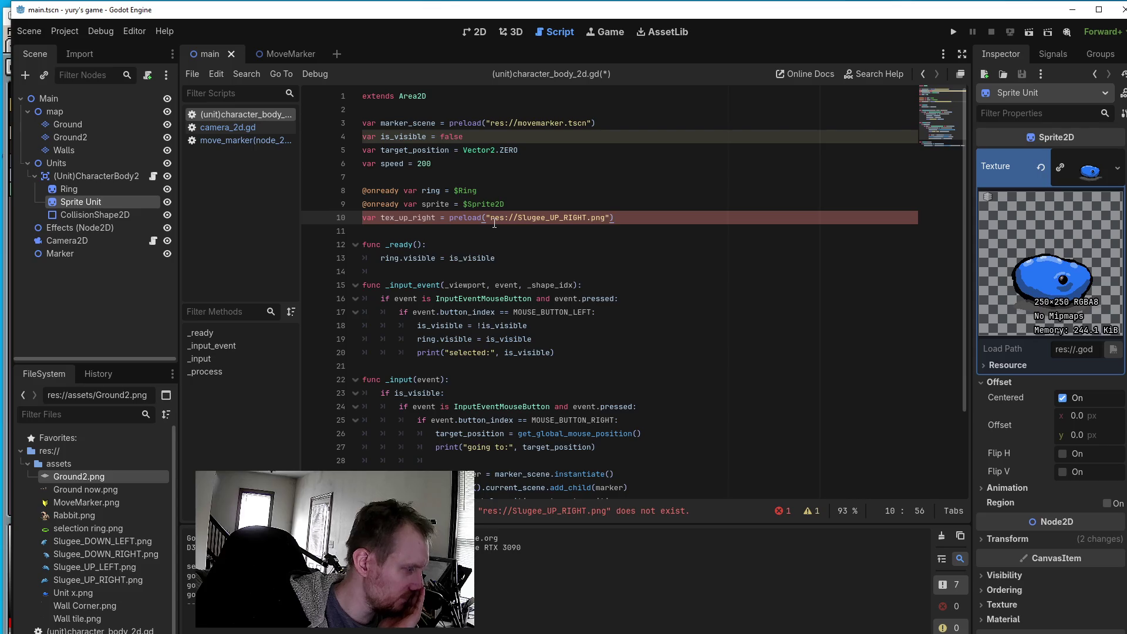
# - Select Slugee_UP_RIGHT.png in the FileSystem dock and inspect its options, then return to the script
pyautogui.moveTo(494, 223)
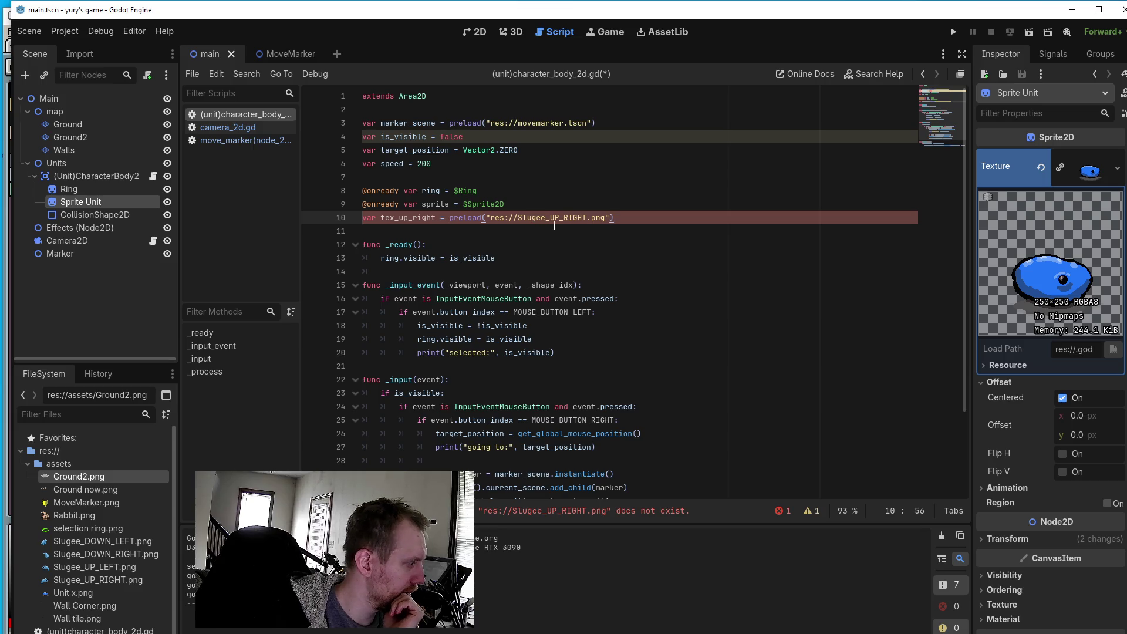
pyautogui.click(143, 580)
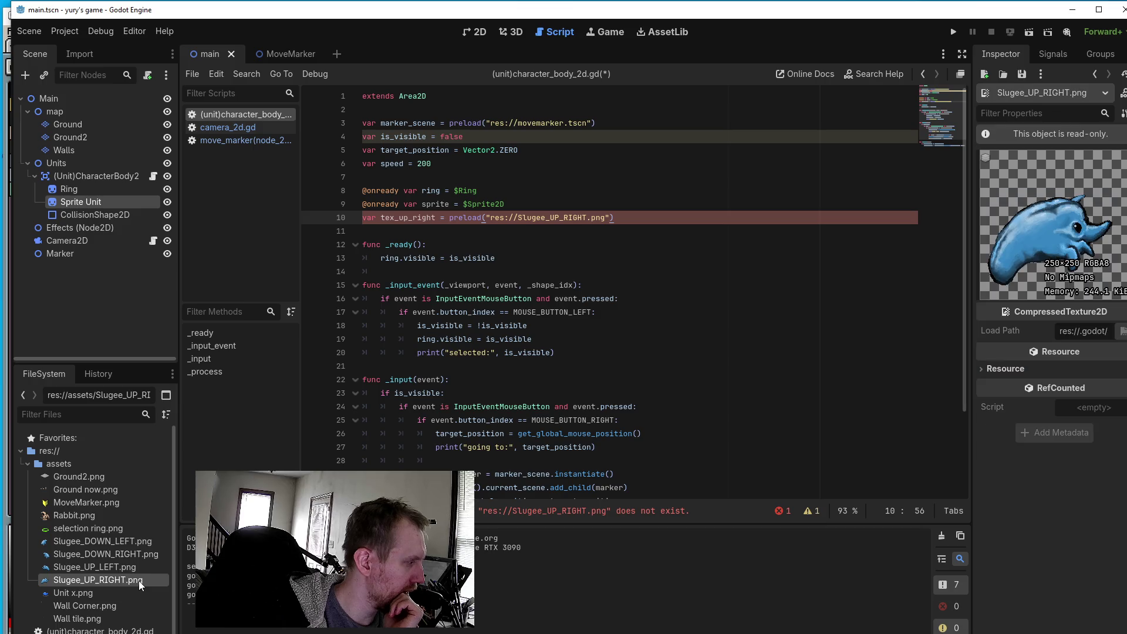
pyautogui.rightClick(138, 580)
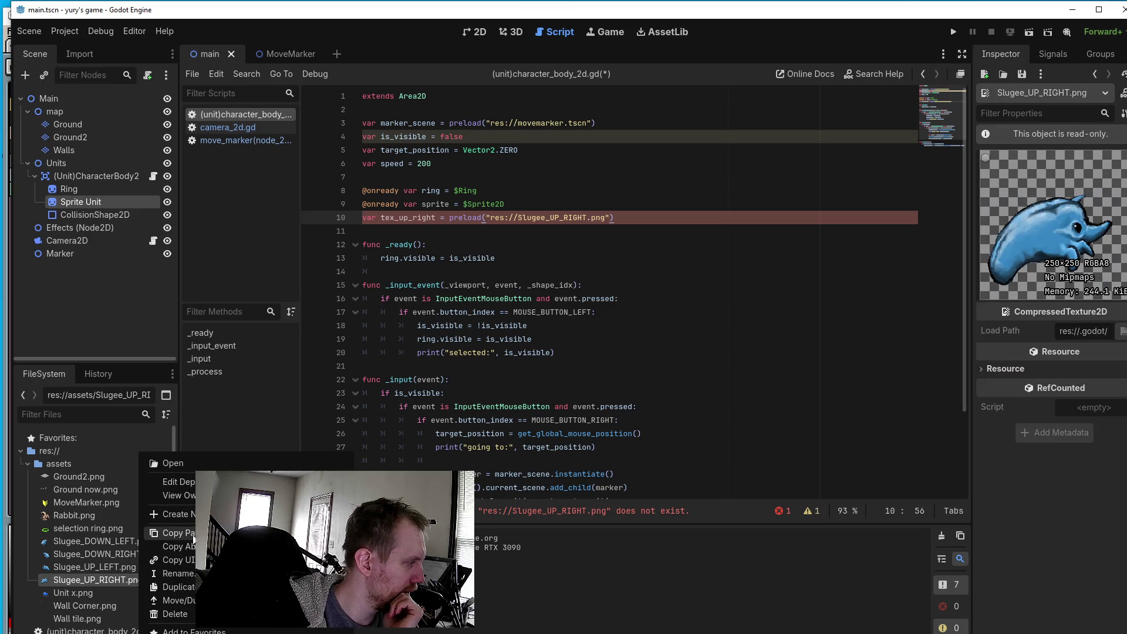
pyautogui.click(119, 579)
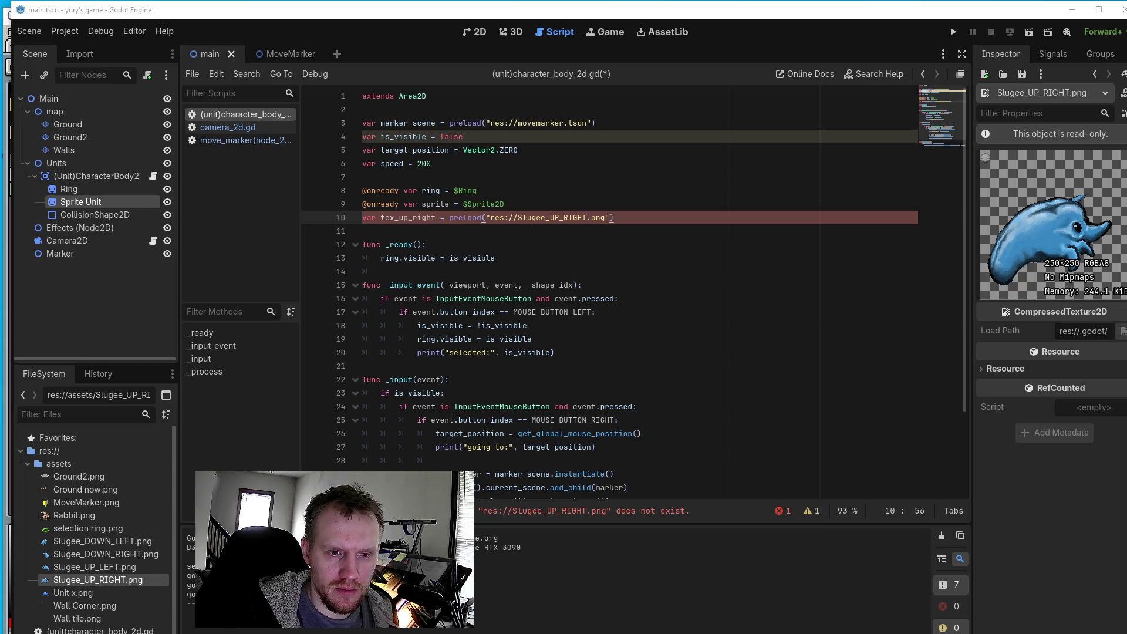
pyautogui.click(688, 214)
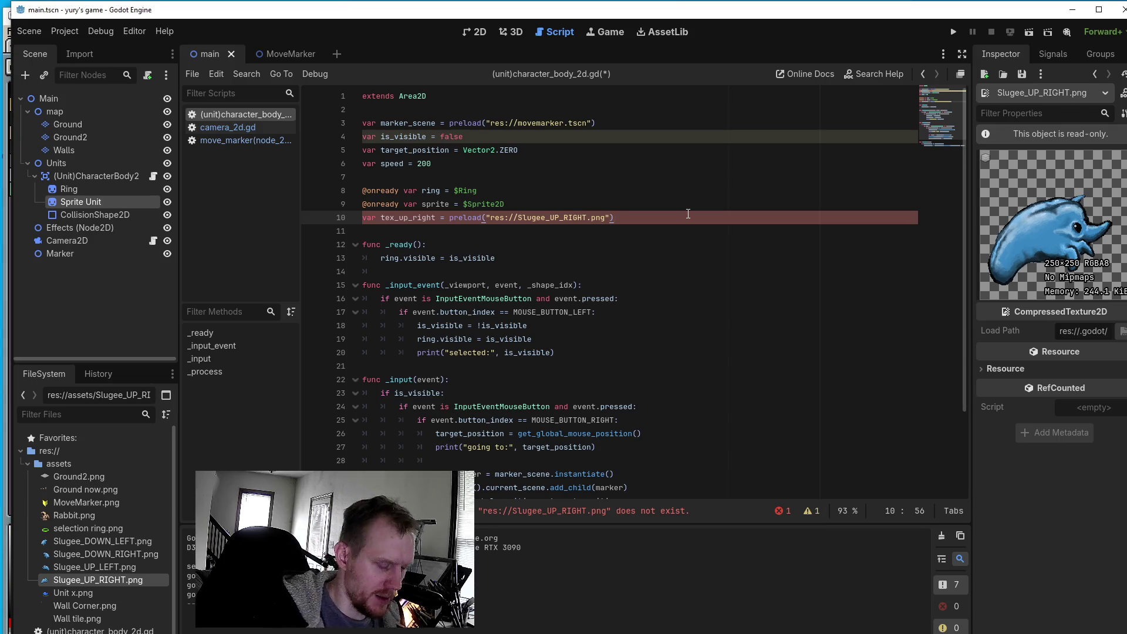
# - Add line 11 declaring var tex_up_down_right = preload("res://")
pyautogui.press('Return')
pyautogui.write('var tex_')
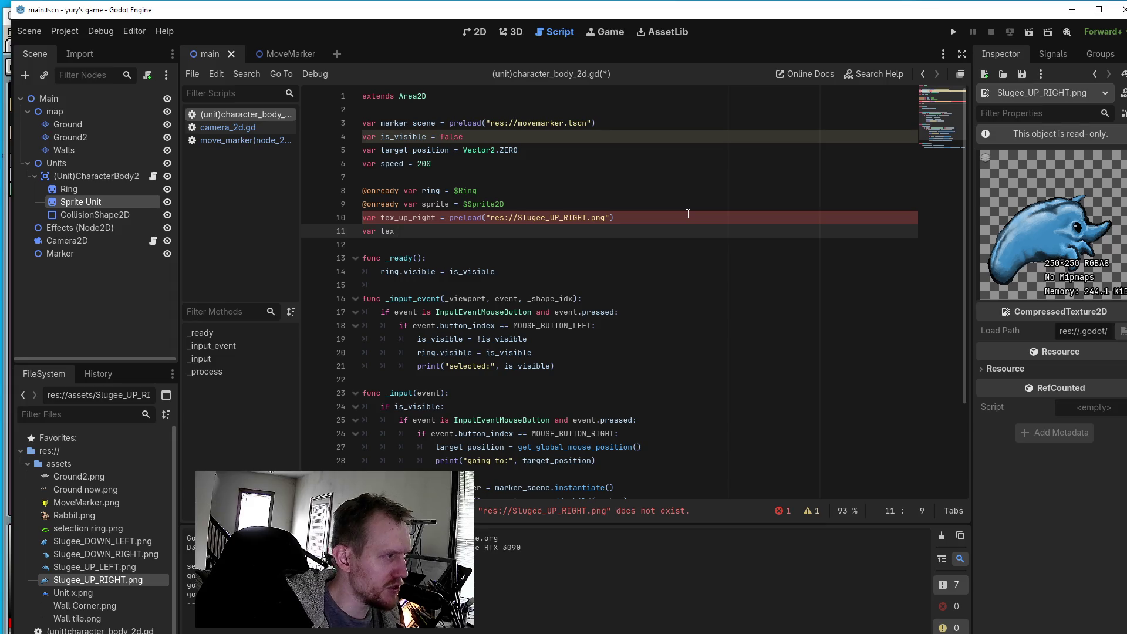
pyautogui.write('up')
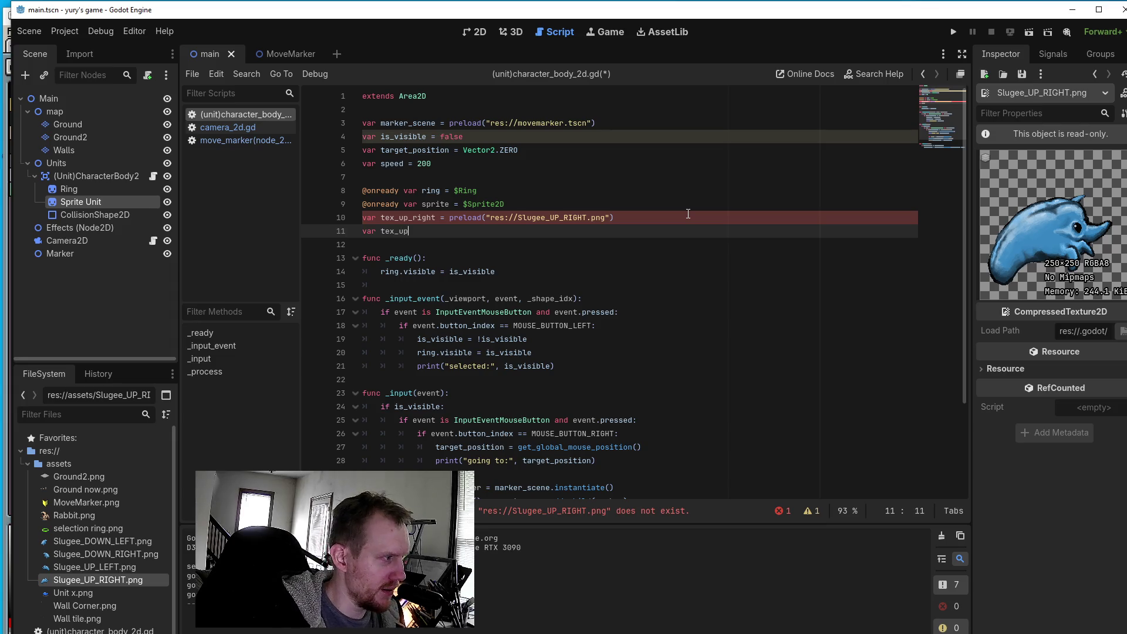
pyautogui.write('_')
pyautogui.write('right')
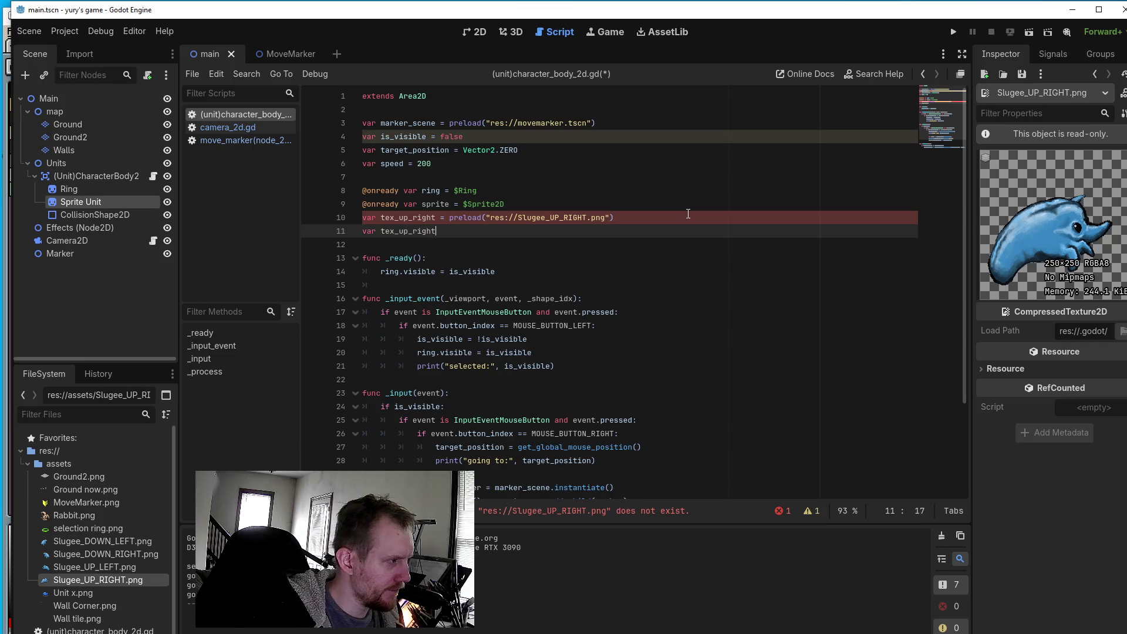
pyautogui.press('BackSpace')
pyautogui.press('BackSpace')
pyautogui.press('BackSpace')
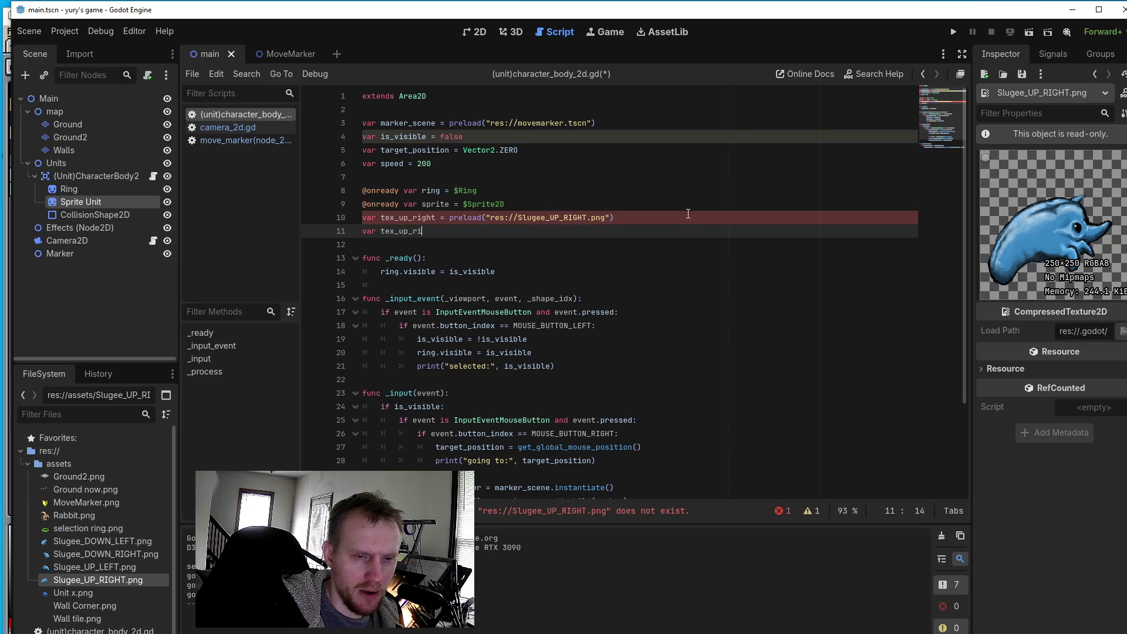
pyautogui.write('down')
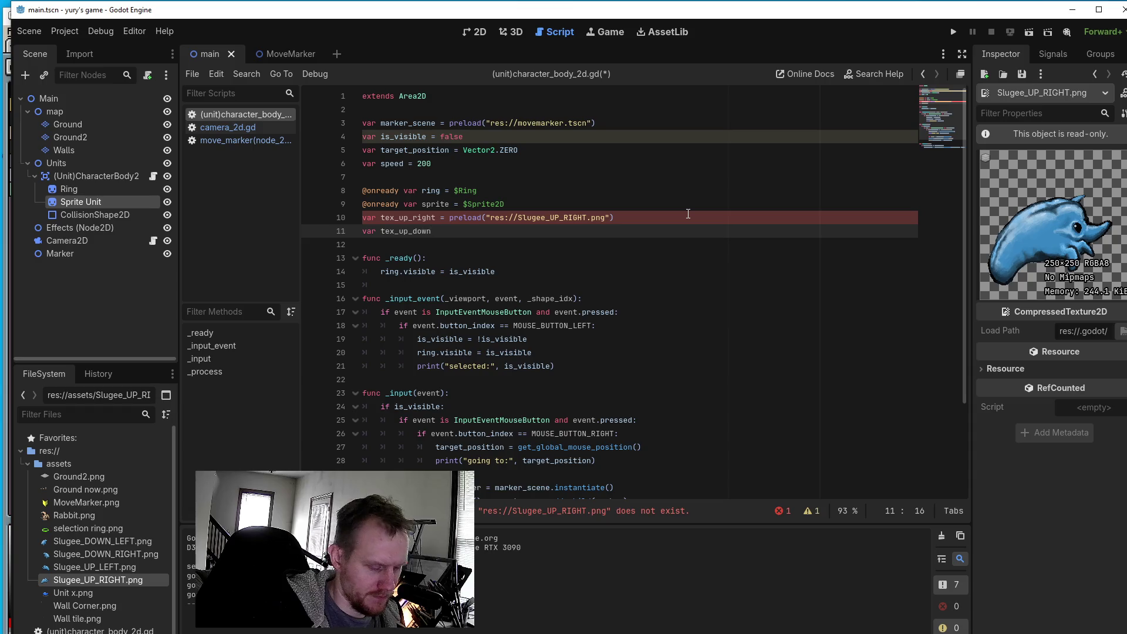
pyautogui.write('_right ')
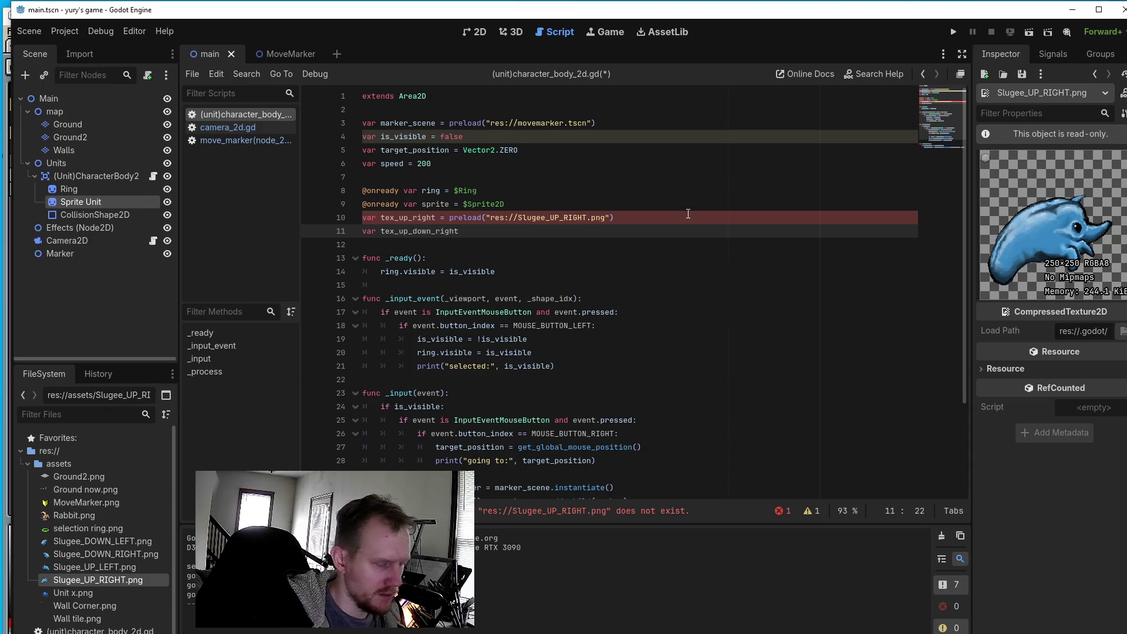
pyautogui.write('= preload')
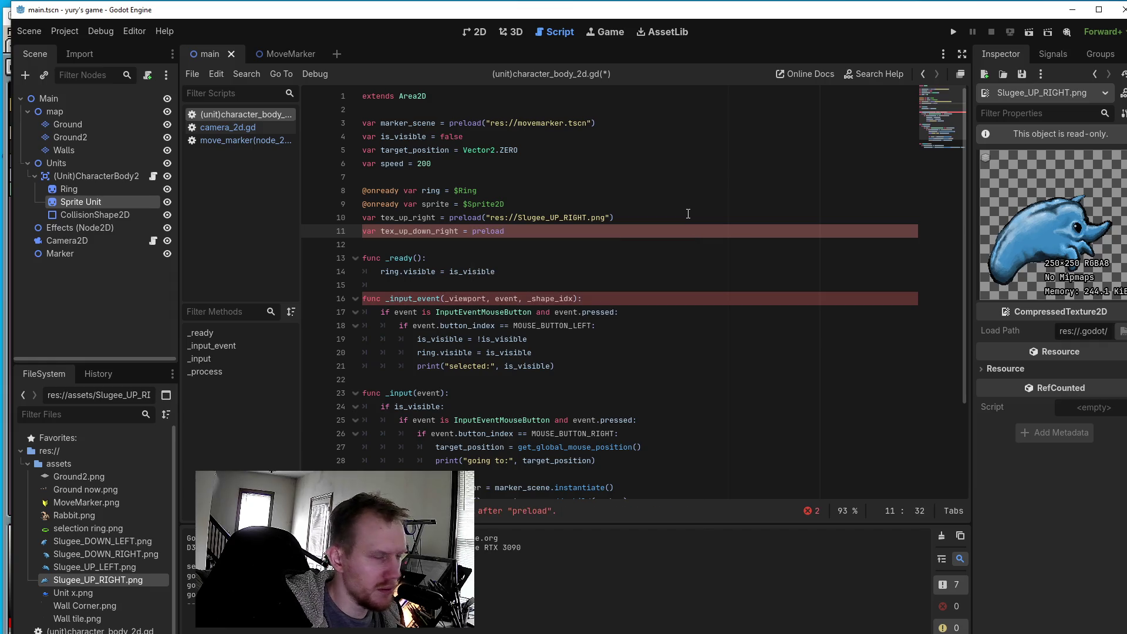
pyautogui.write('(')
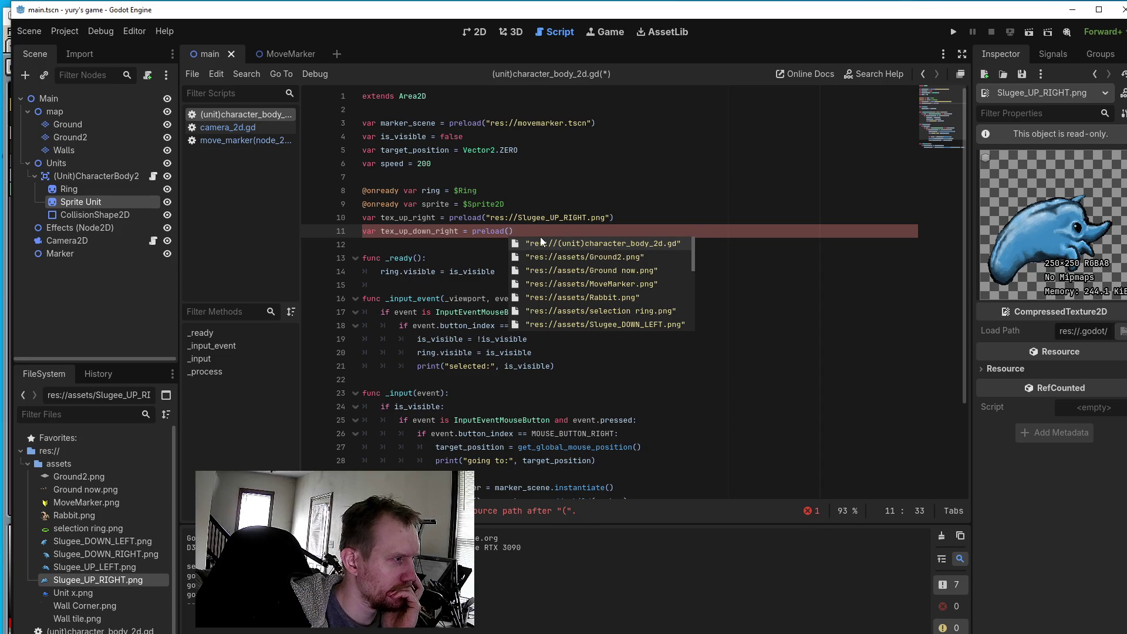
pyautogui.write('"')
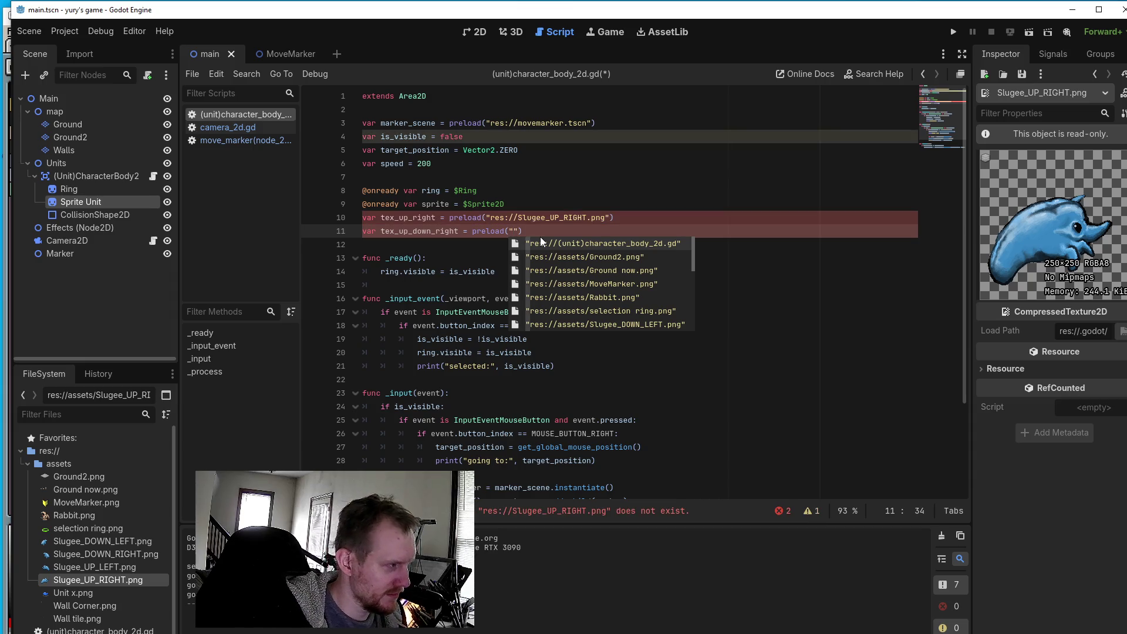
pyautogui.write('res://')
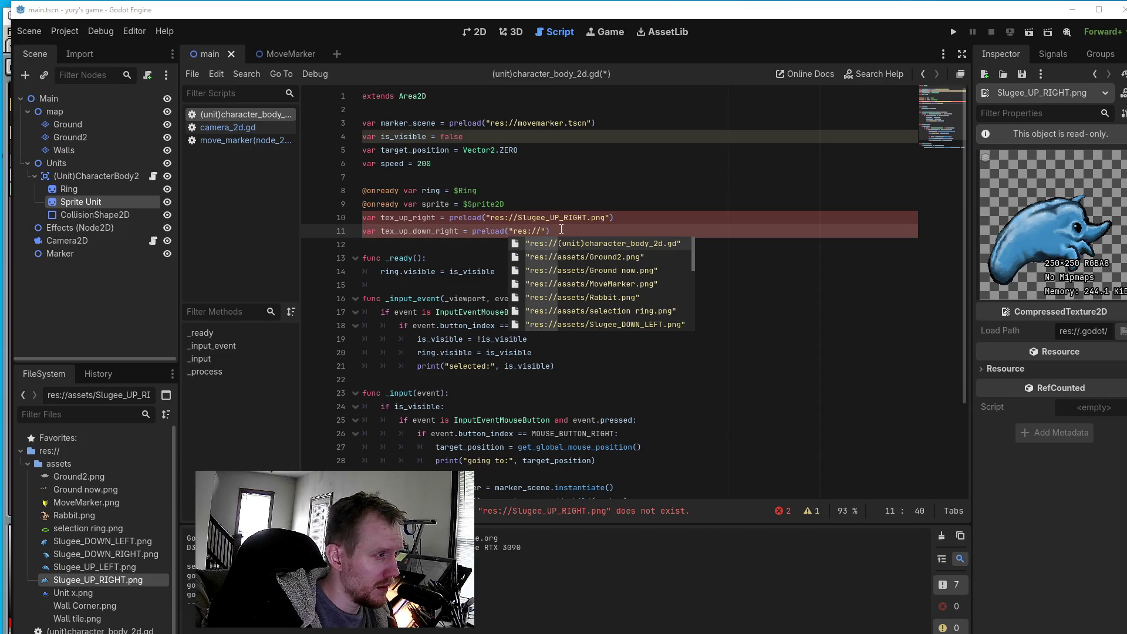
# - Complete line 11's path as "res://Slugee_DOWN_RIGHT.png" and start a new line below
pyautogui.moveTo(538, 233)
pyautogui.press('Escape')
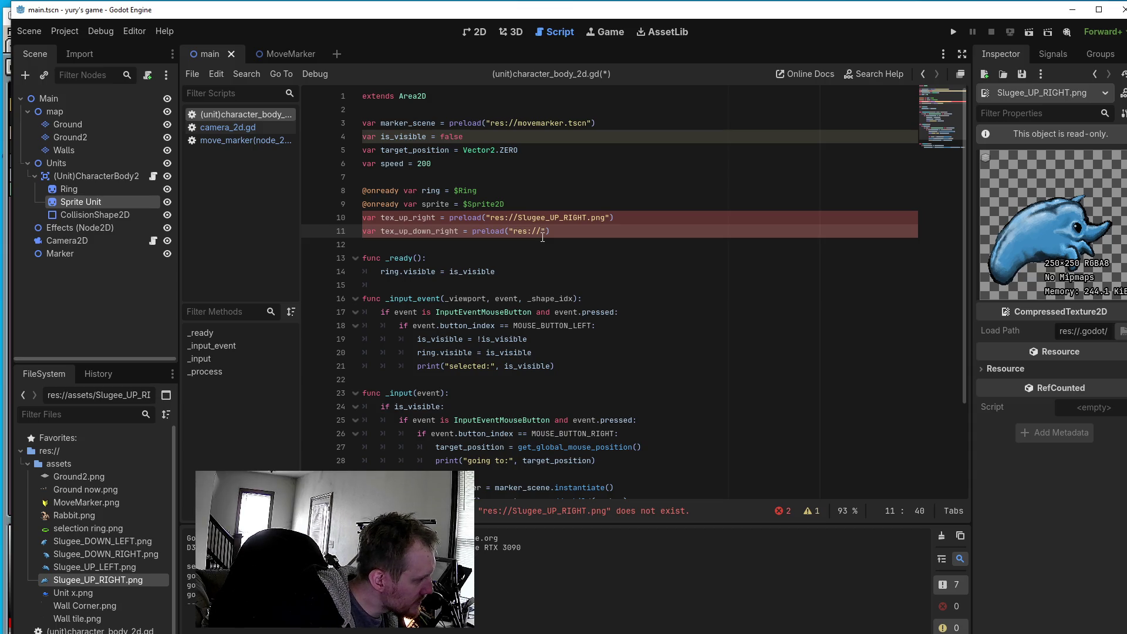
pyautogui.write('S')
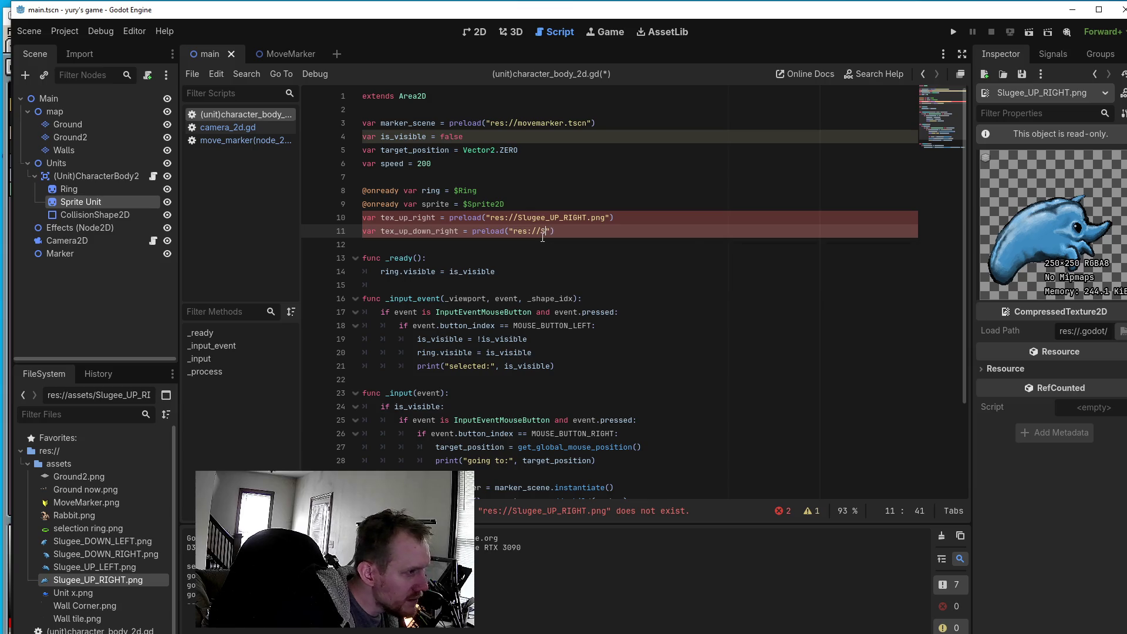
pyautogui.write('l')
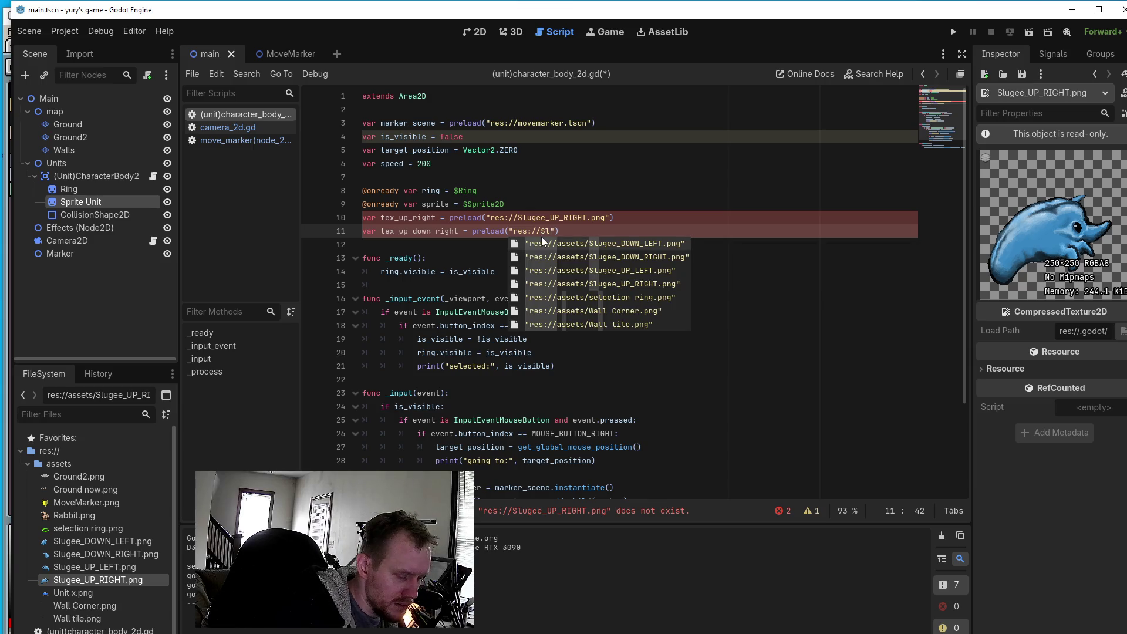
pyautogui.write('ugee')
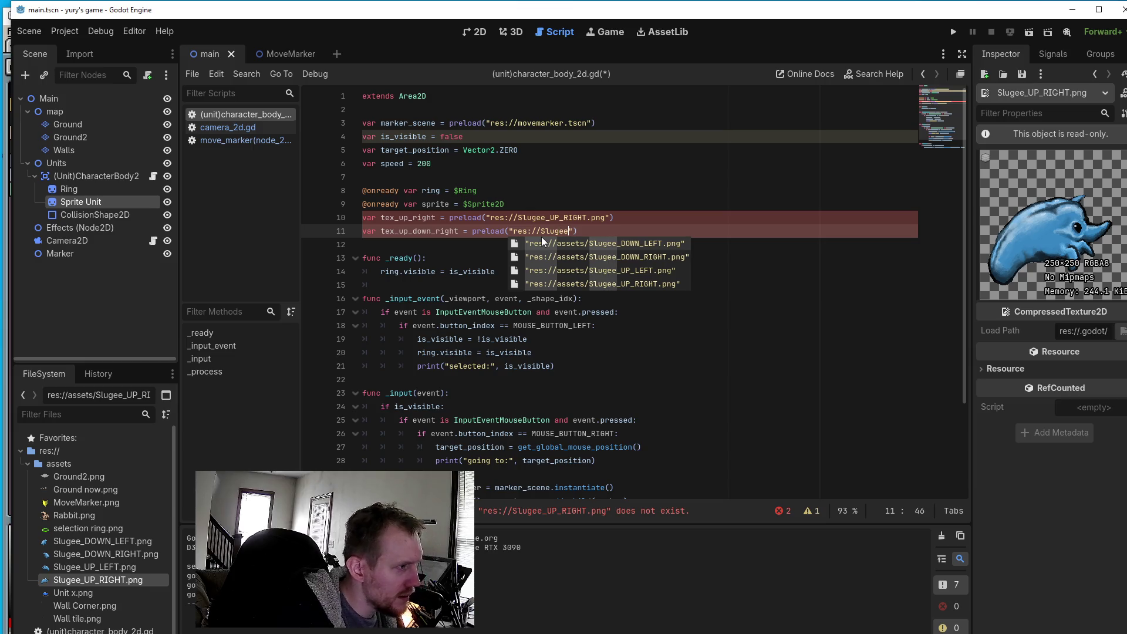
pyautogui.write('_')
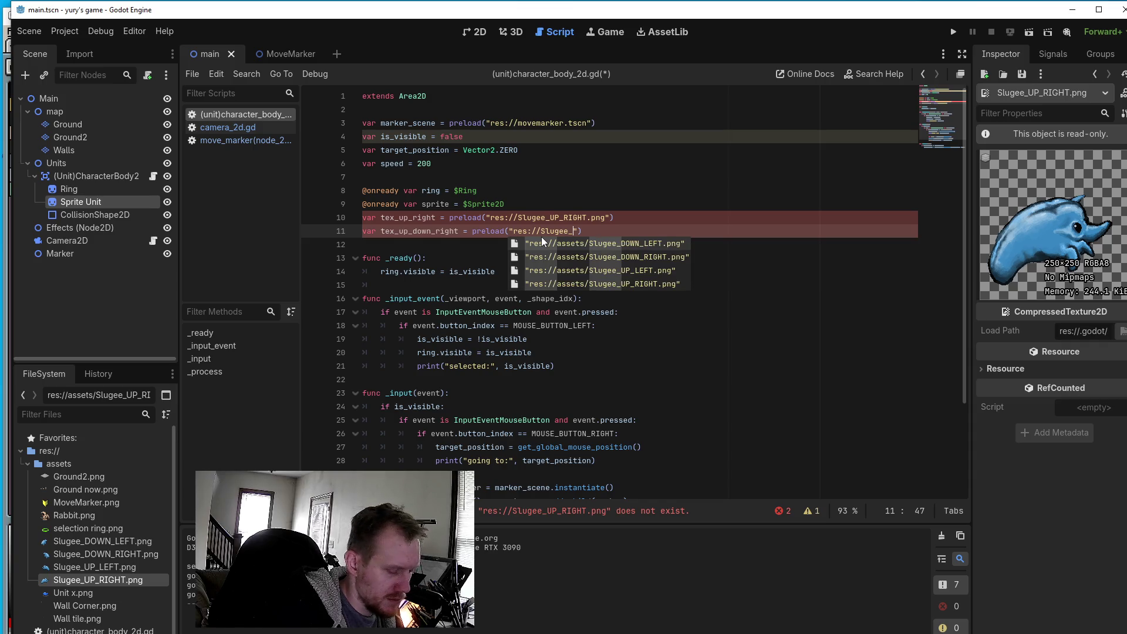
pyautogui.write('Dow')
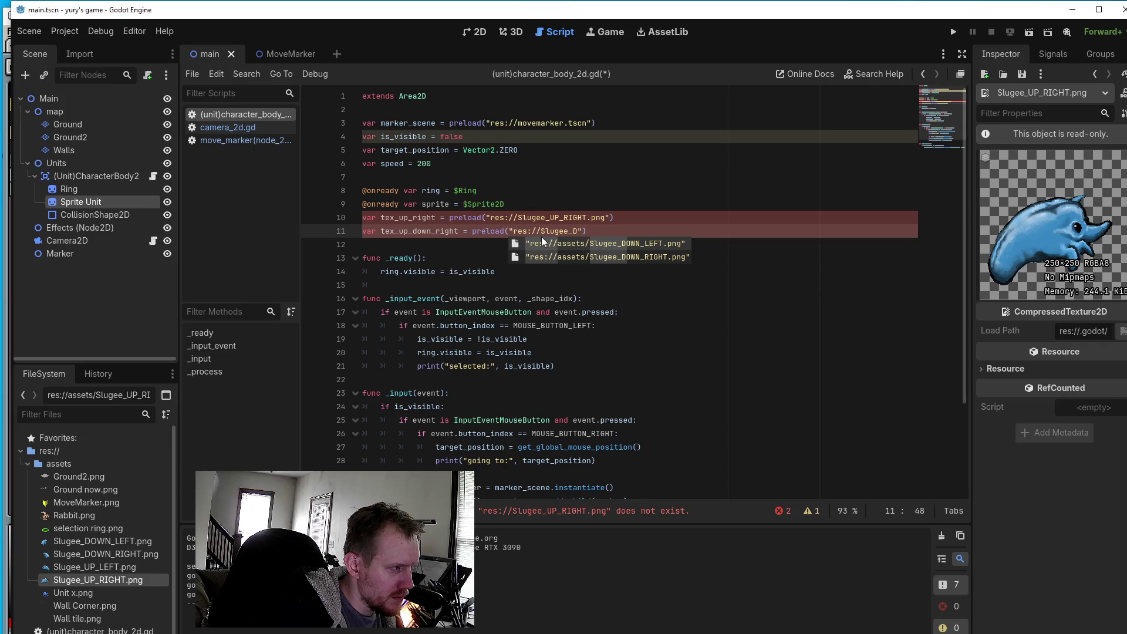
pyautogui.press('BackSpace')
pyautogui.press('BackSpace')
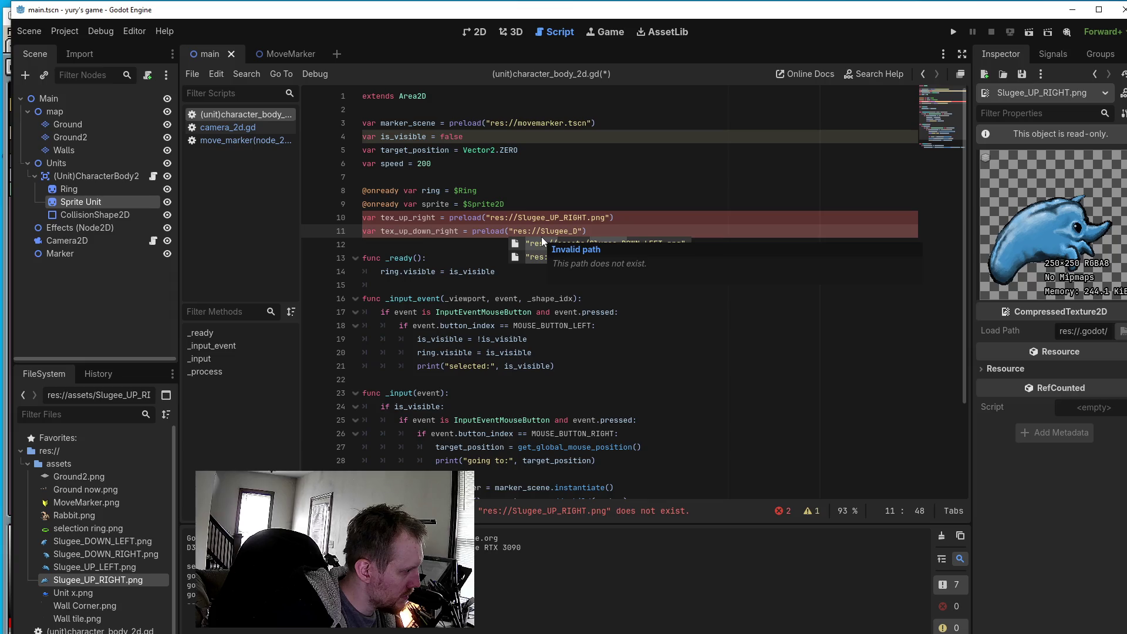
pyautogui.write('OWN_')
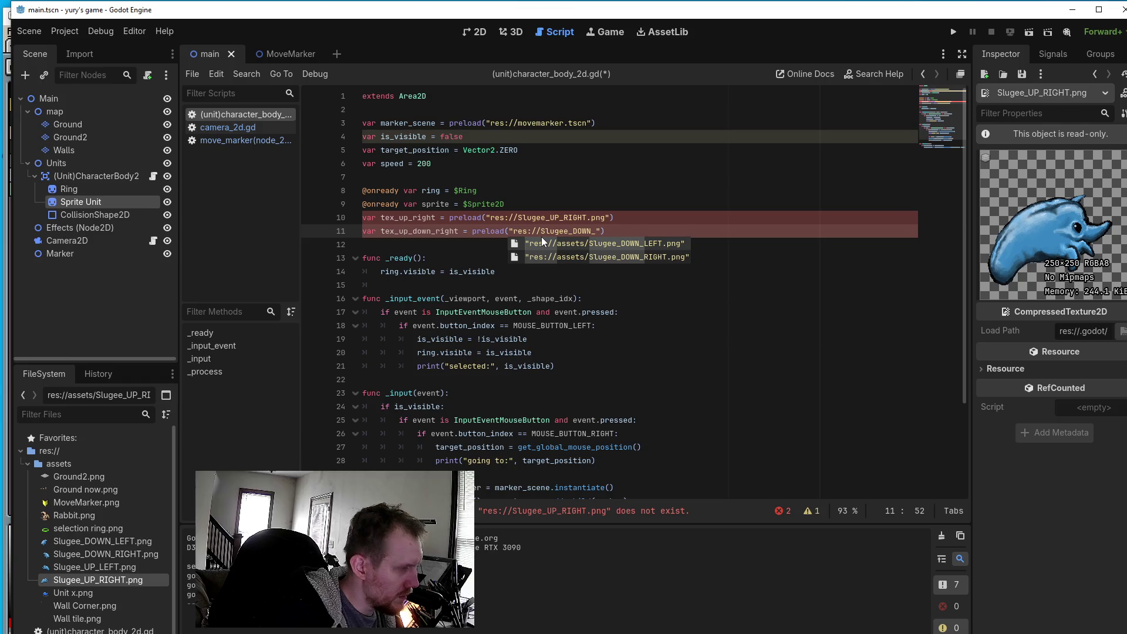
pyautogui.write('Righ')
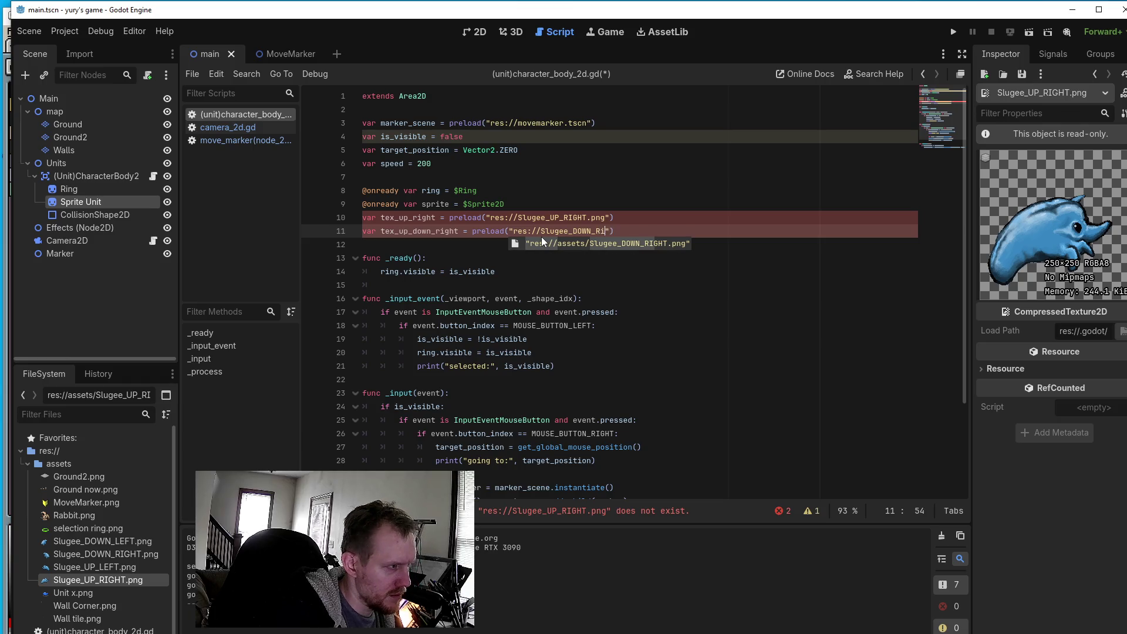
pyautogui.press('BackSpace')
pyautogui.press('BackSpace')
pyautogui.press('BackSpace')
pyautogui.write('IGHT')
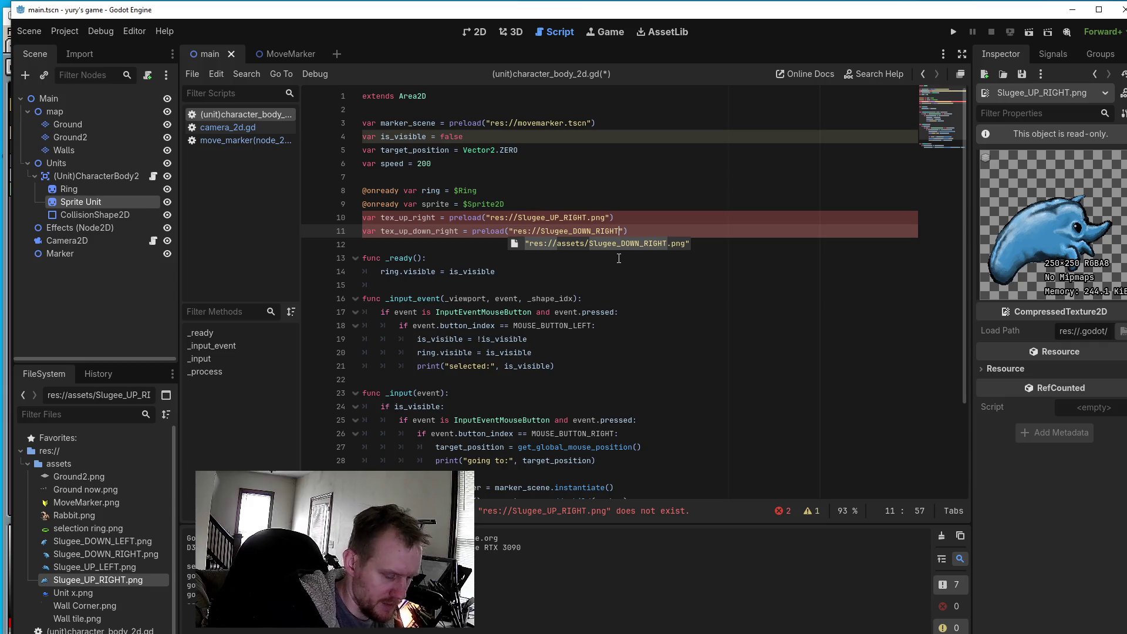
pyautogui.write('.png')
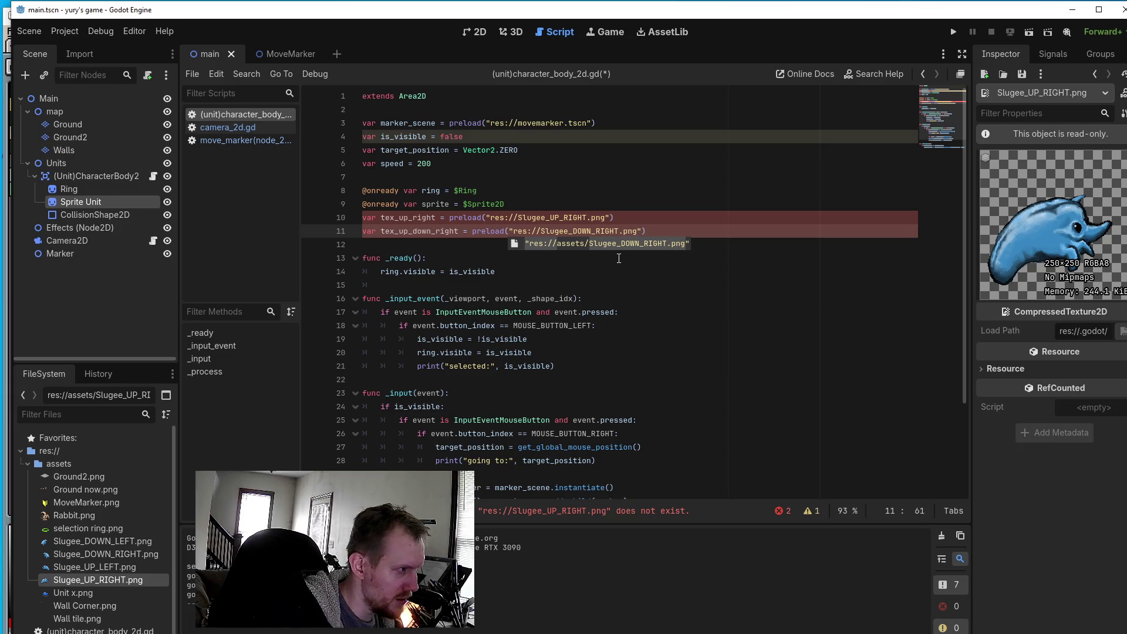
pyautogui.write('"')
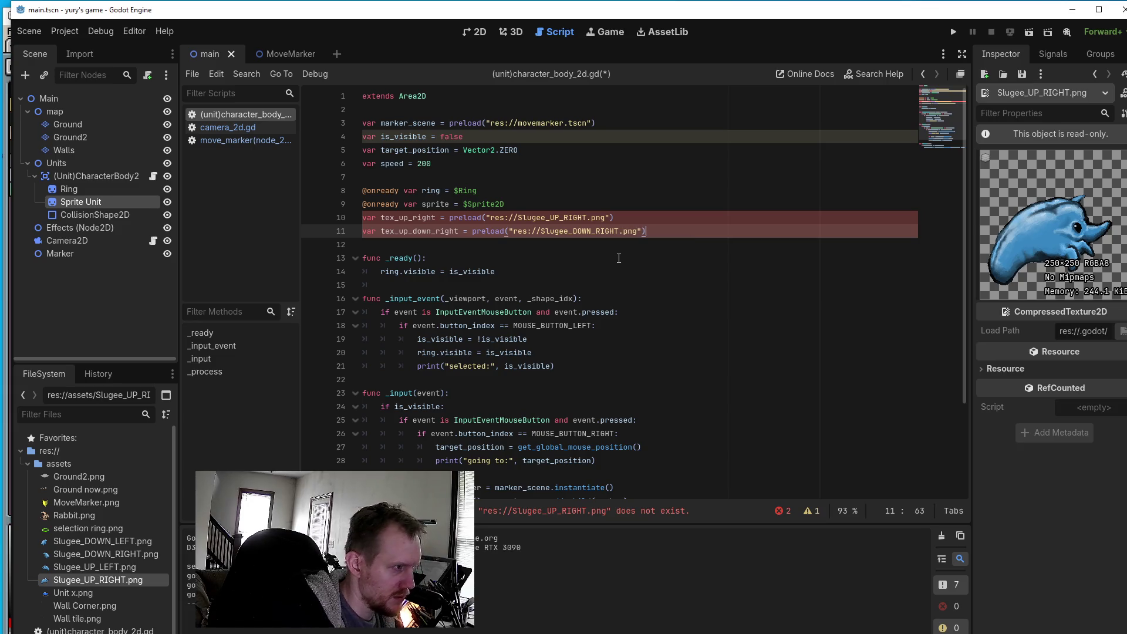
pyautogui.press('Return')
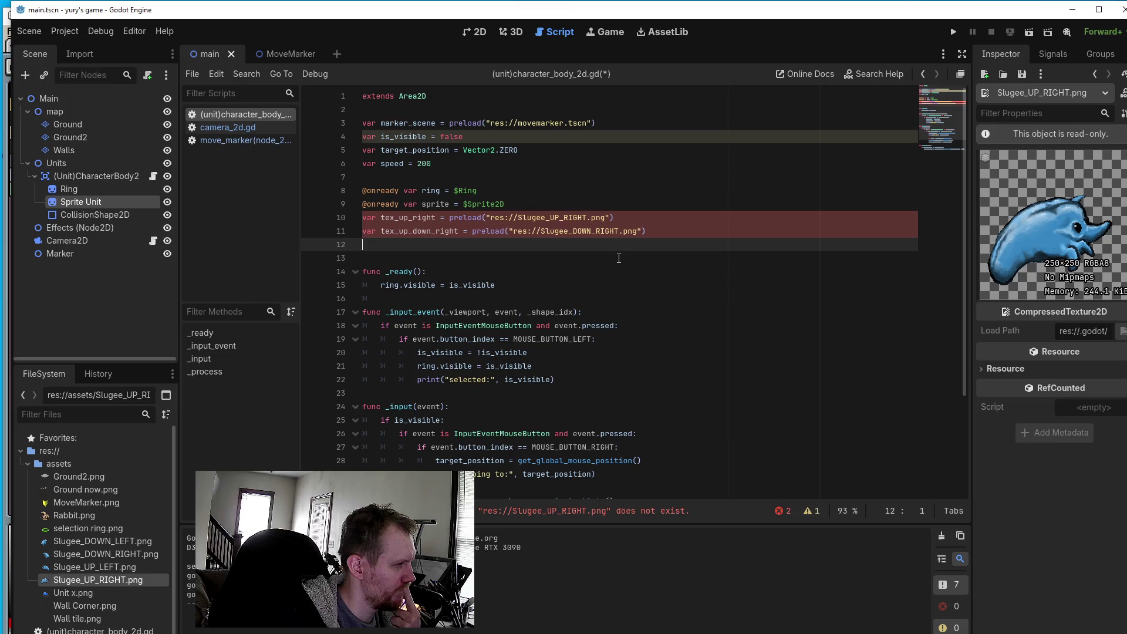
# - Begin line 12 with var tex and rename line 11's variable to tex_down_right
pyautogui.write('va')
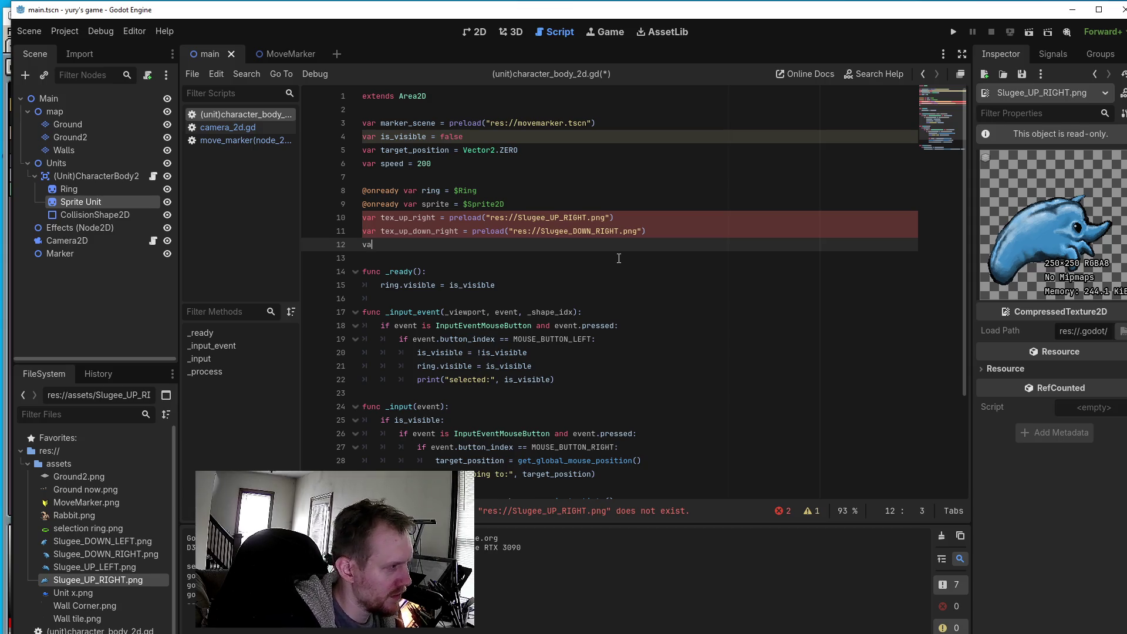
pyautogui.write('r tex')
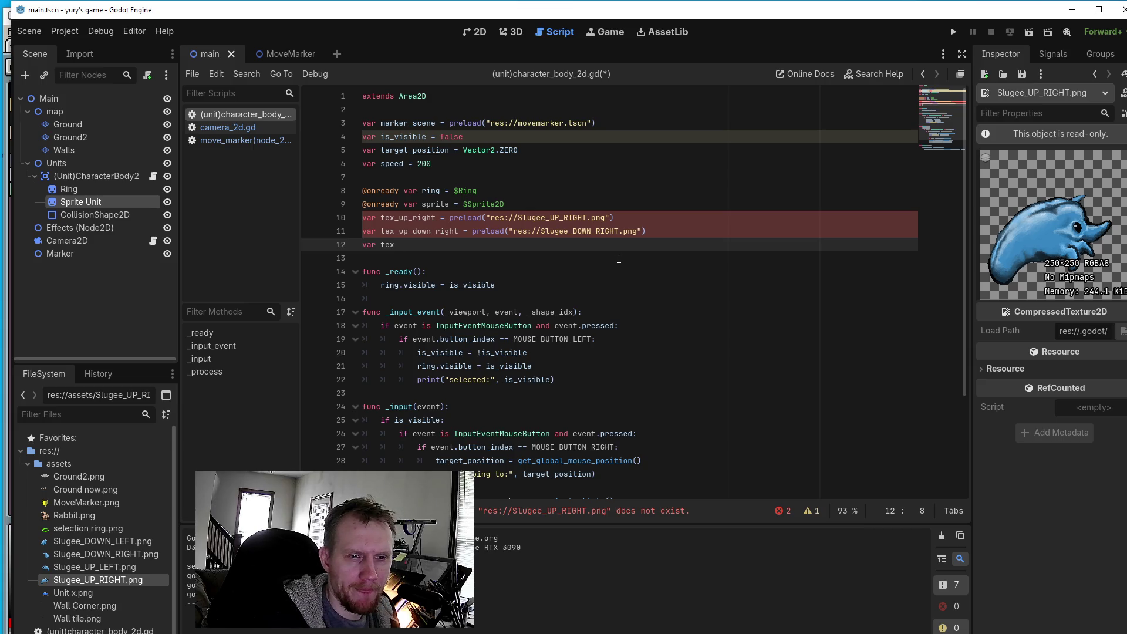
pyautogui.press('Up')
pyautogui.press('Right')
pyautogui.press('Right')
pyautogui.press('Right')
pyautogui.press('BackSpace')
pyautogui.press('BackSpace')
pyautogui.press('BackSpace')
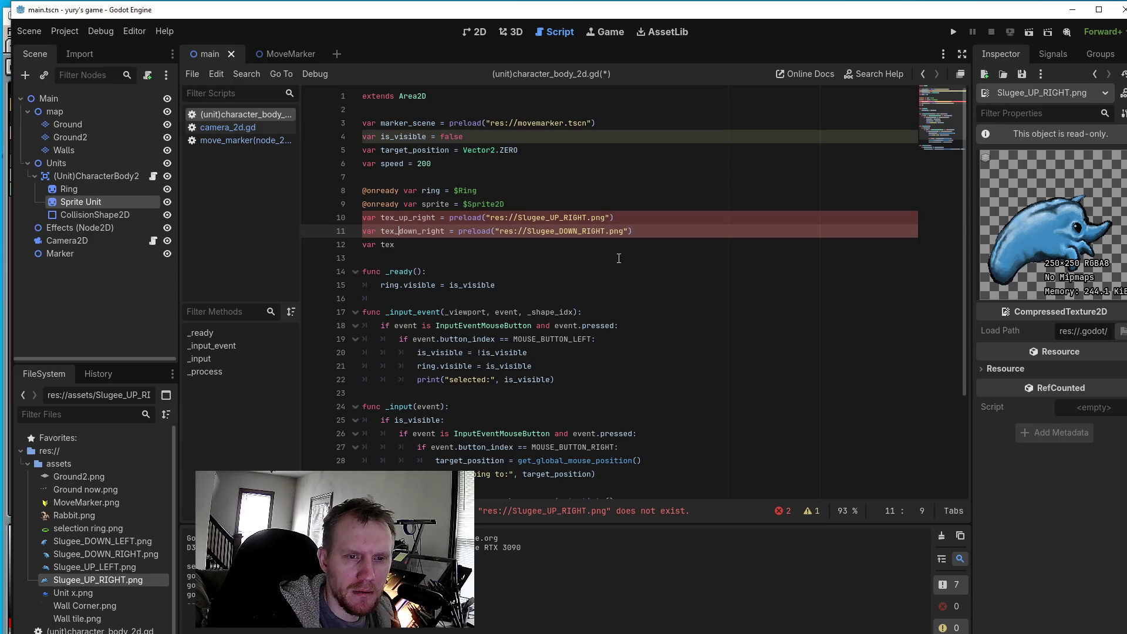
pyautogui.press('Down')
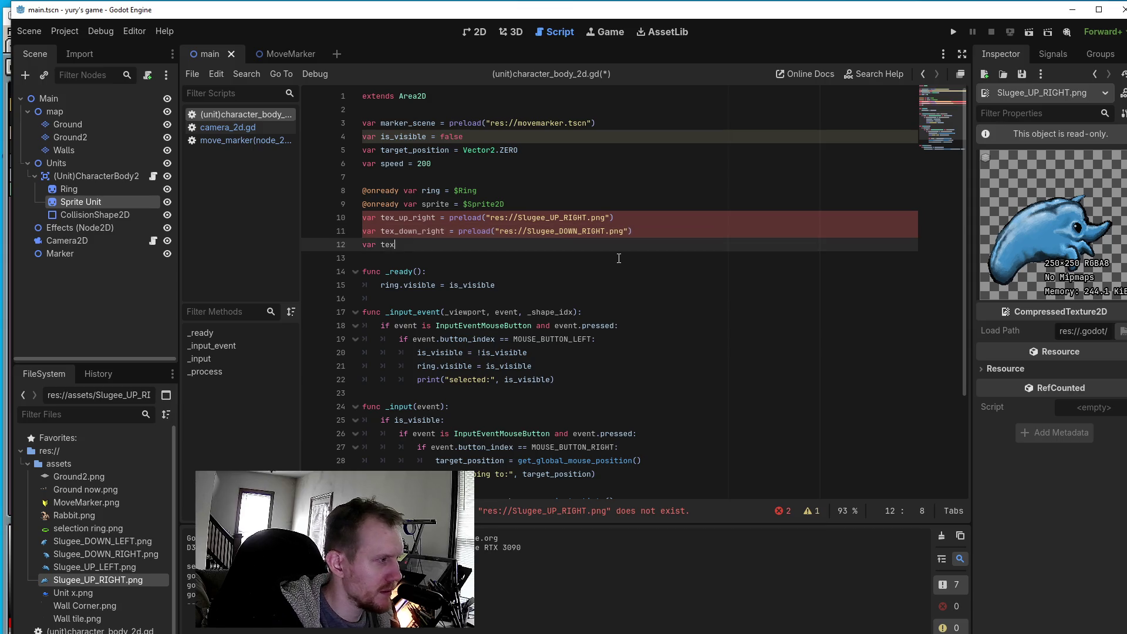
# - Finish line 12 as tex_down_left = preload("res://Slugee_DOWN_LEFT.png")
pyautogui.write('_down_')
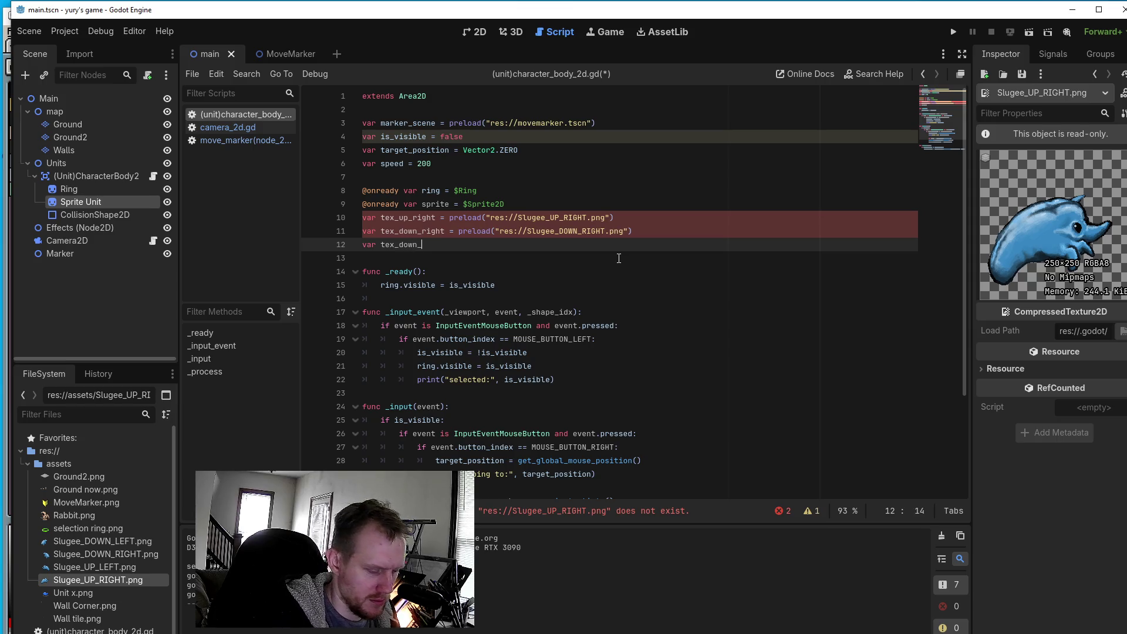
pyautogui.write('left = ')
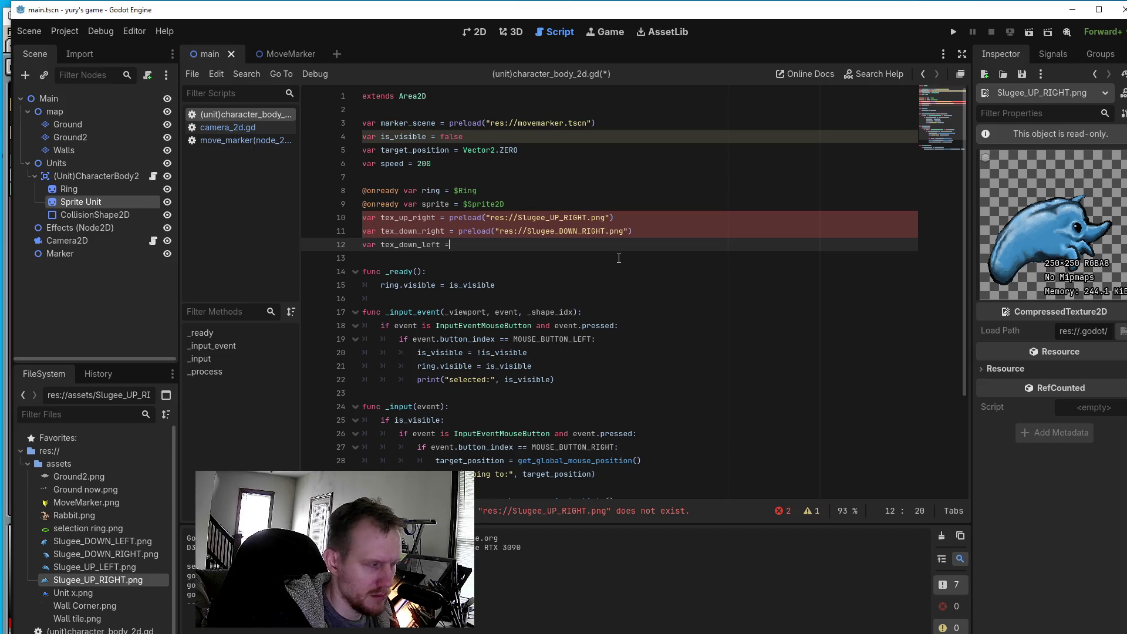
pyautogui.write('pre')
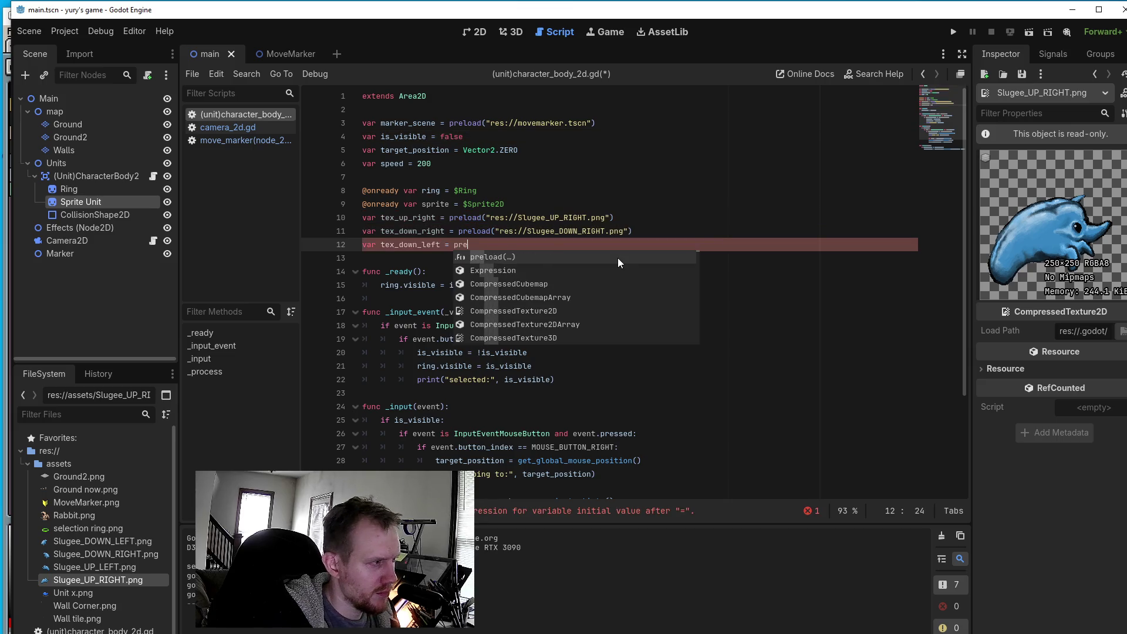
pyautogui.write('load')
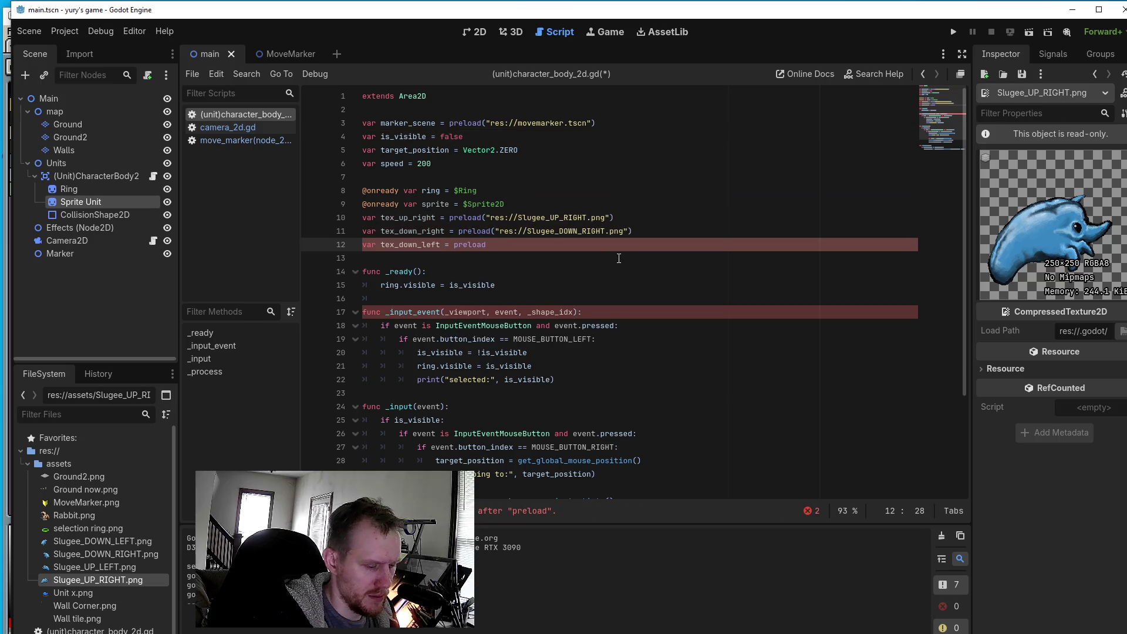
pyautogui.write('("res')
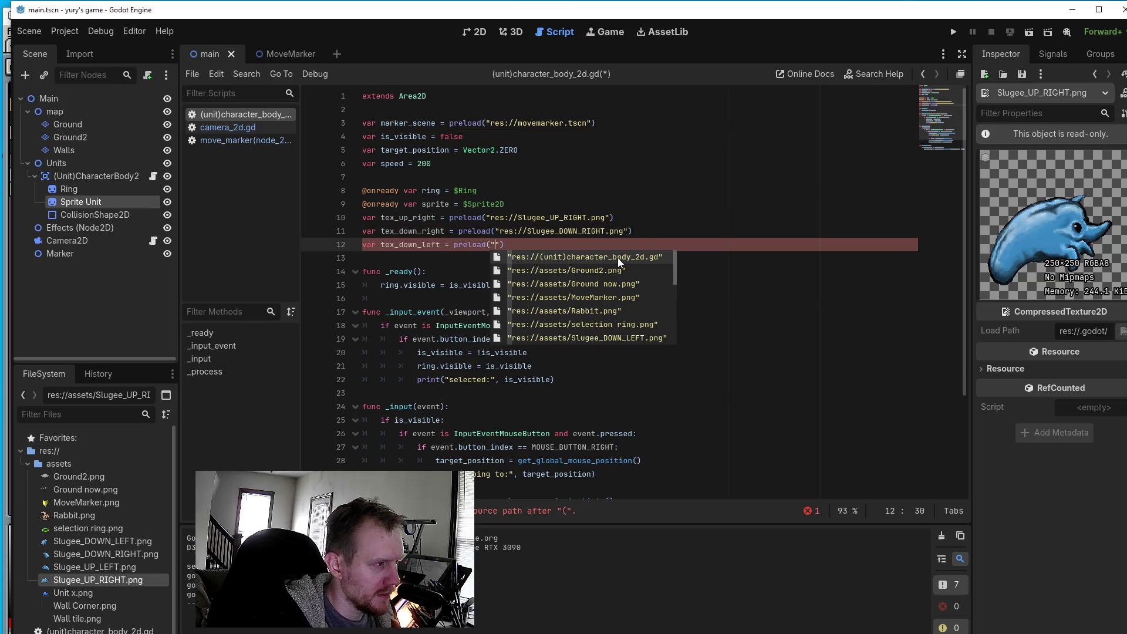
pyautogui.write('s')
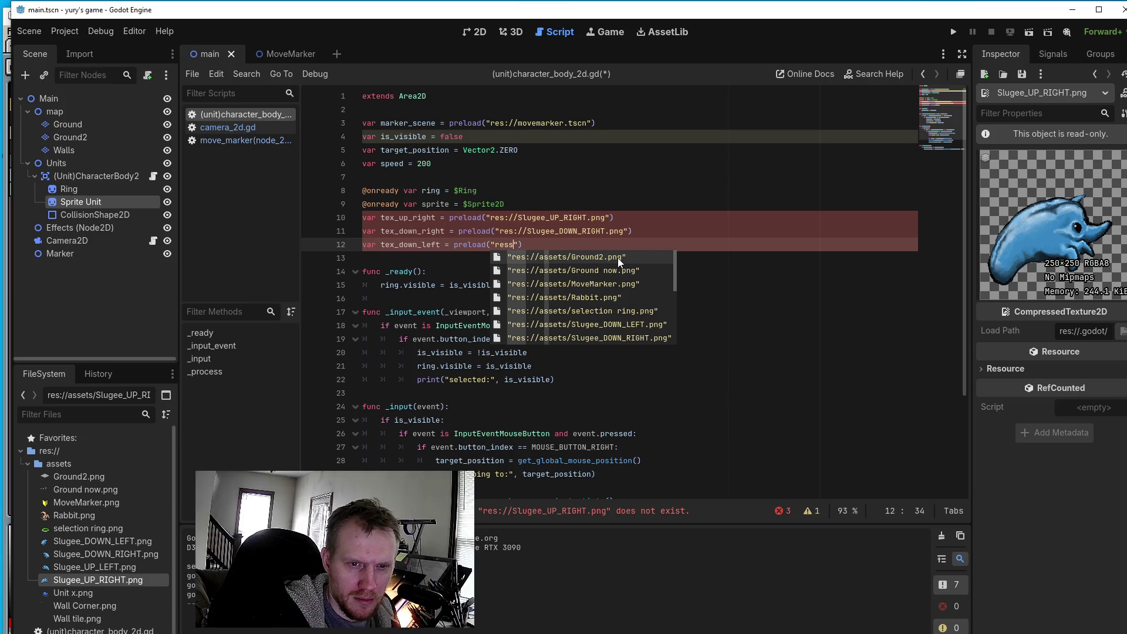
pyautogui.press('BackSpace')
pyautogui.write('://')
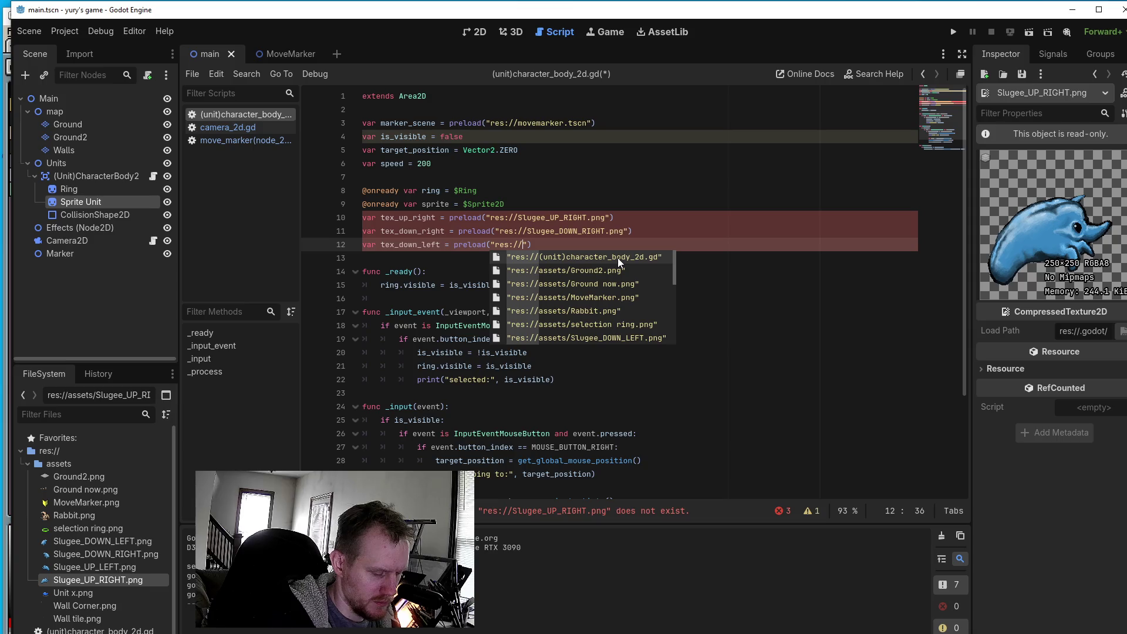
pyautogui.write('Slug')
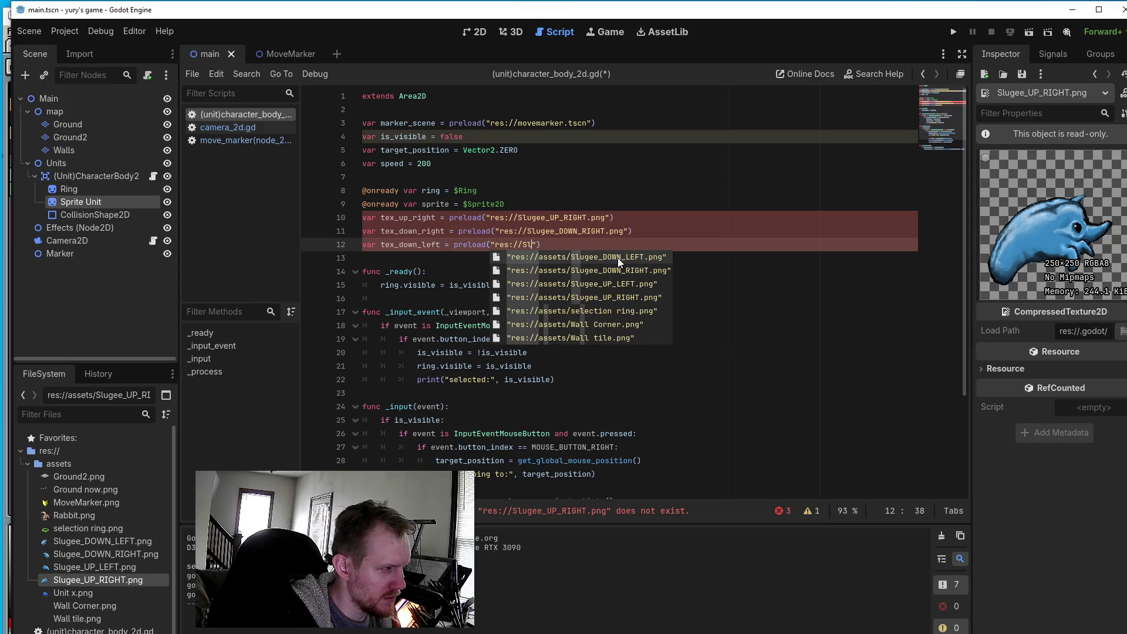
pyautogui.write('ee_')
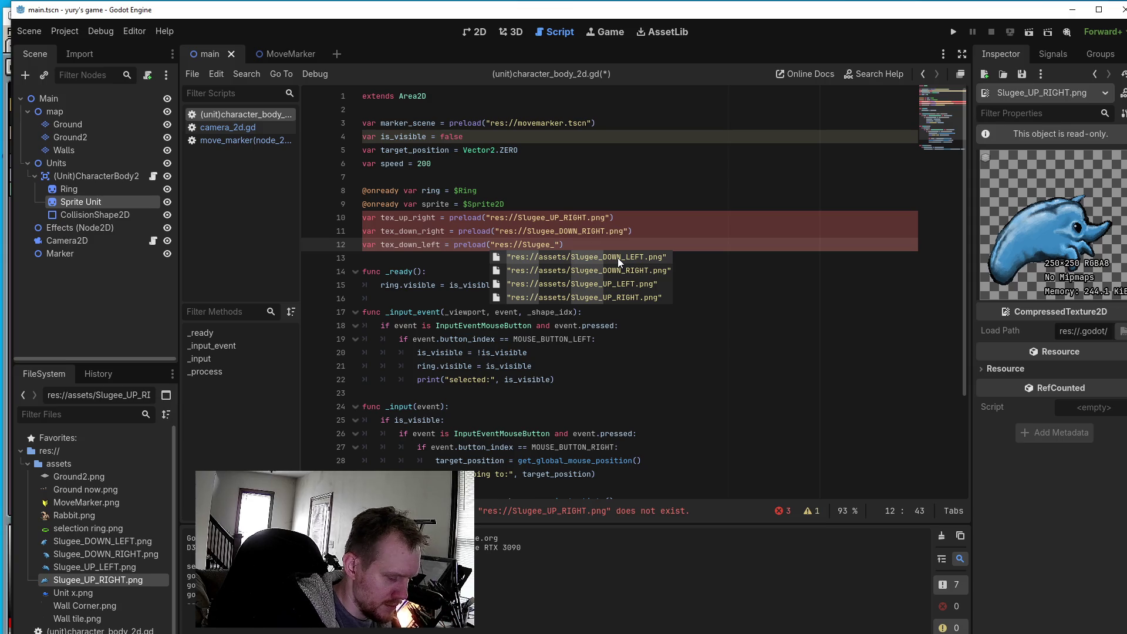
pyautogui.write('DOWN_LEFT')
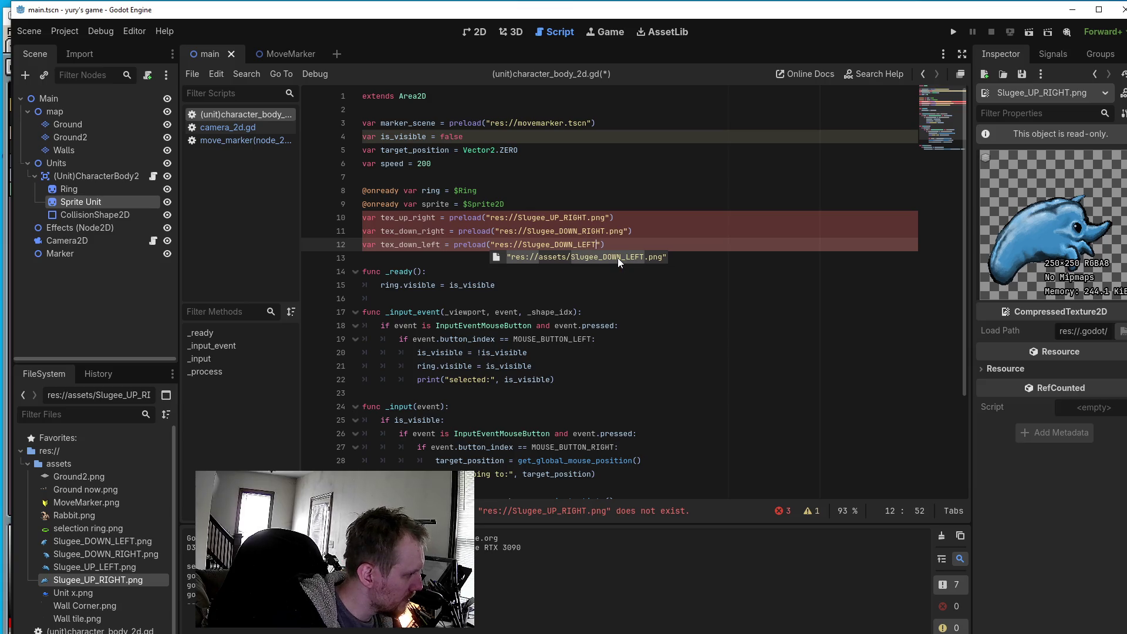
pyautogui.write('")')
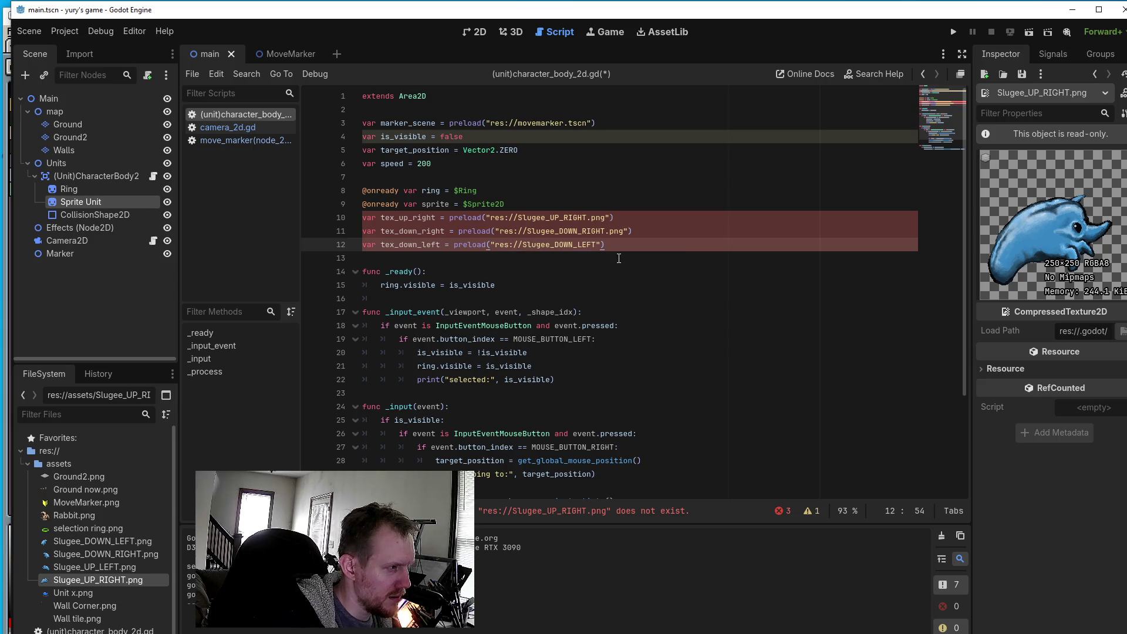
pyautogui.press('BackSpace')
pyautogui.press('BackSpace')
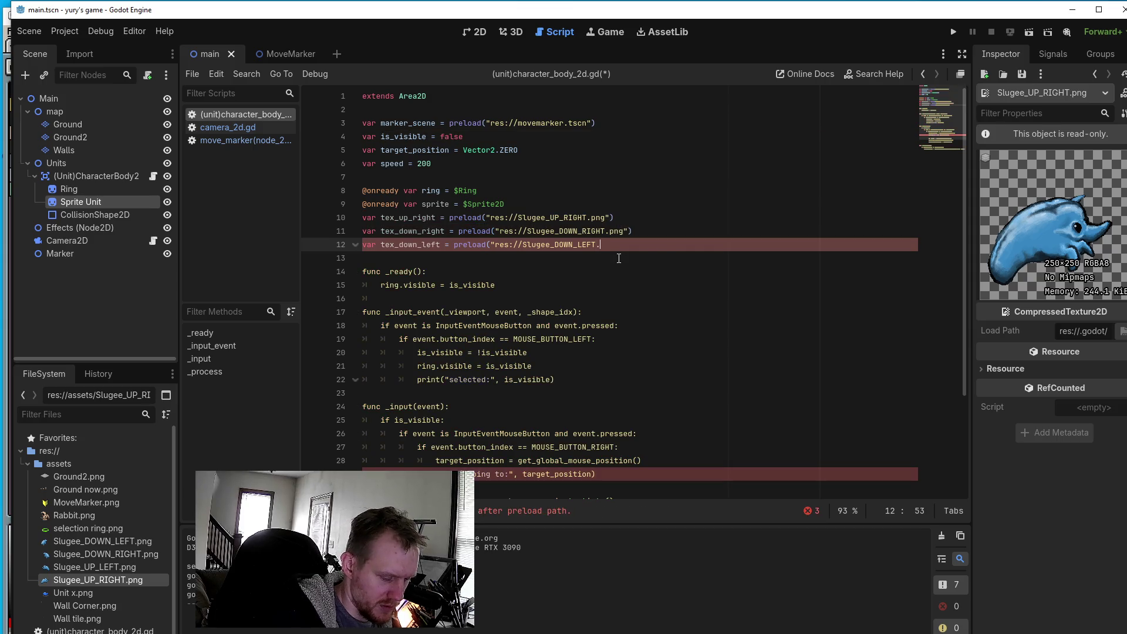
pyautogui.write('png')
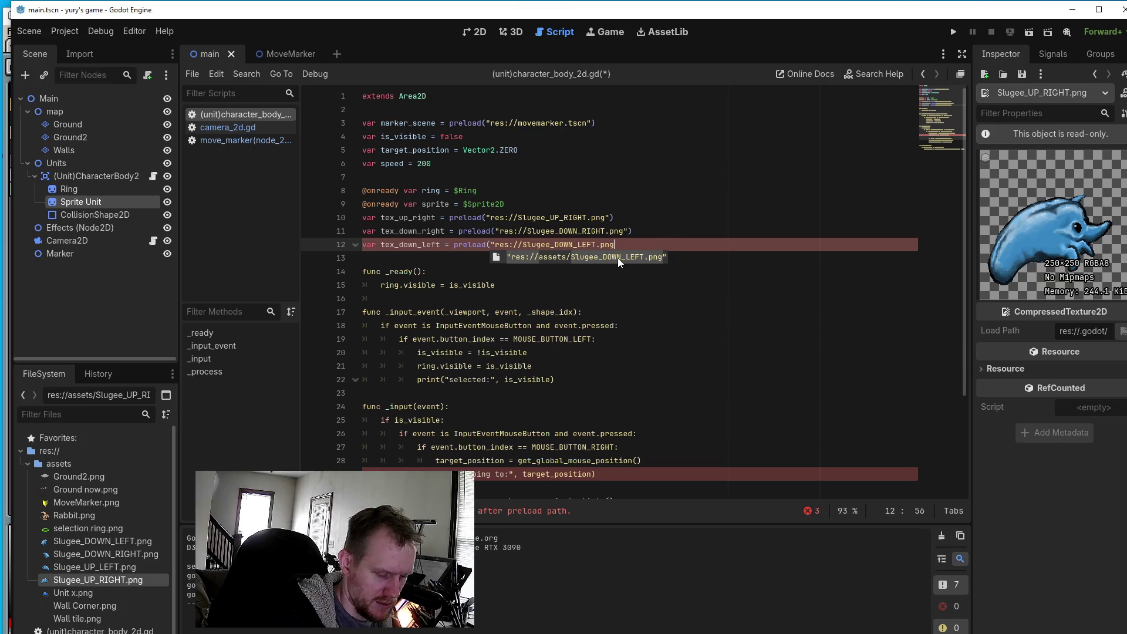
pyautogui.write('")')
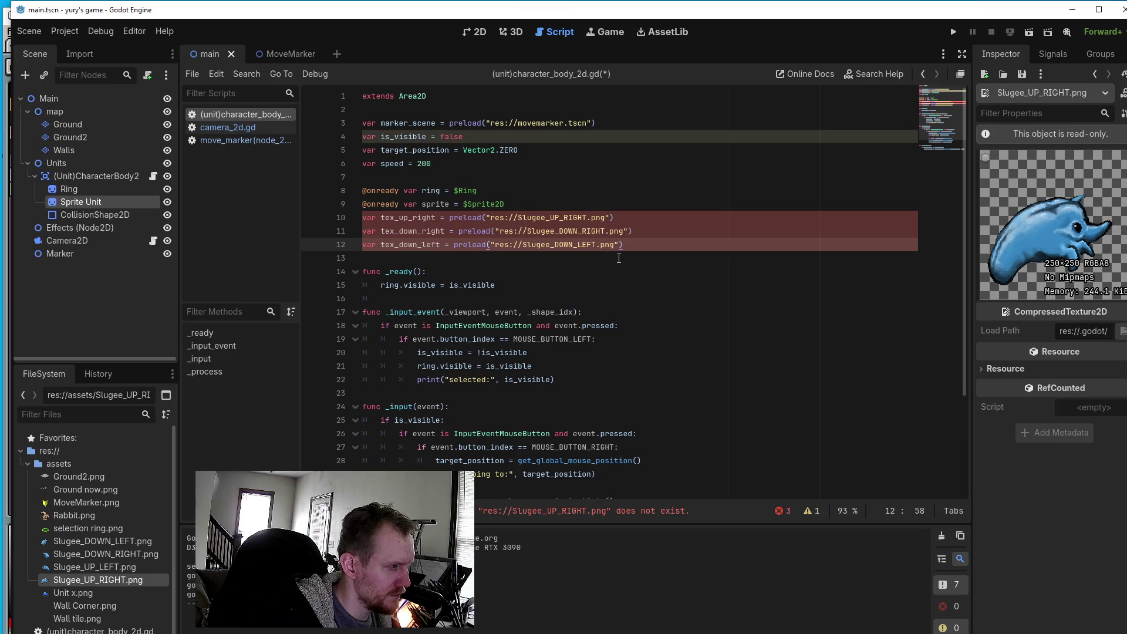
pyautogui.press('Return')
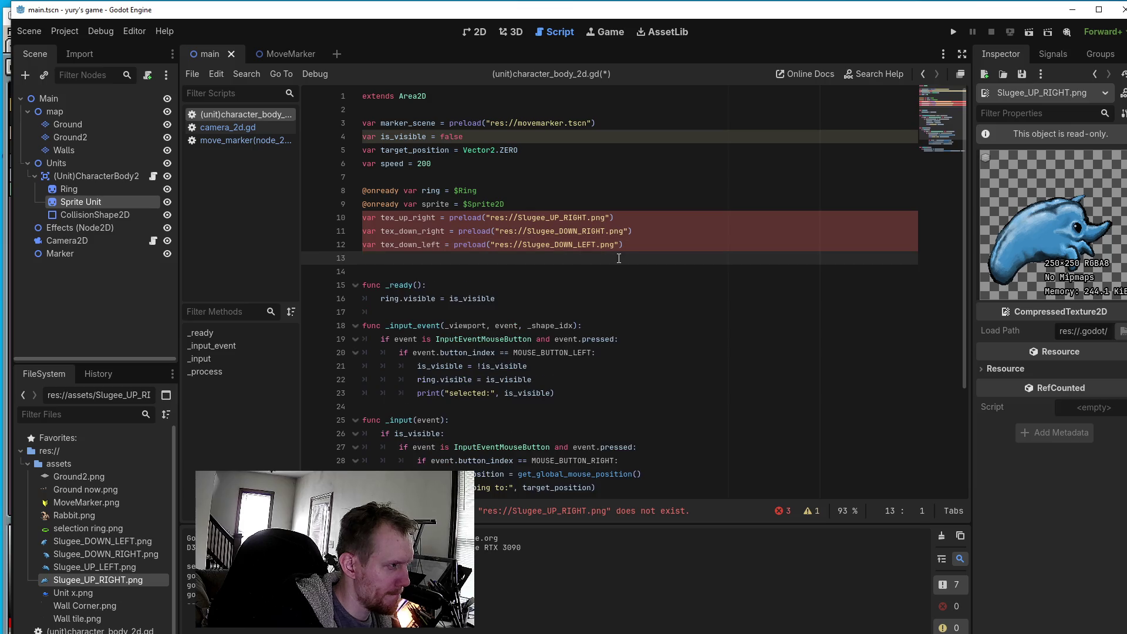
# - Type line 13 declaring tex_up_left = preload("res://Slugee_UP_LEFT")
pyautogui.write('vet')
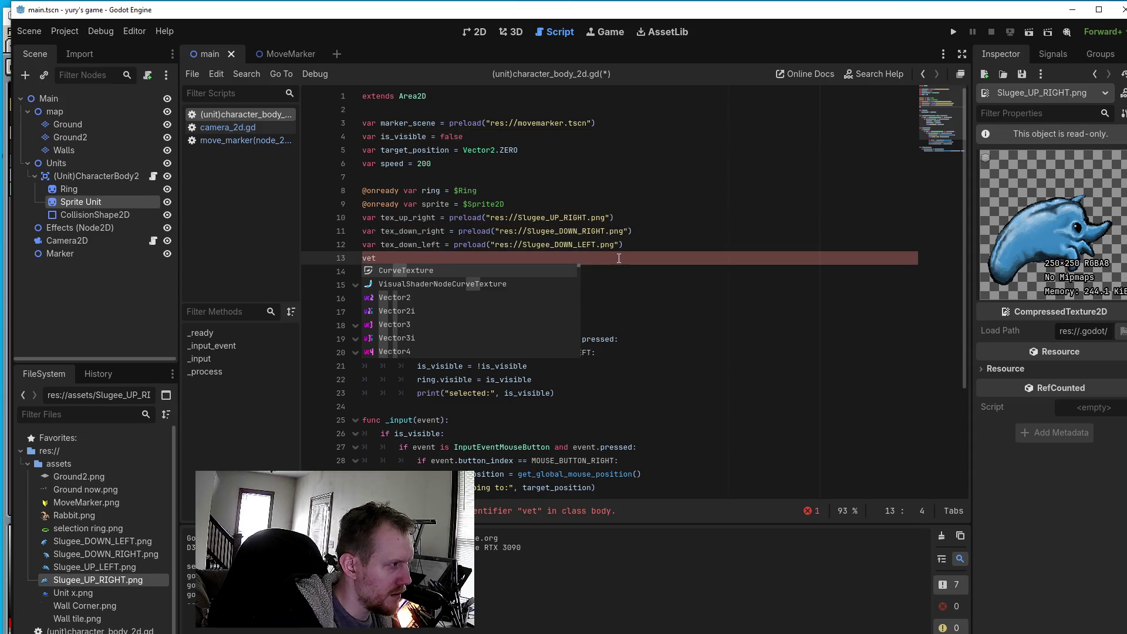
pyautogui.write(' tex')
pyautogui.write('donw')
pyautogui.write('n')
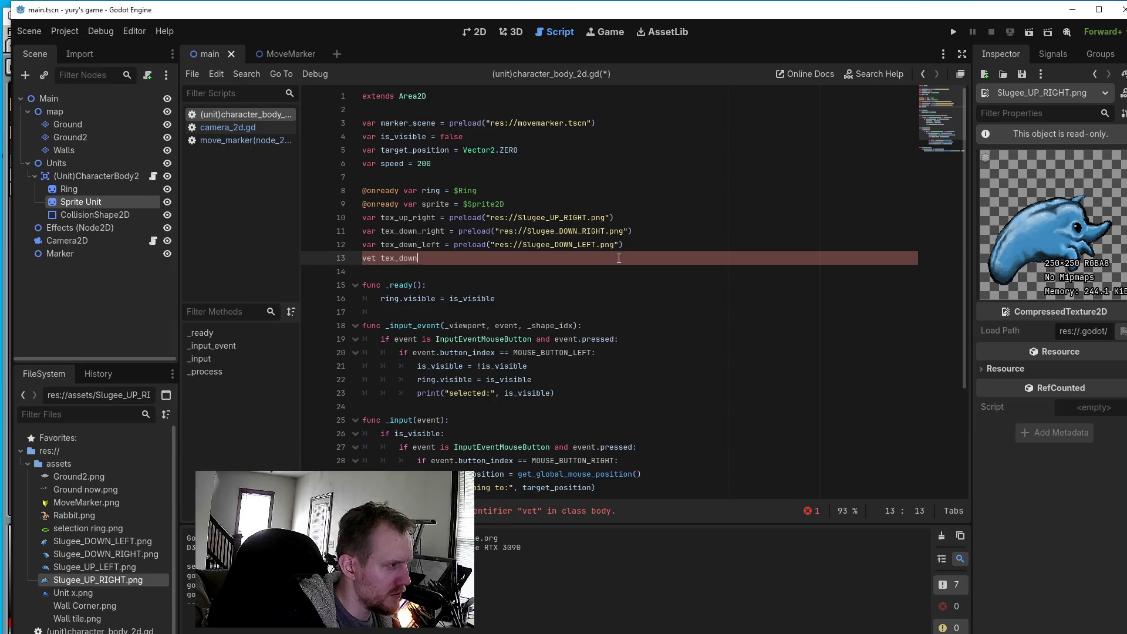
pyautogui.press('BackSpace')
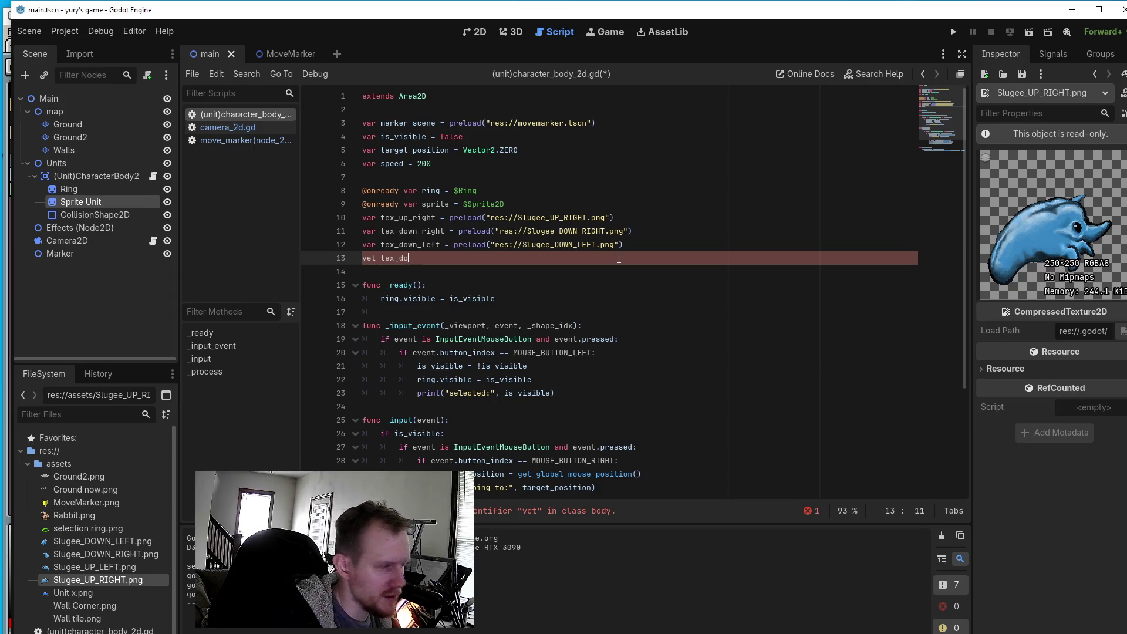
pyautogui.press('BackSpace')
pyautogui.write('up')
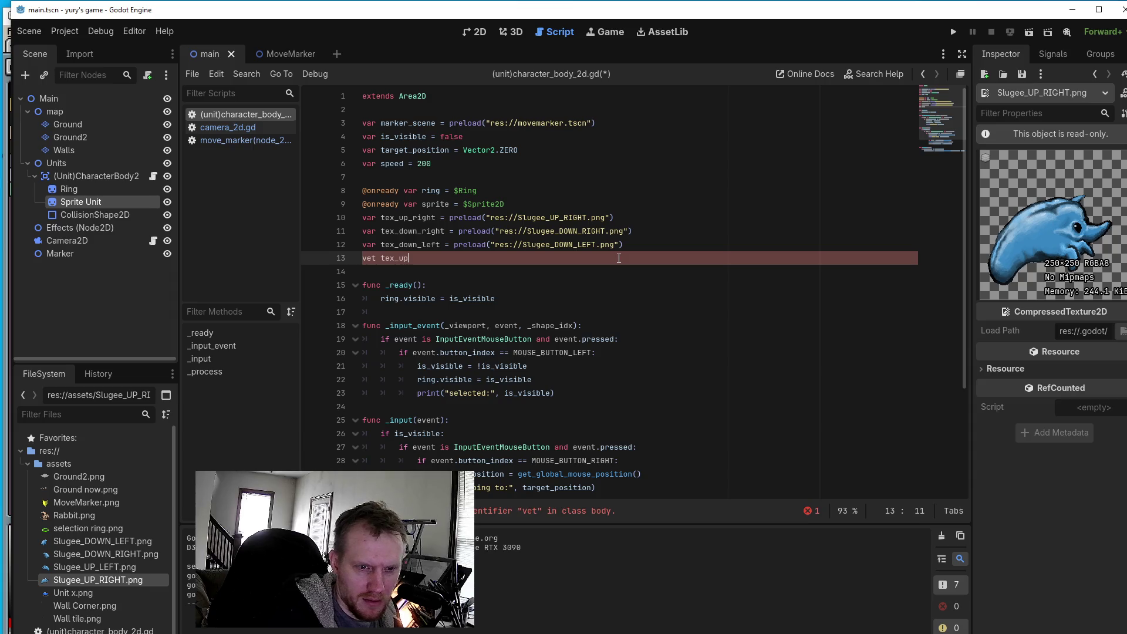
pyautogui.write('_left ')
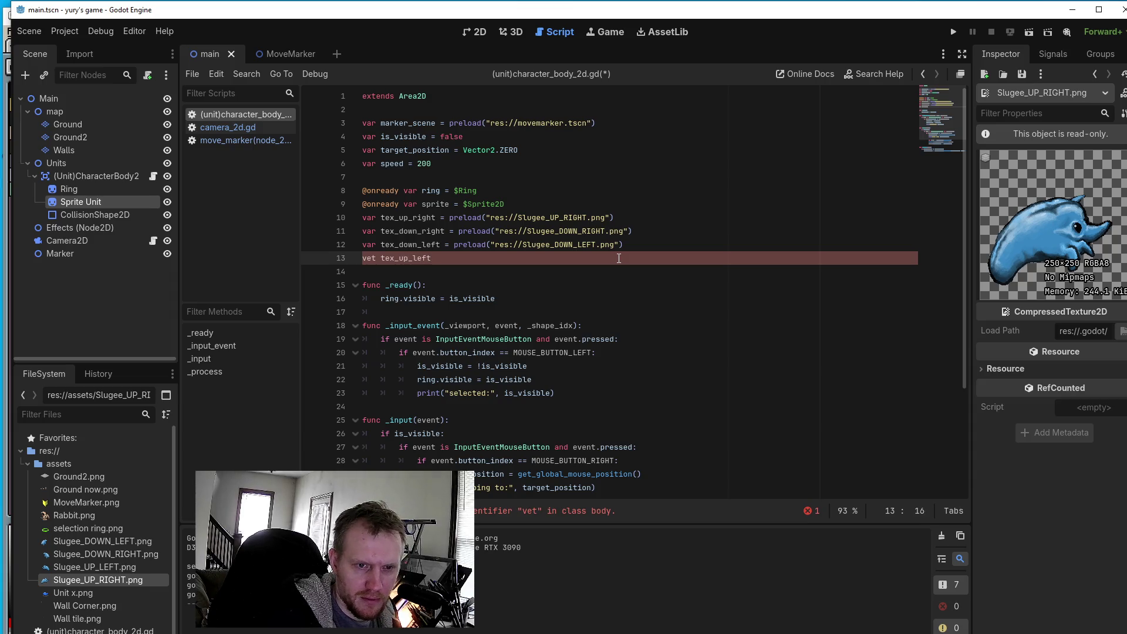
pyautogui.write('= ')
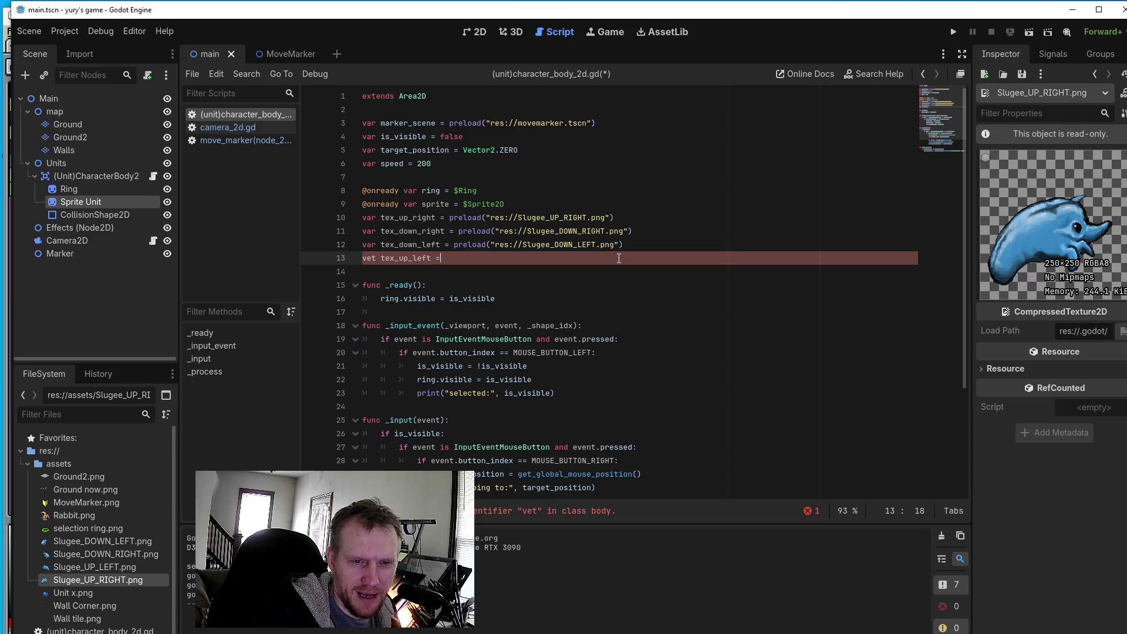
pyautogui.write('pre')
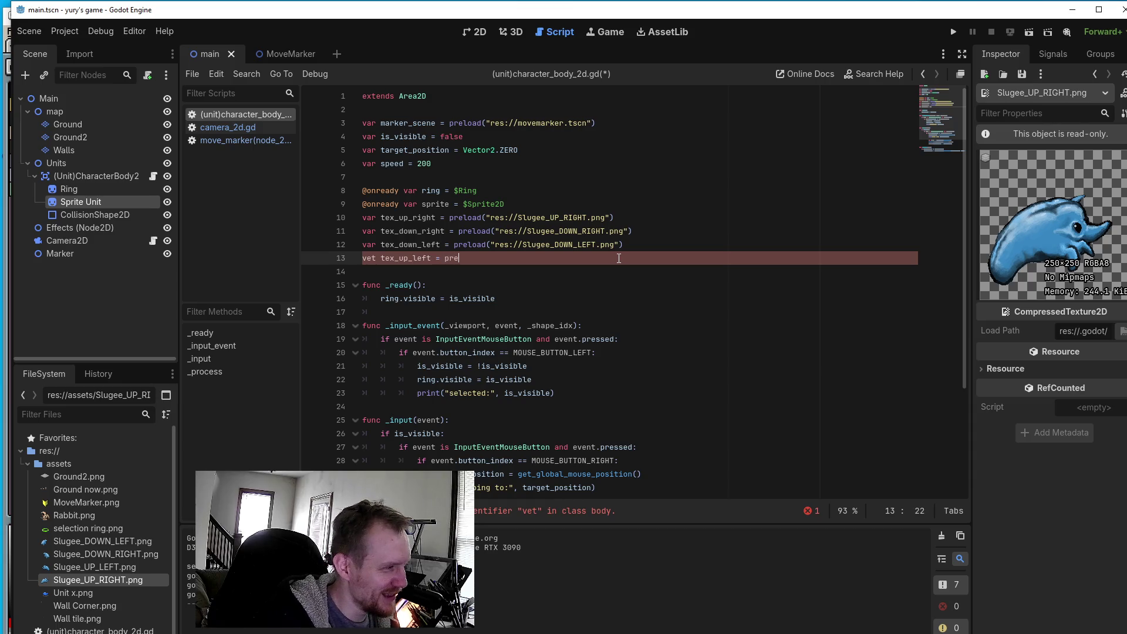
pyautogui.write('load')
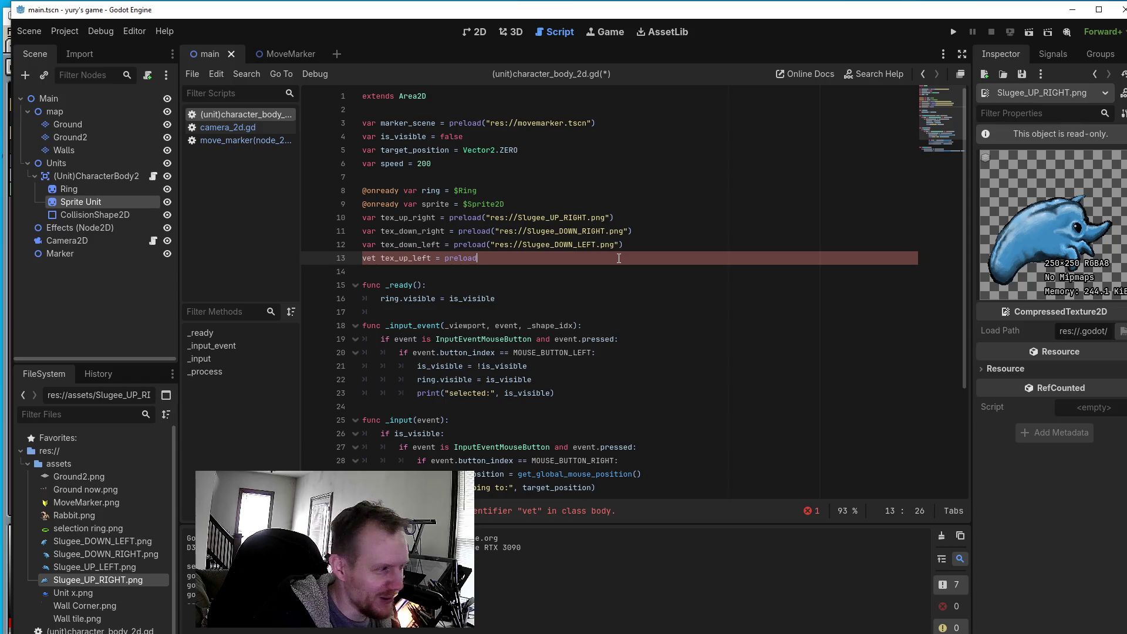
pyautogui.write('(')
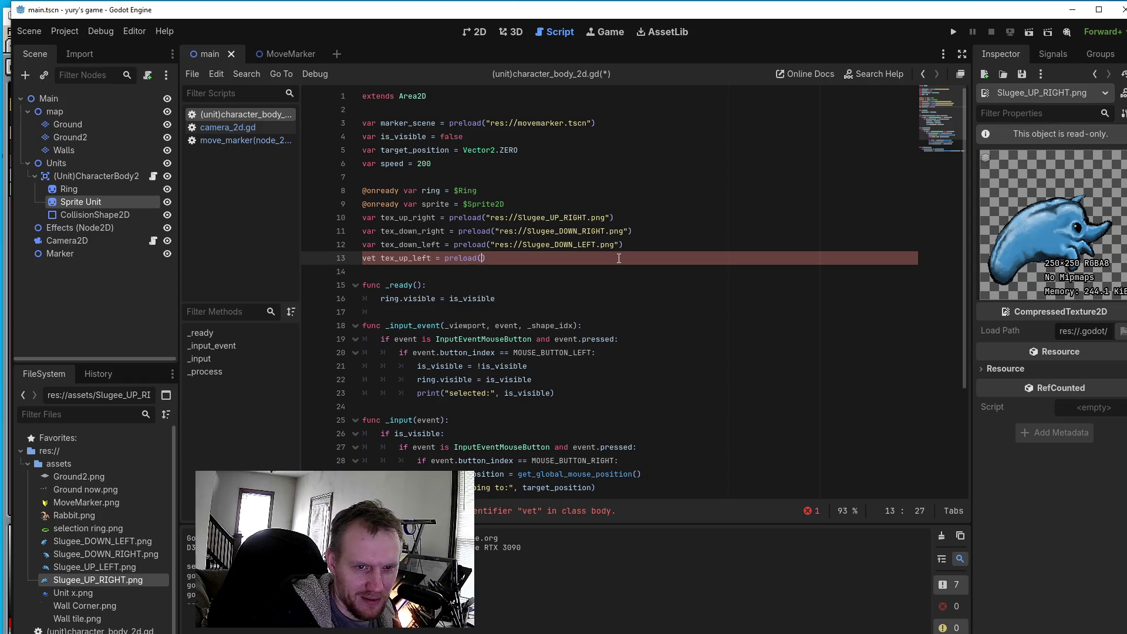
pyautogui.write('"res:')
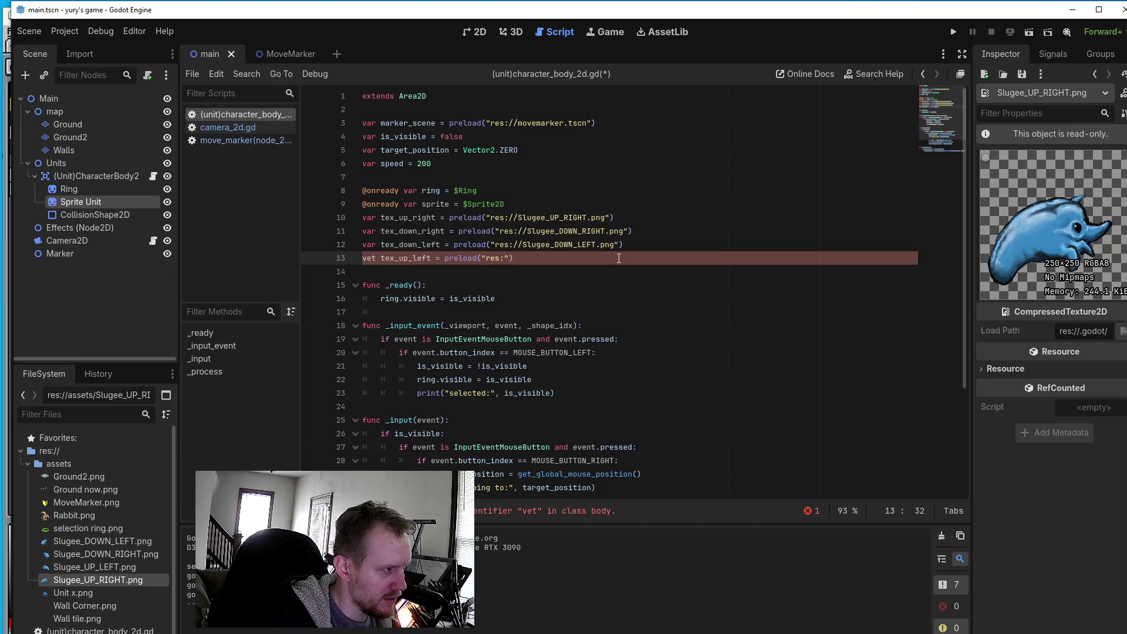
pyautogui.write('//')
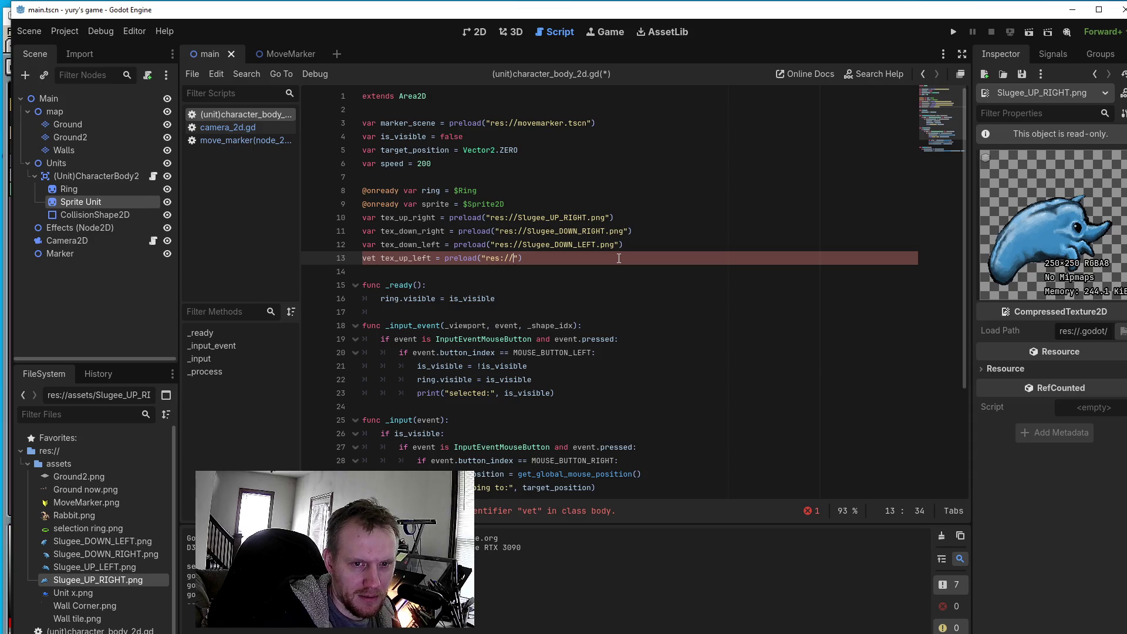
pyautogui.write('Slug')
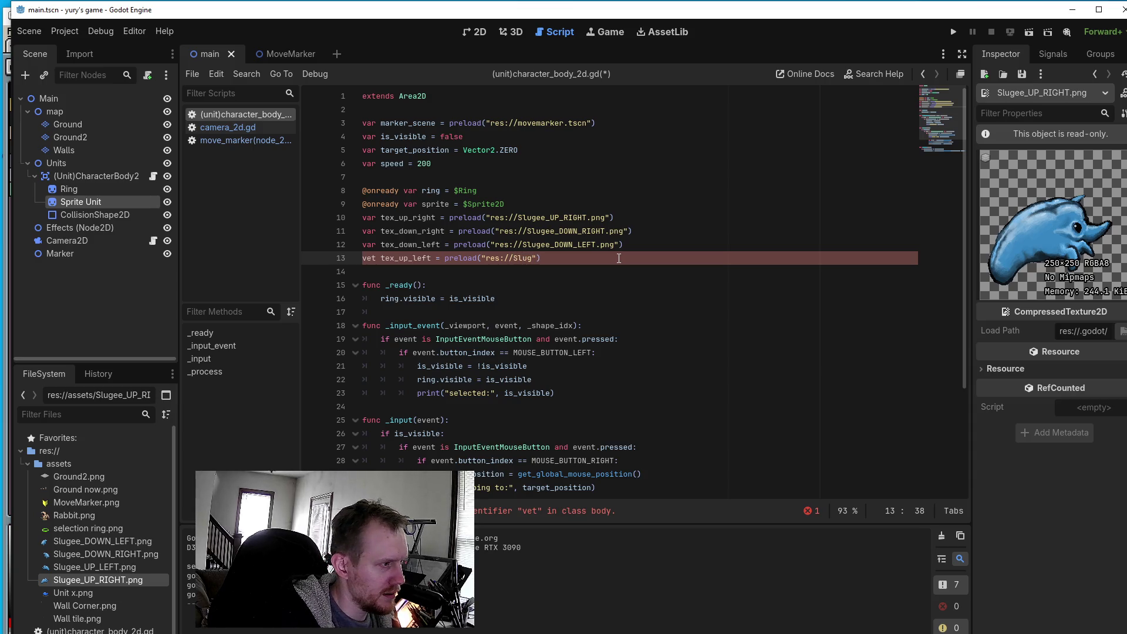
pyautogui.write('ee_')
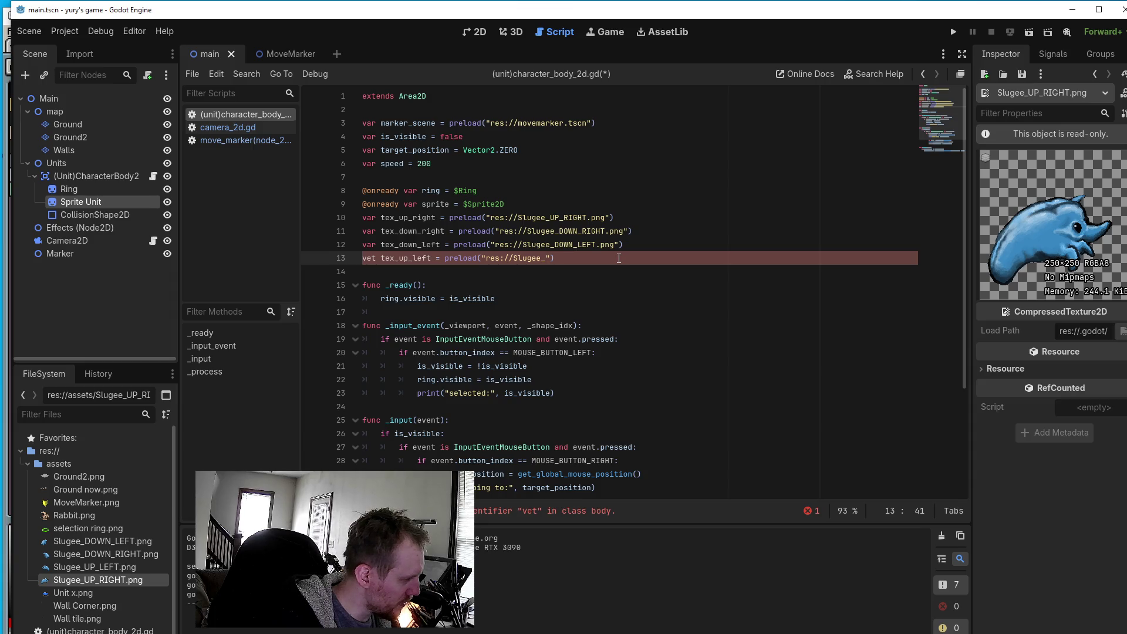
pyautogui.write('UP')
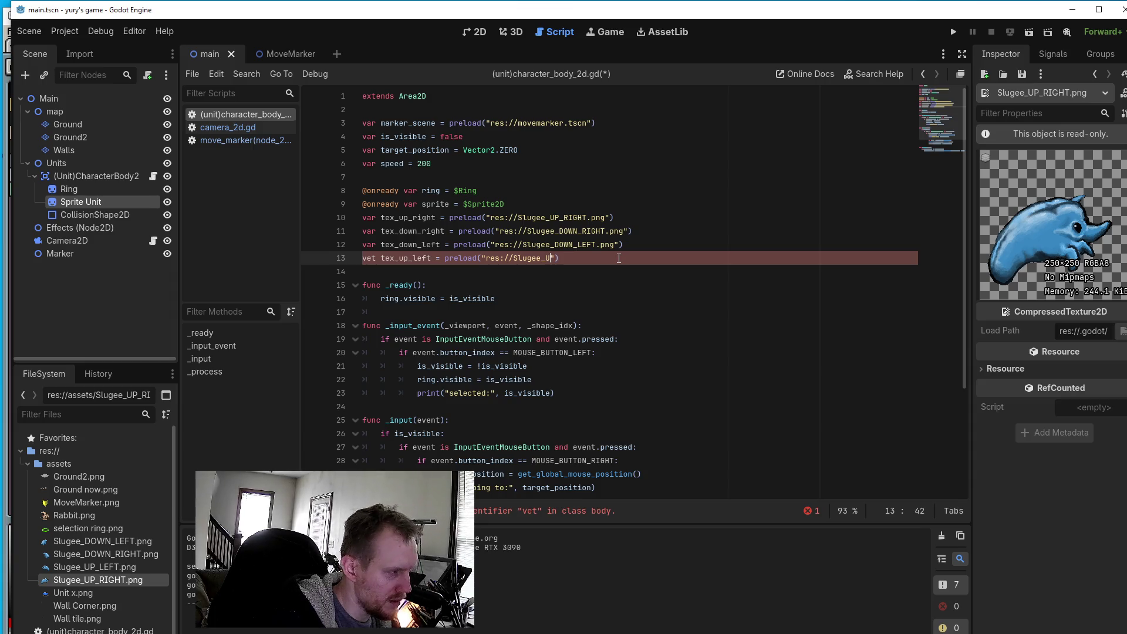
pyautogui.write('_')
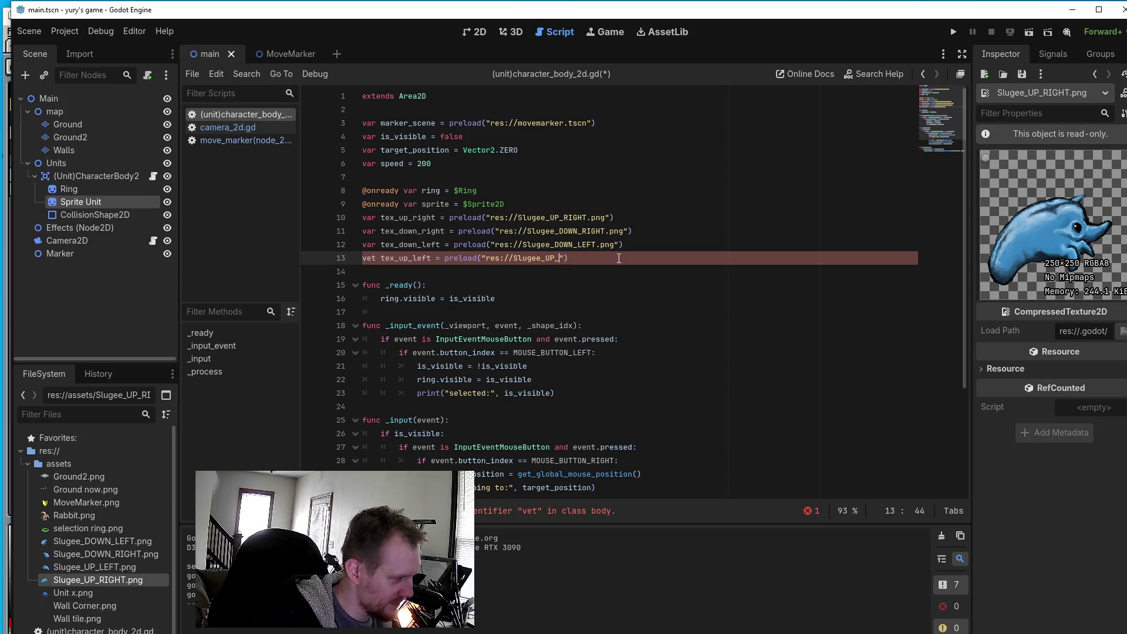
pyautogui.write('LEFT"')
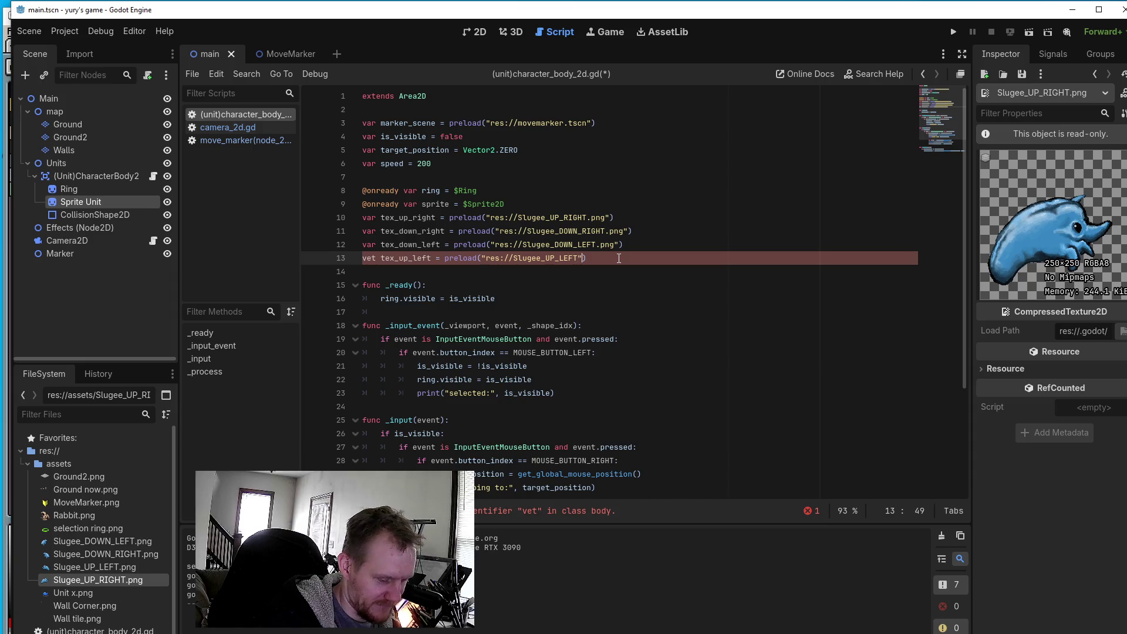
pyautogui.write(')')
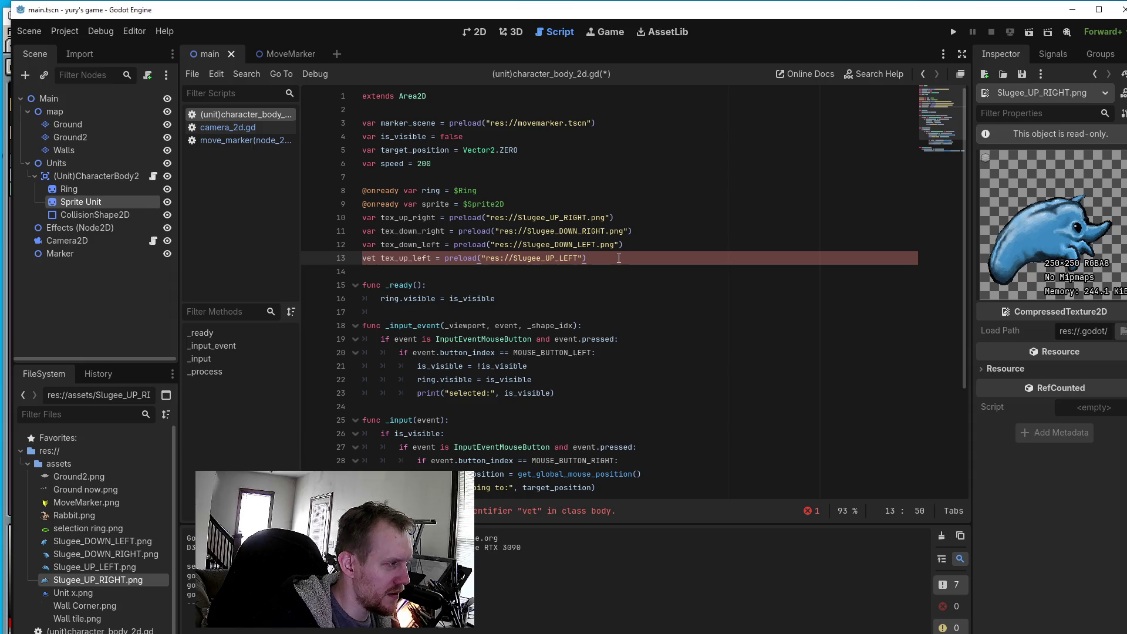
# - Correct the 'vet' typo at the start of line 13 to 'var'
pyautogui.press('Left')
pyautogui.press('Home')
pyautogui.press('Right')
pyautogui.press('Right')
pyautogui.press('Right')
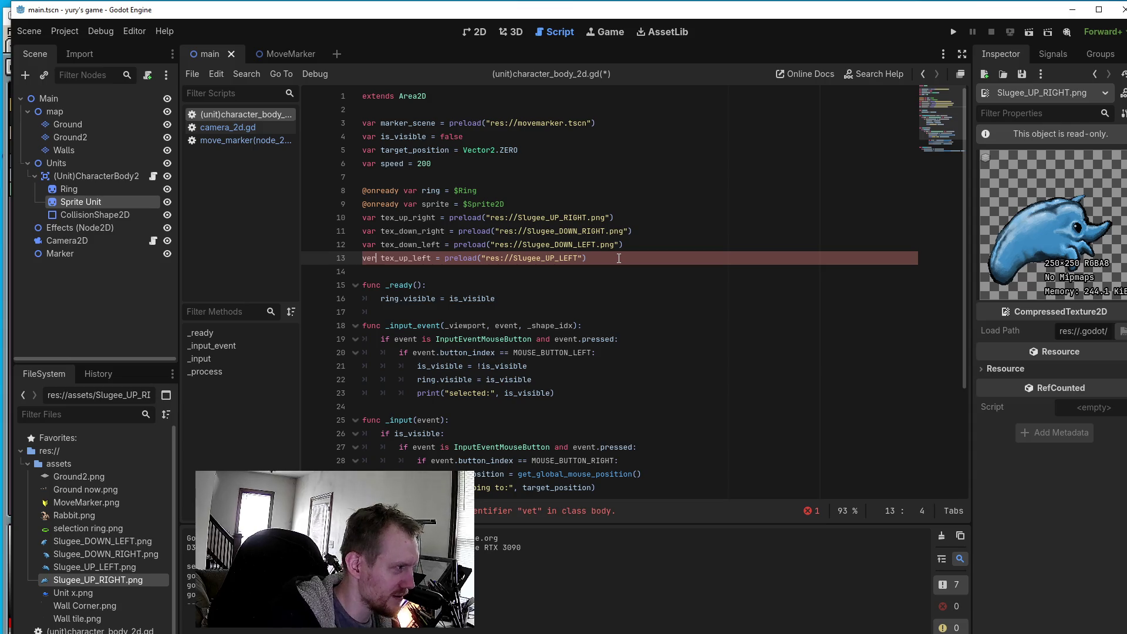
pyautogui.press('BackSpace')
pyautogui.write('r')
pyautogui.press('BackSpace')
pyautogui.press('BackSpace')
pyautogui.write('ar')
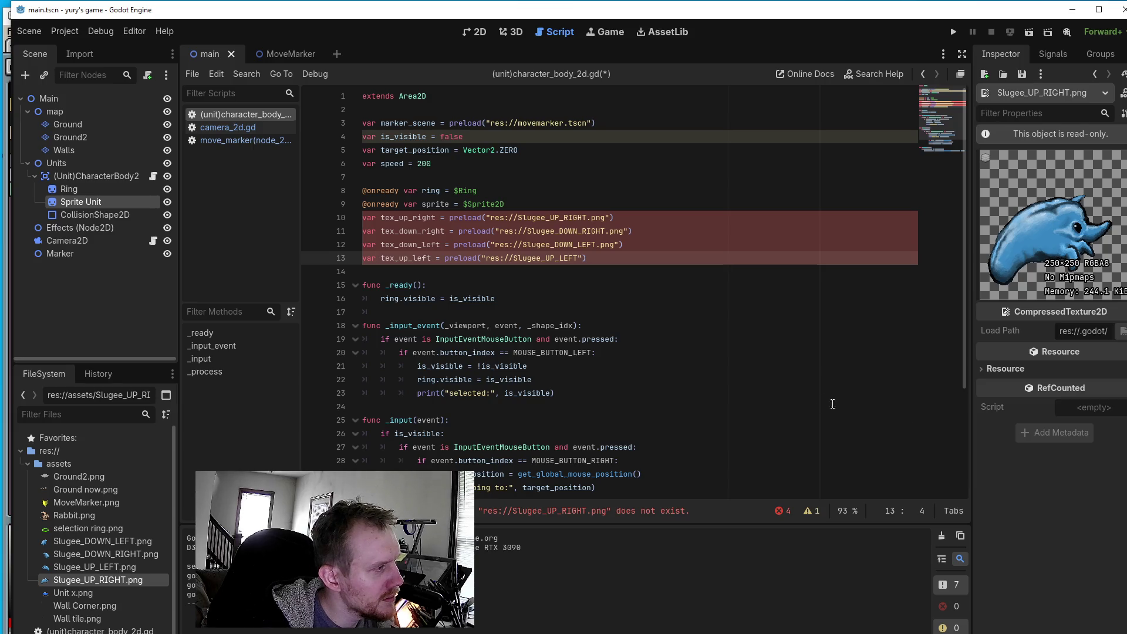
# - Copy lines 9–13 holding the sprite and four texture declarations
pyautogui.moveTo(590, 259)
pyautogui.mouseDown()
pyautogui.moveTo(517, 258)
pyautogui.moveTo(333, 208)
pyautogui.mouseUp()
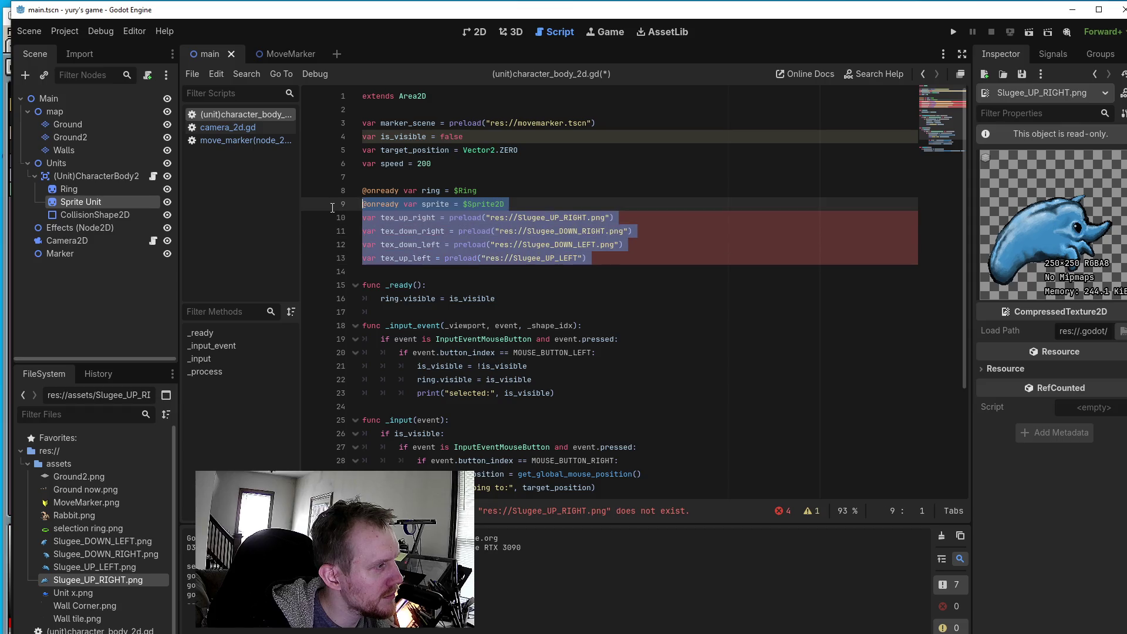
pyautogui.rightClick(389, 204)
pyautogui.click(422, 276)
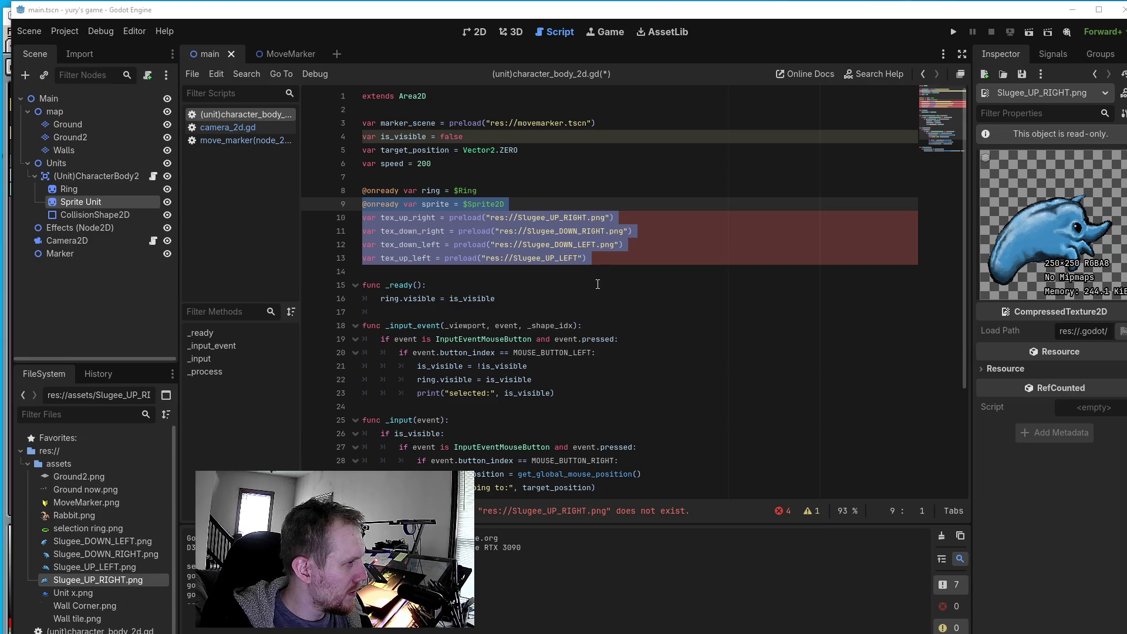
# - Append .png to line 13's Slugee_UP_LEFT path
pyautogui.click(584, 257)
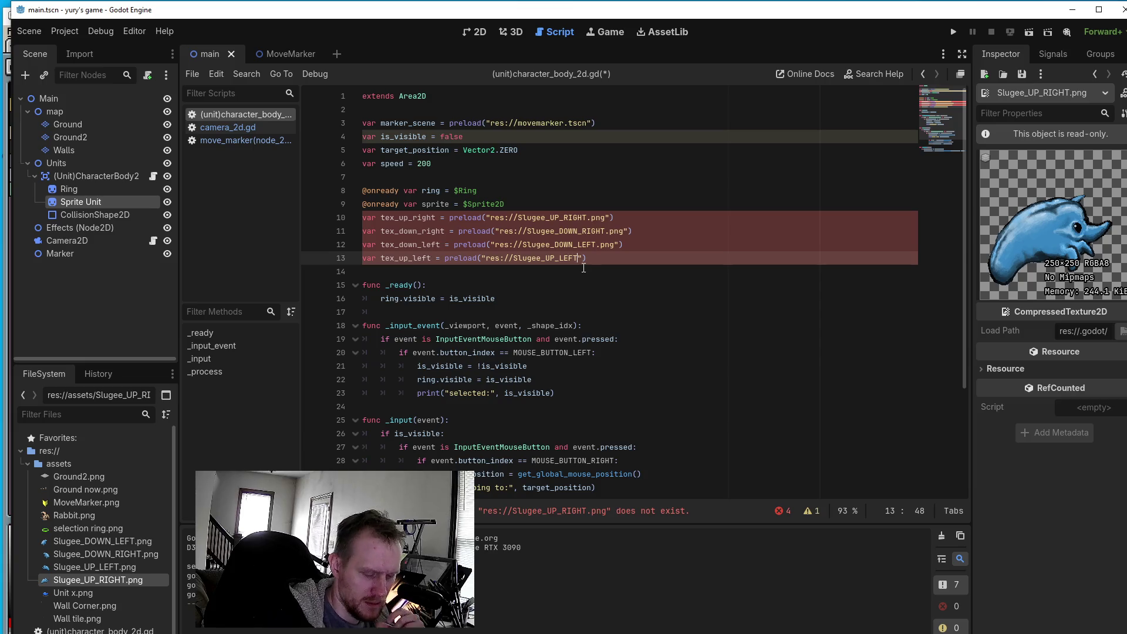
pyautogui.write('.')
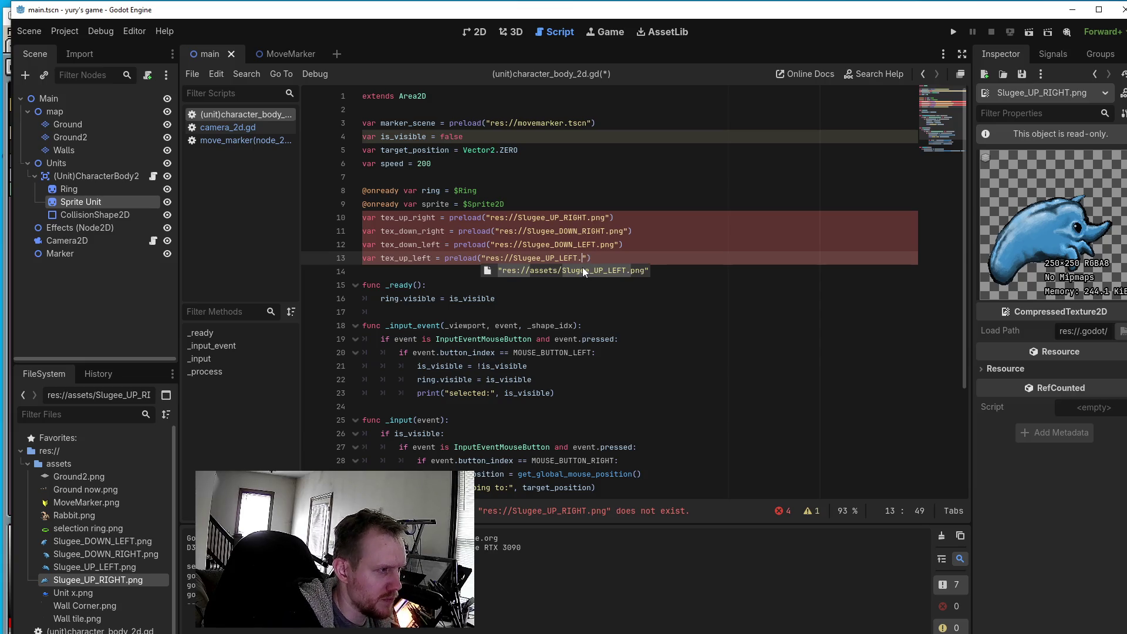
pyautogui.write('o')
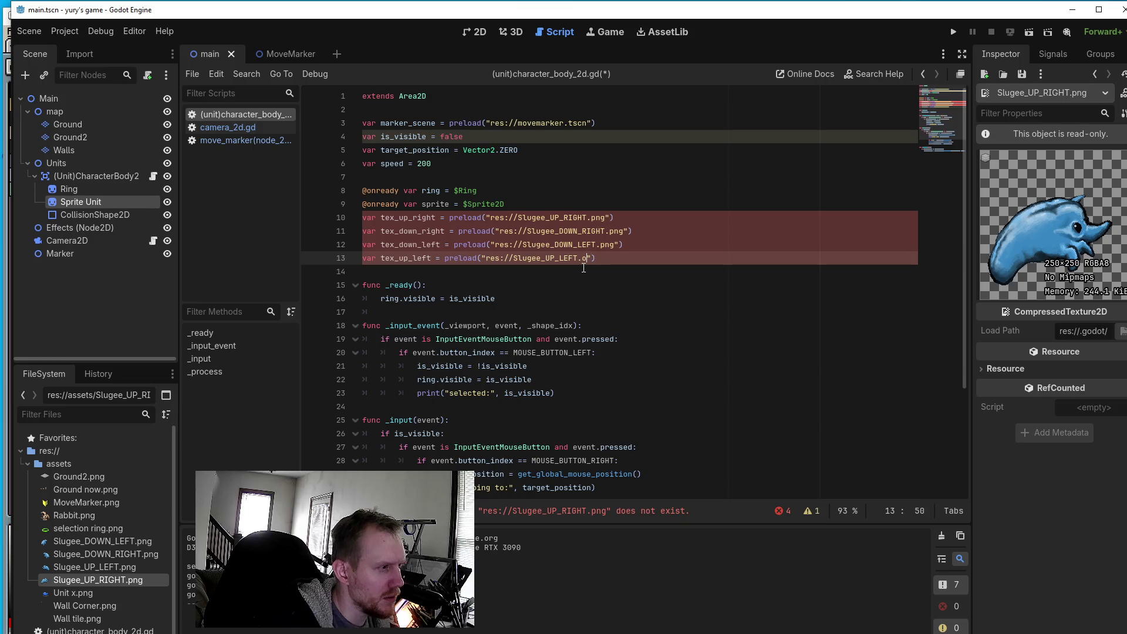
pyautogui.press('BackSpace')
pyautogui.write('png')
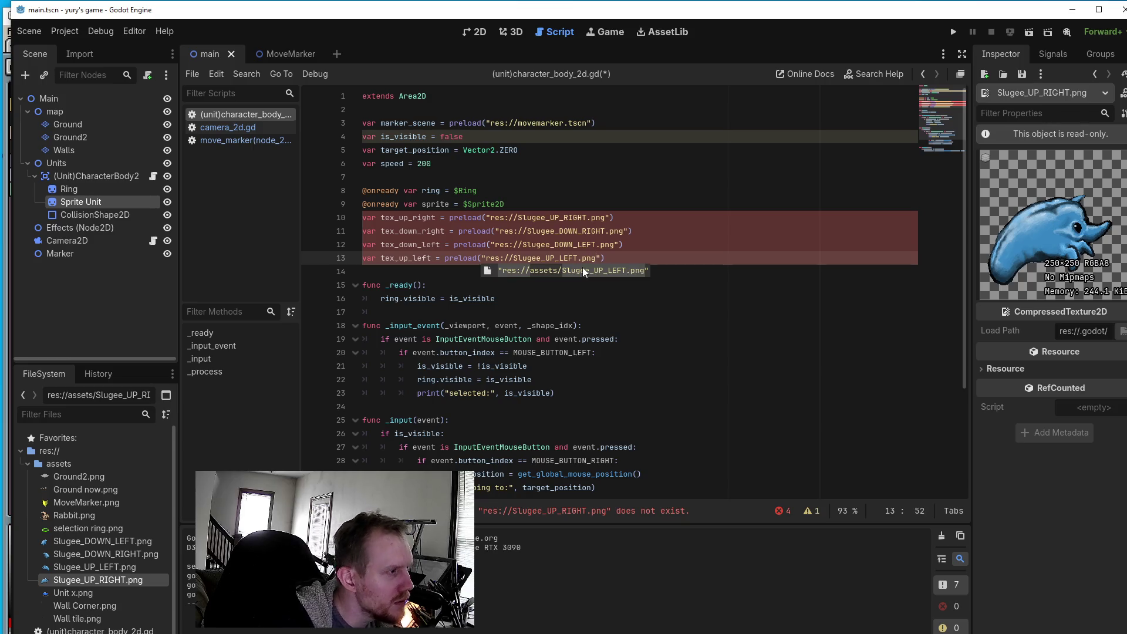
pyautogui.click(711, 335)
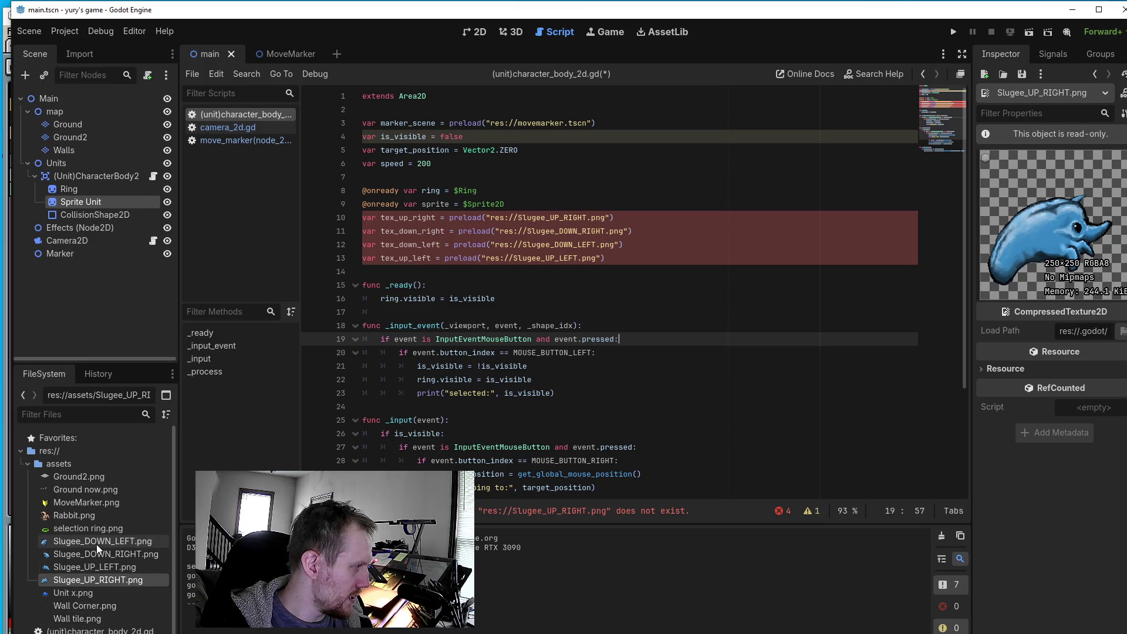
# - Paste the copied res://assets/ paths for Slugee_UP_RIGHT and Slugee_DOWN_RIGHT into lines 10 and 11
pyautogui.moveTo(96, 544)
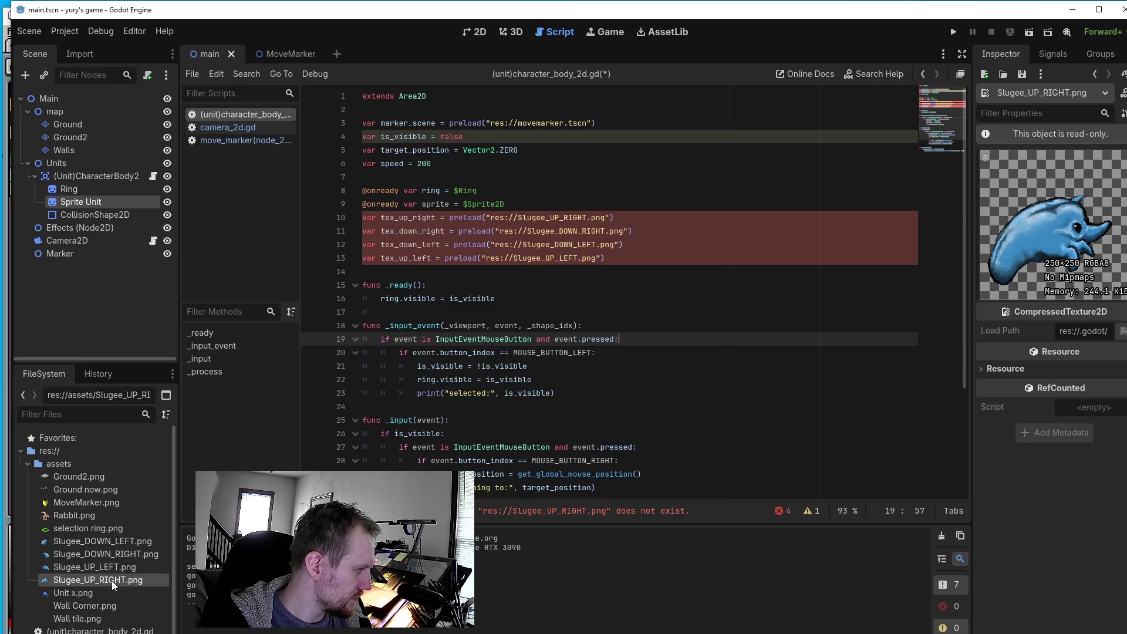
pyautogui.rightClick(112, 581)
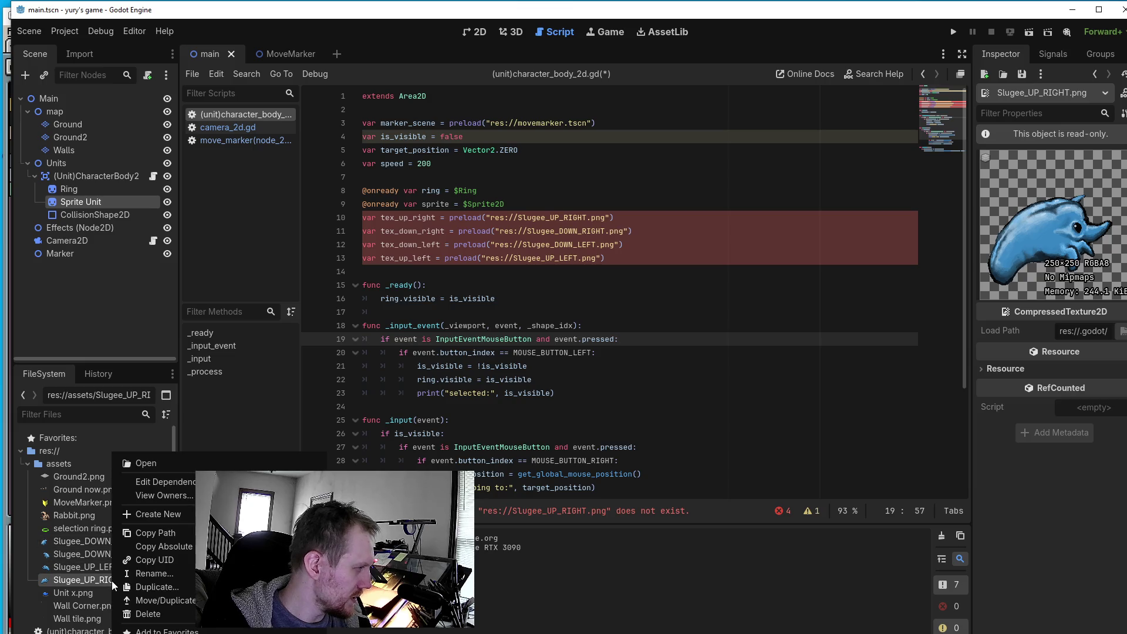
pyautogui.click(166, 533)
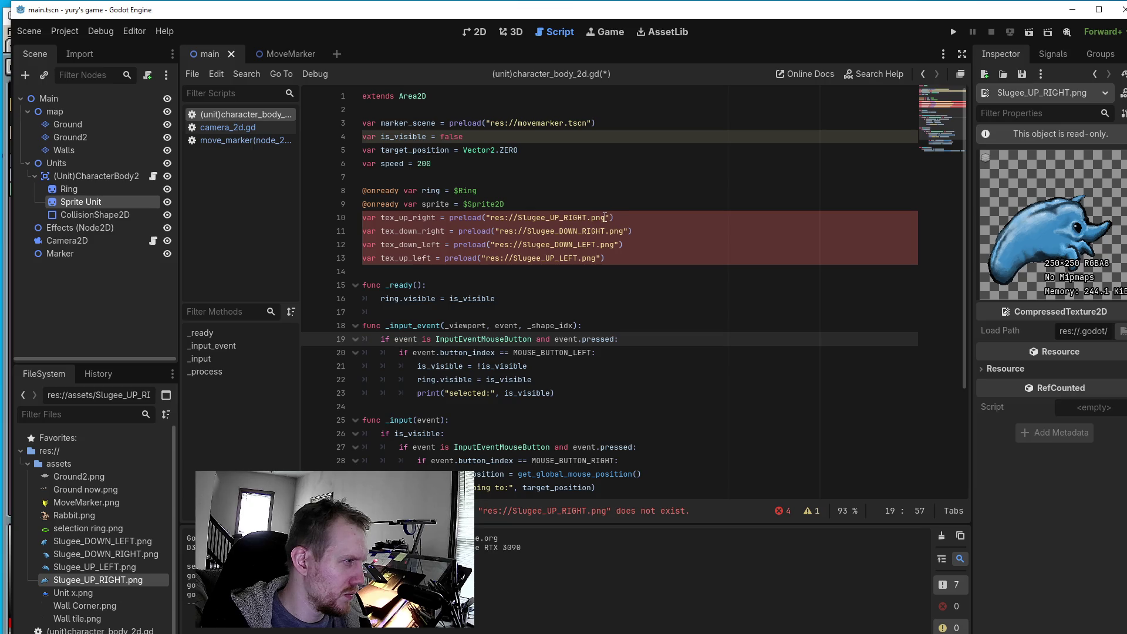
pyautogui.moveTo(605, 217); pyautogui.dragTo(490, 218)
pyautogui.hotkey('ctrl', 'v')
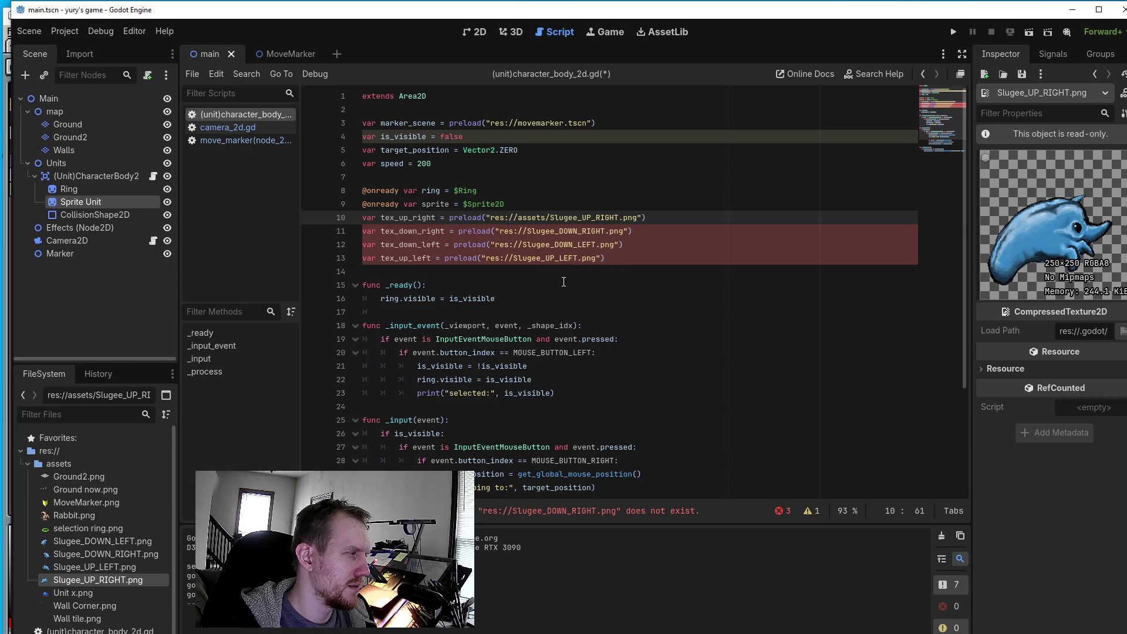
pyautogui.moveTo(115, 569)
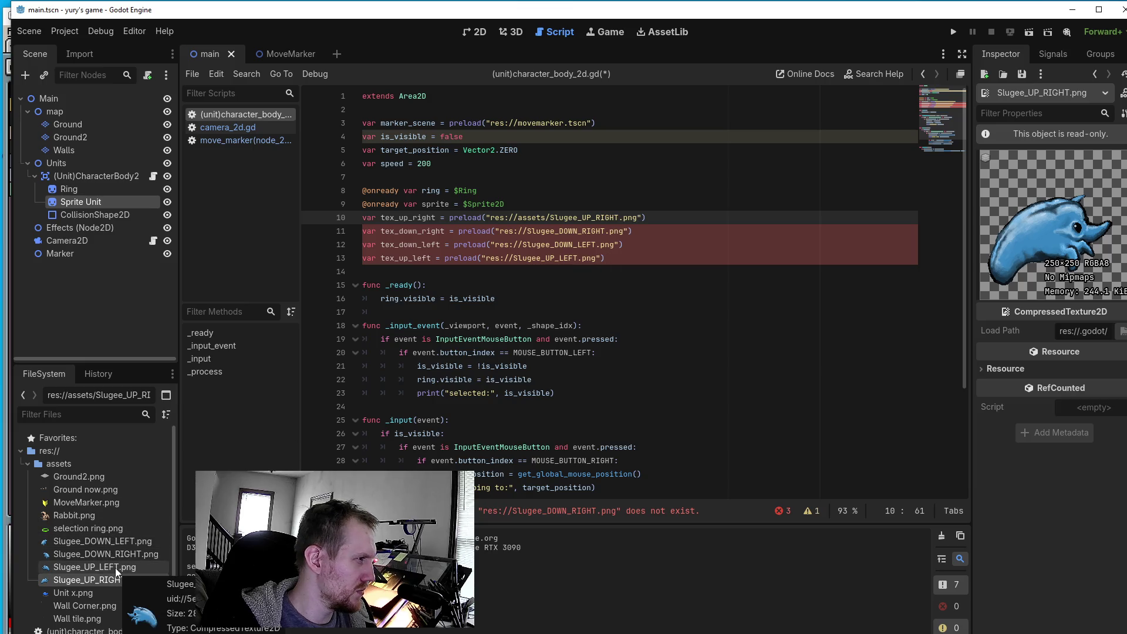
pyautogui.rightClick(113, 556)
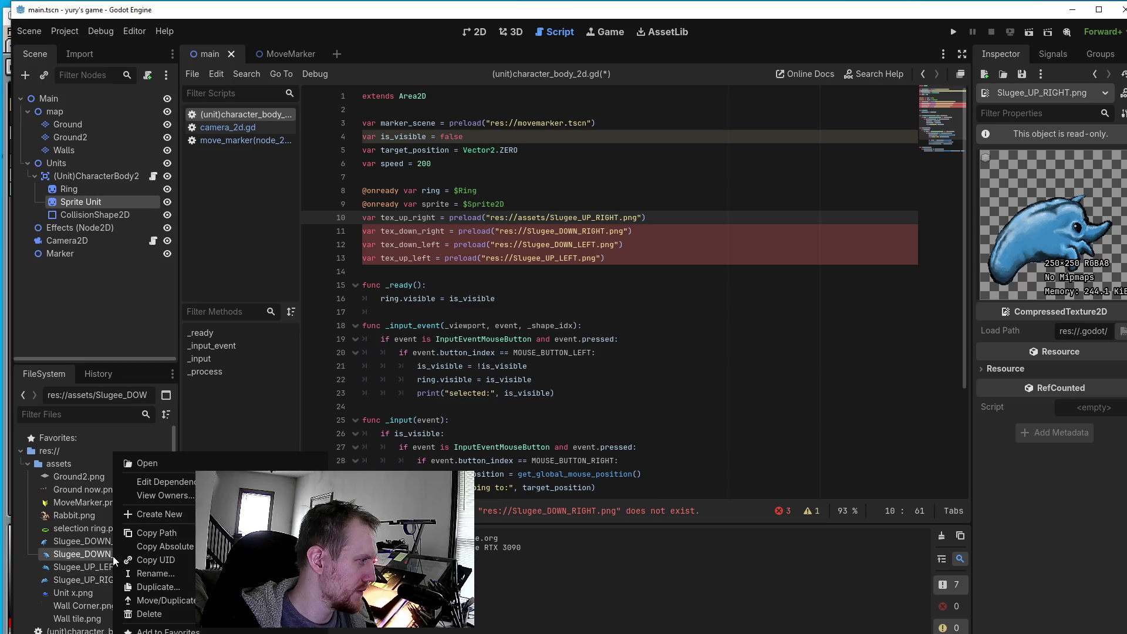
pyautogui.click(183, 531)
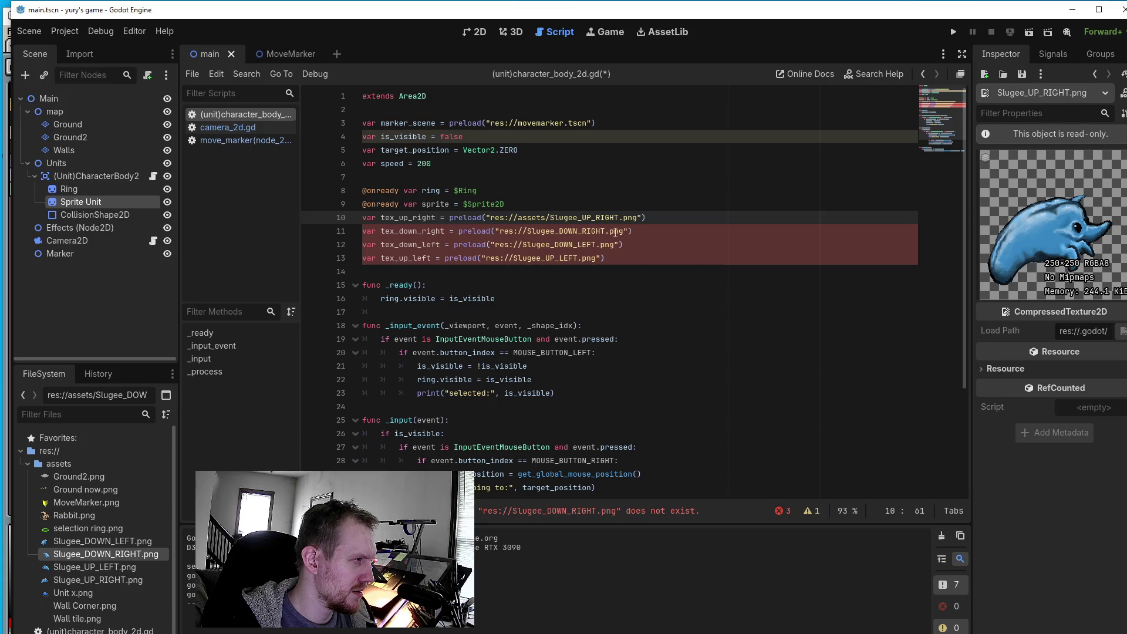
pyautogui.moveTo(623, 231); pyautogui.dragTo(500, 231)
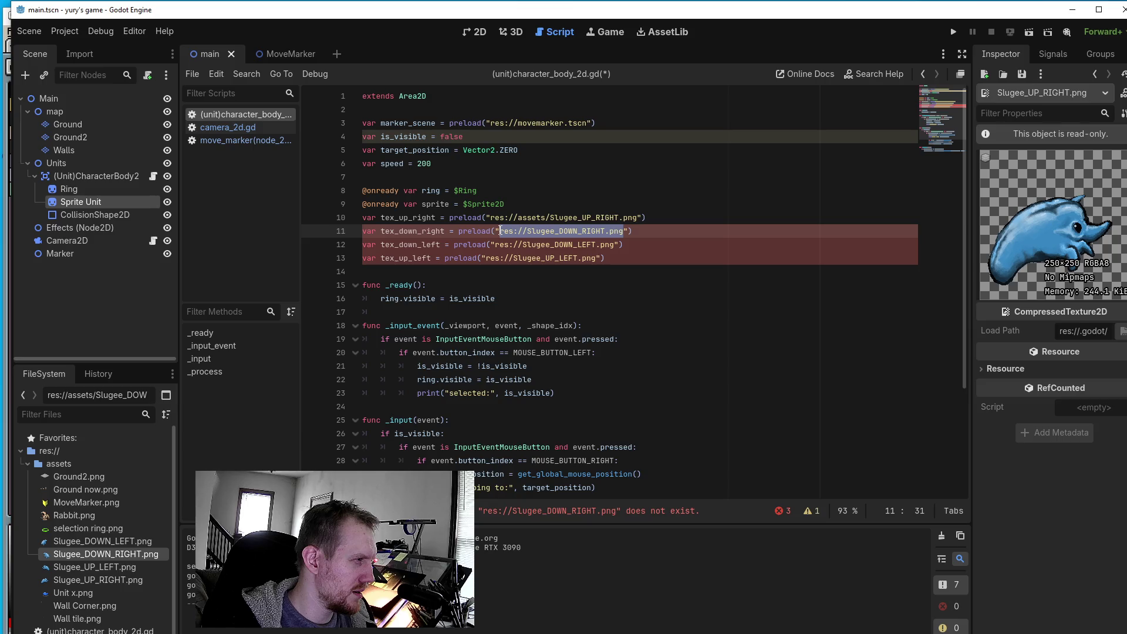
pyautogui.hotkey('ctrl', 'v')
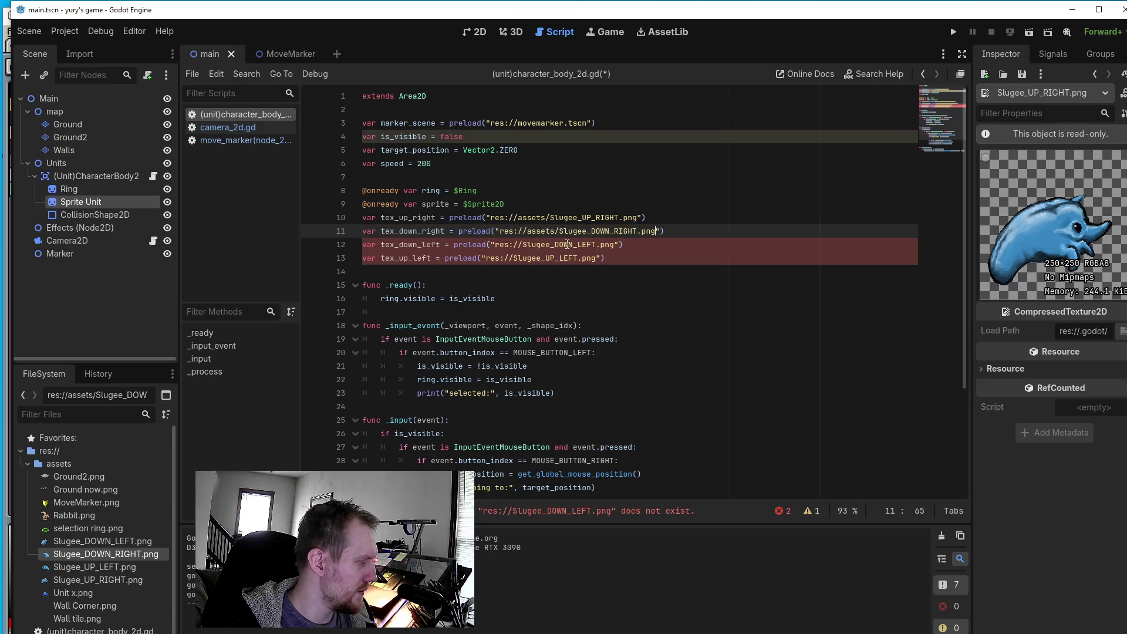
# - Paste the assets paths for DOWN_LEFT and UP_LEFT into lines 12–13, and add a blank line after $Ring
pyautogui.rightClick(99, 541)
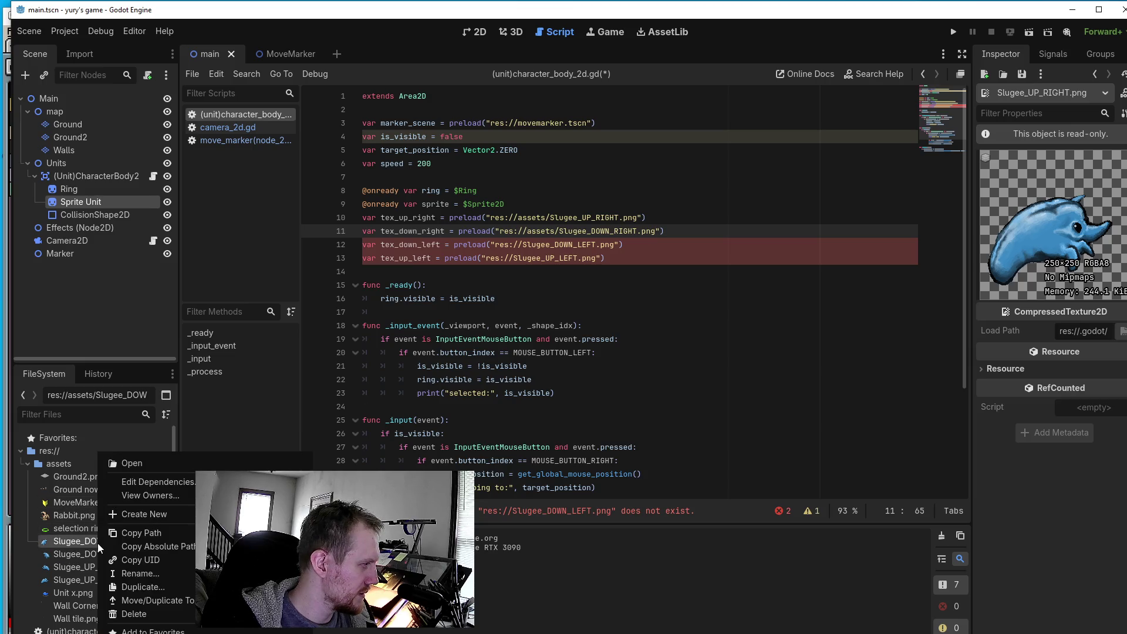
pyautogui.click(146, 534)
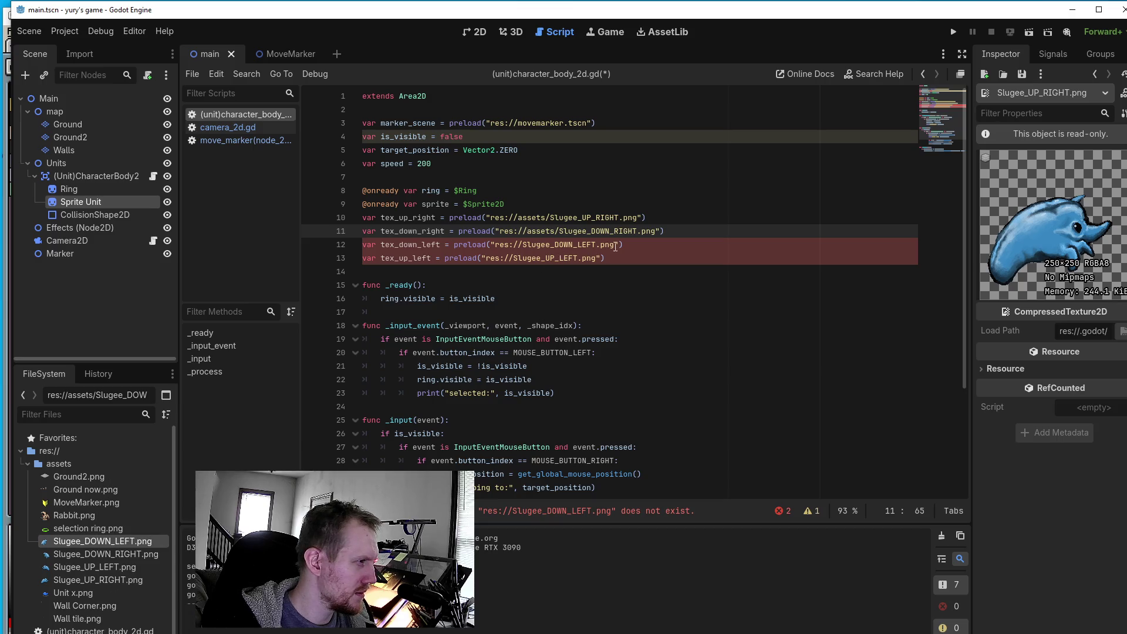
pyautogui.moveTo(614, 245); pyautogui.dragTo(495, 247)
pyautogui.hotkey('ctrl', 'v')
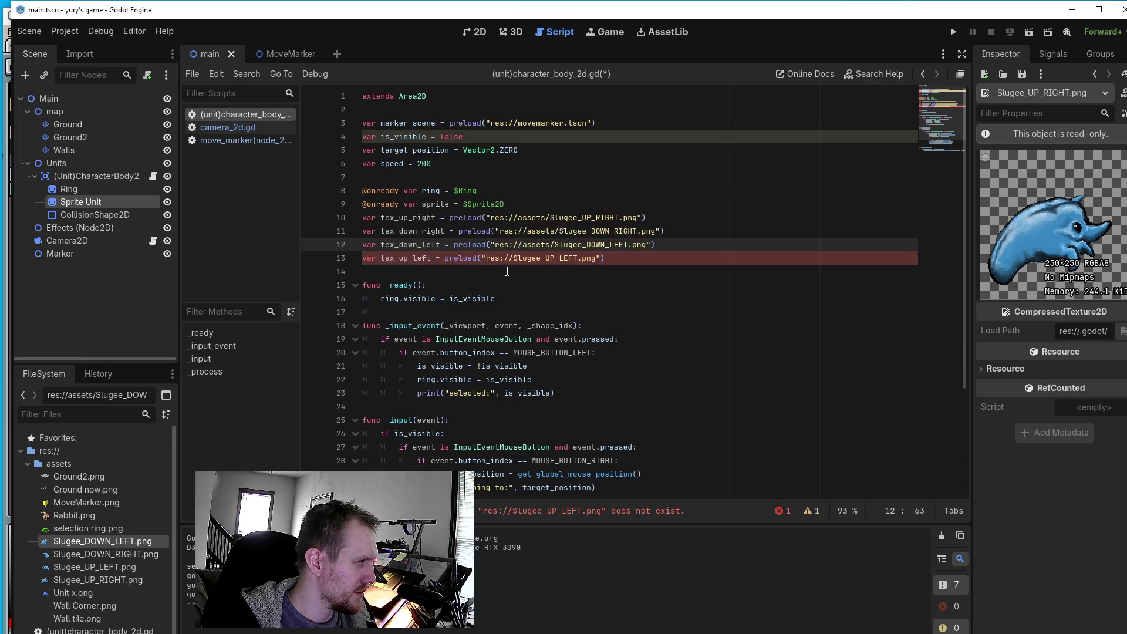
pyautogui.rightClick(110, 570)
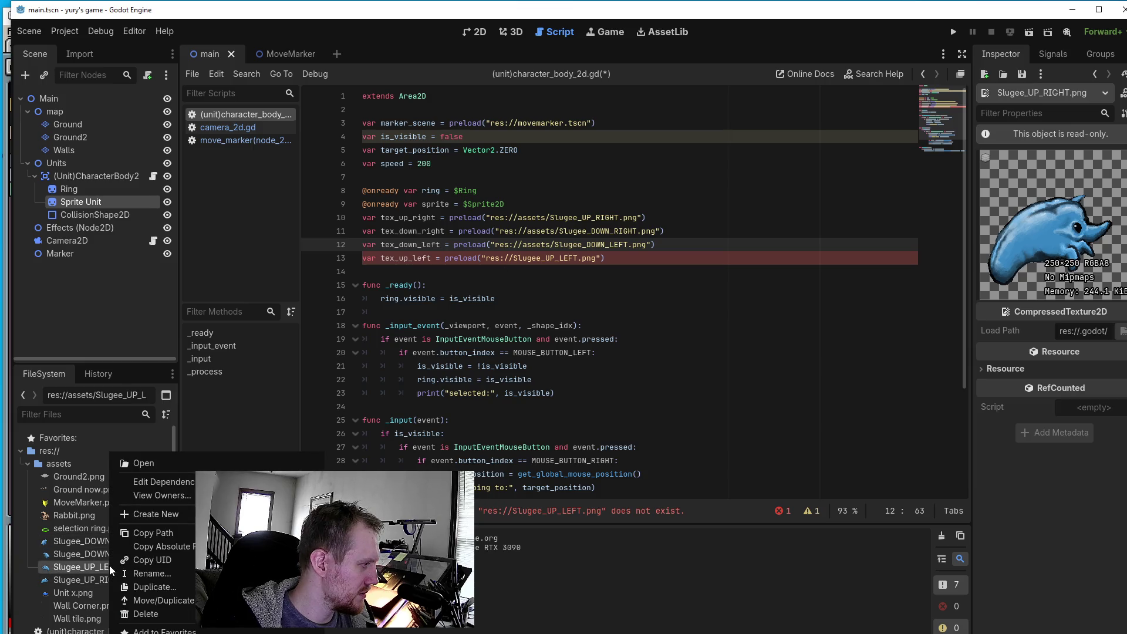
pyautogui.click(145, 538)
pyautogui.moveTo(596, 258); pyautogui.dragTo(486, 258)
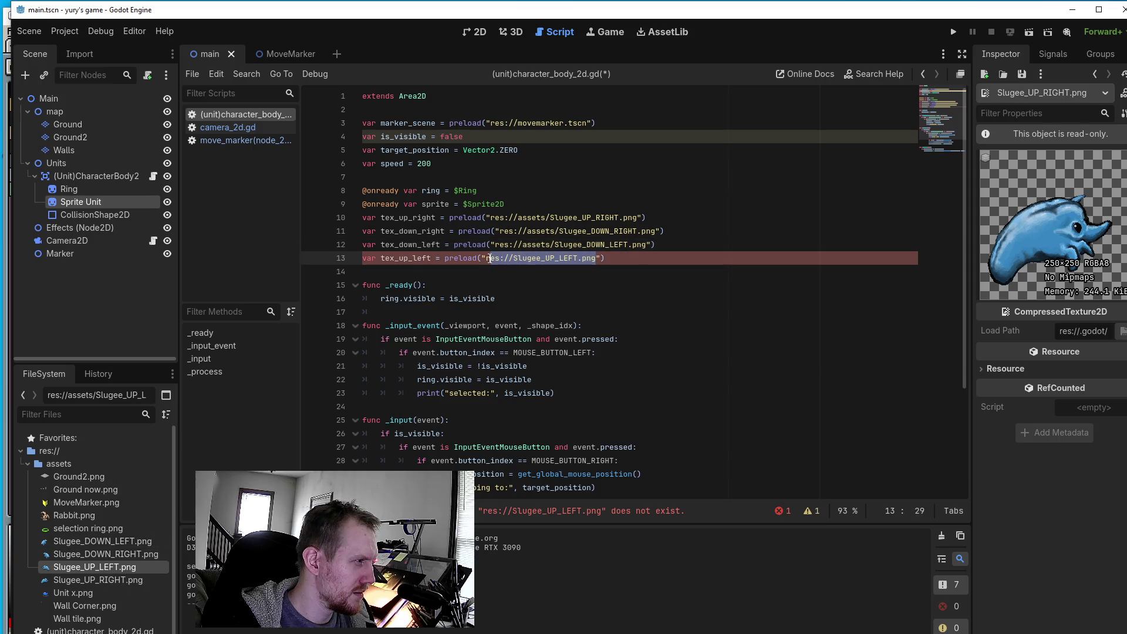
pyautogui.hotkey('ctrl', 'v')
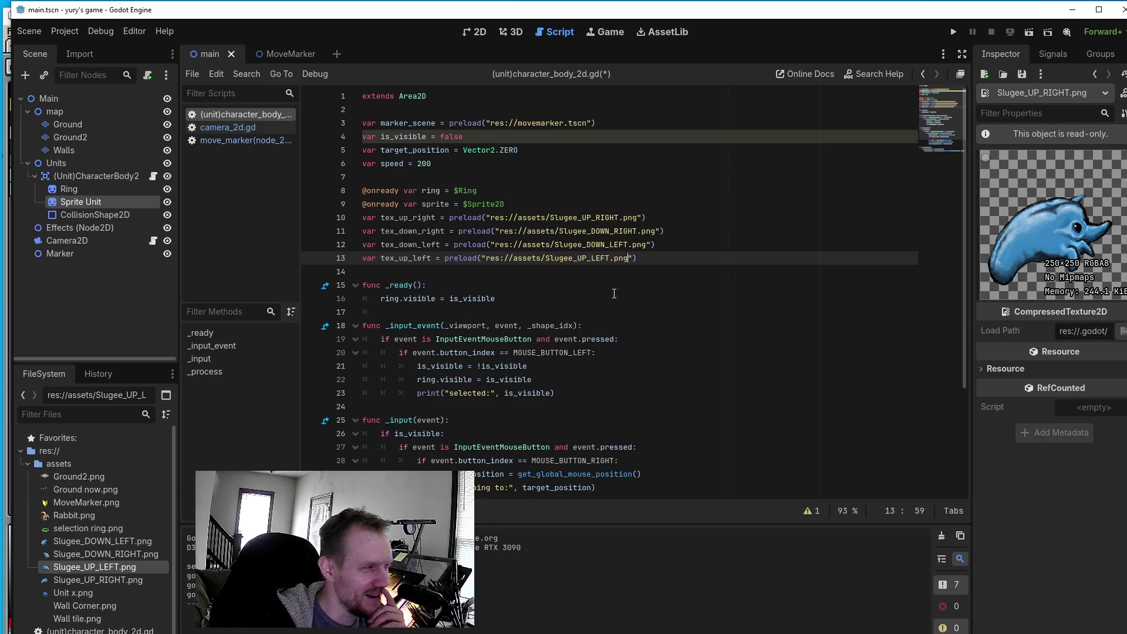
pyautogui.click(516, 187)
pyautogui.press('Return')
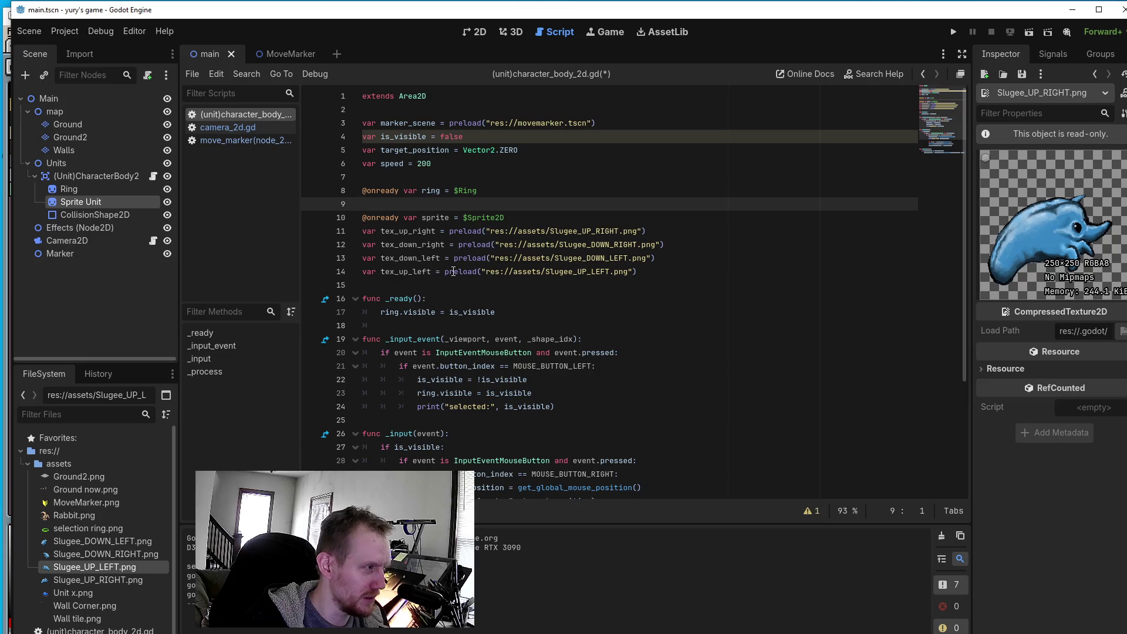
# - Add a blank line after the $Ring reference on line 8, then move to the end of the _process(delta) header
pyautogui.moveTo(453, 271)
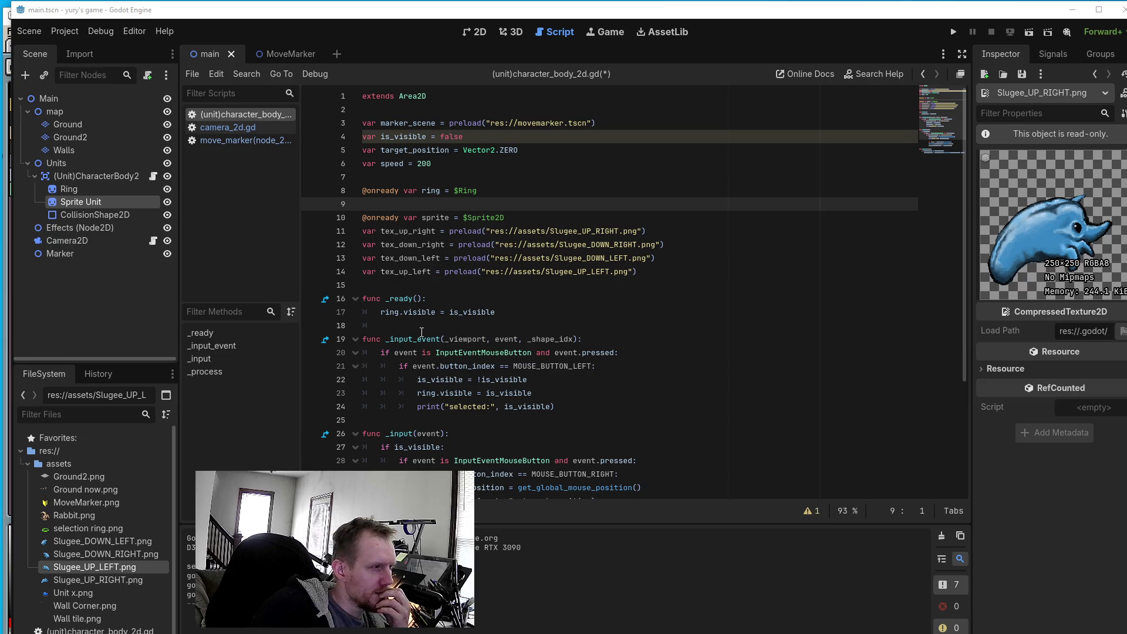
pyautogui.scroll(-4, 422, 332)
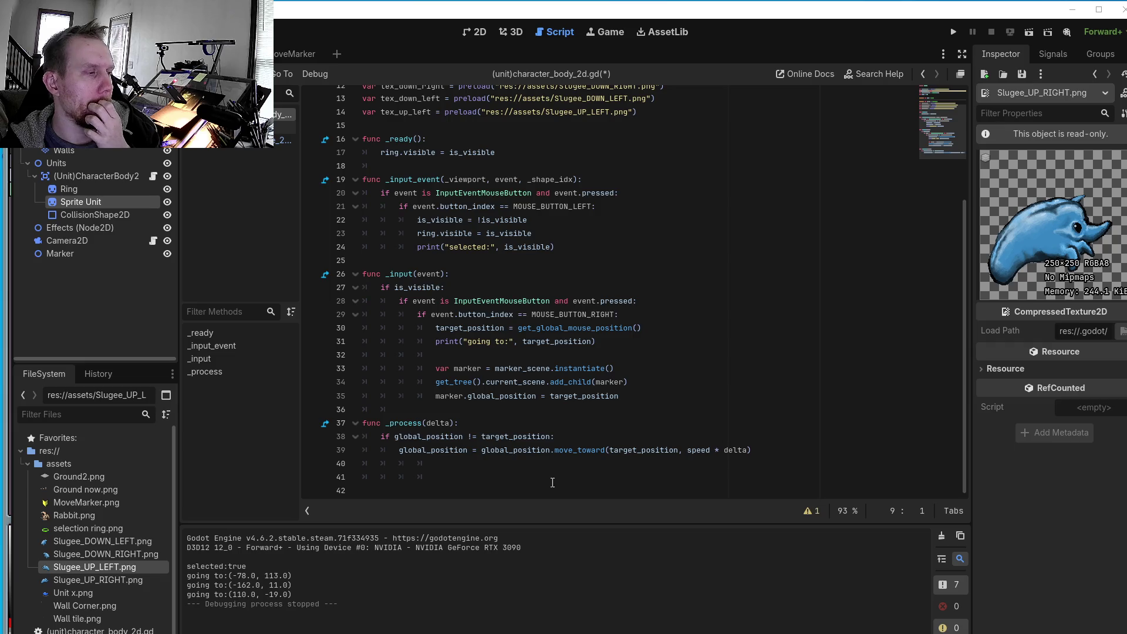
pyautogui.click(469, 423)
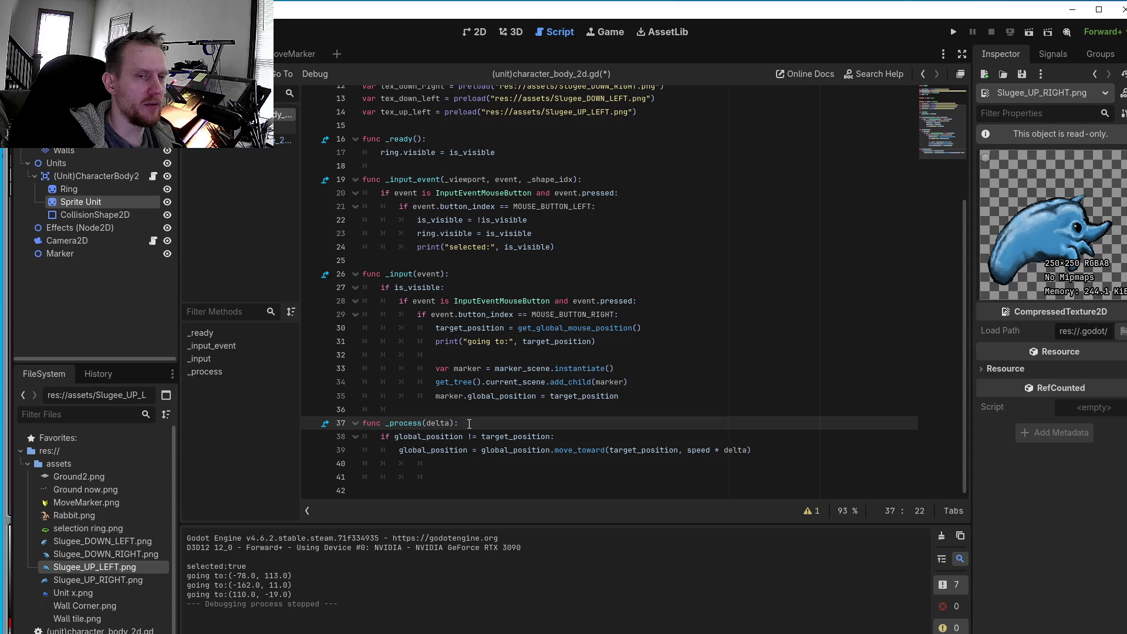
# - Open _process with var direction = target_direction - global_position, followed by a blank line
pyautogui.press('Return')
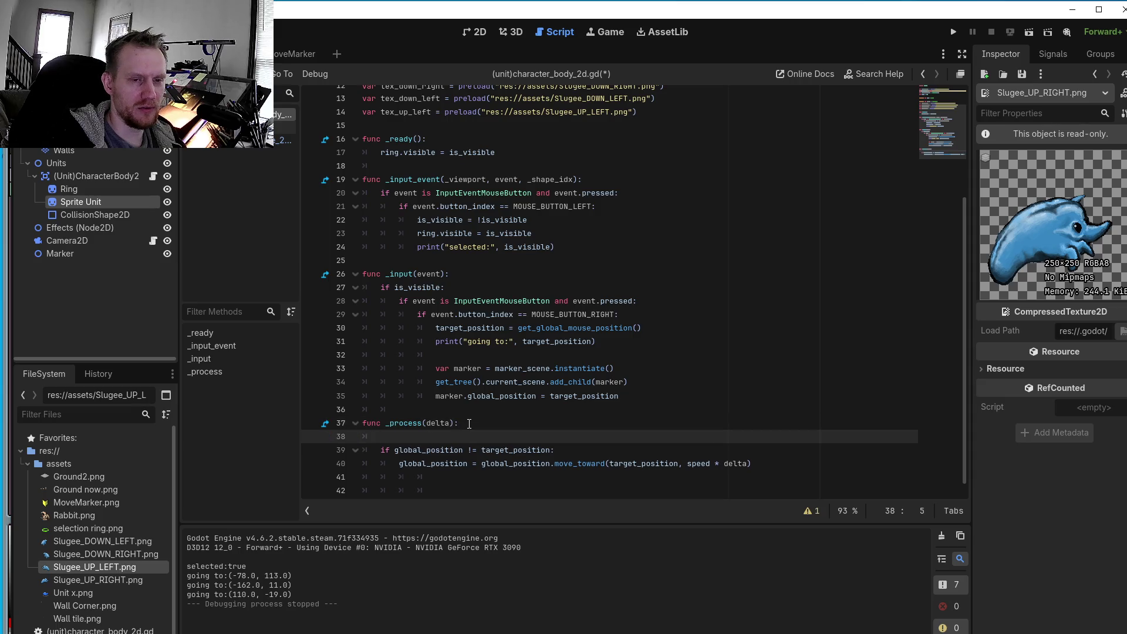
pyautogui.write('var ')
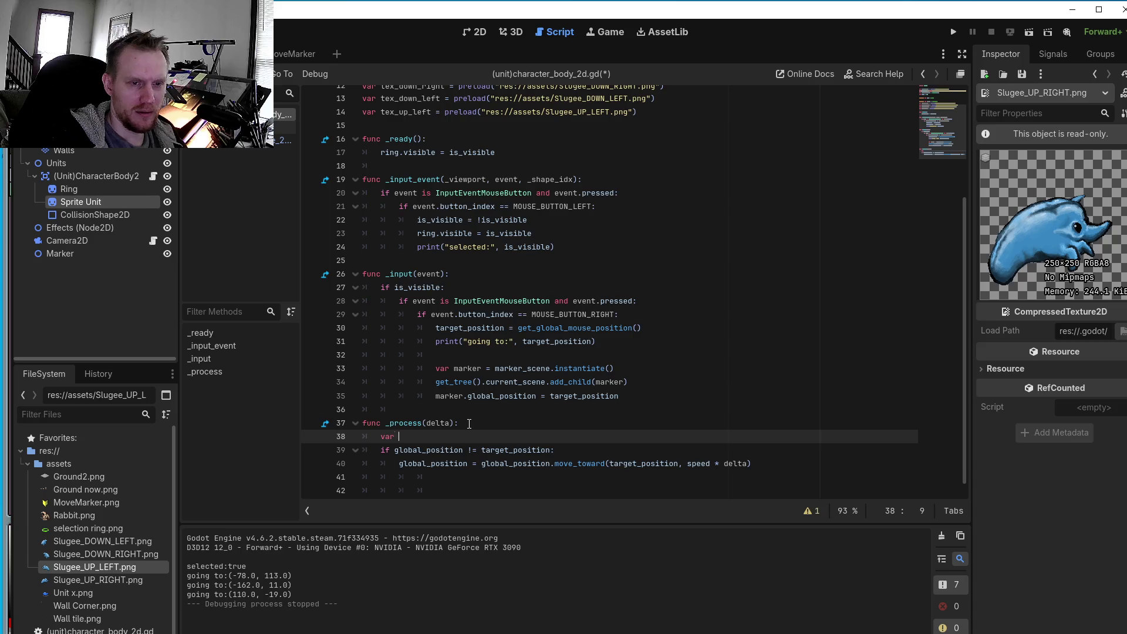
pyautogui.write('direc')
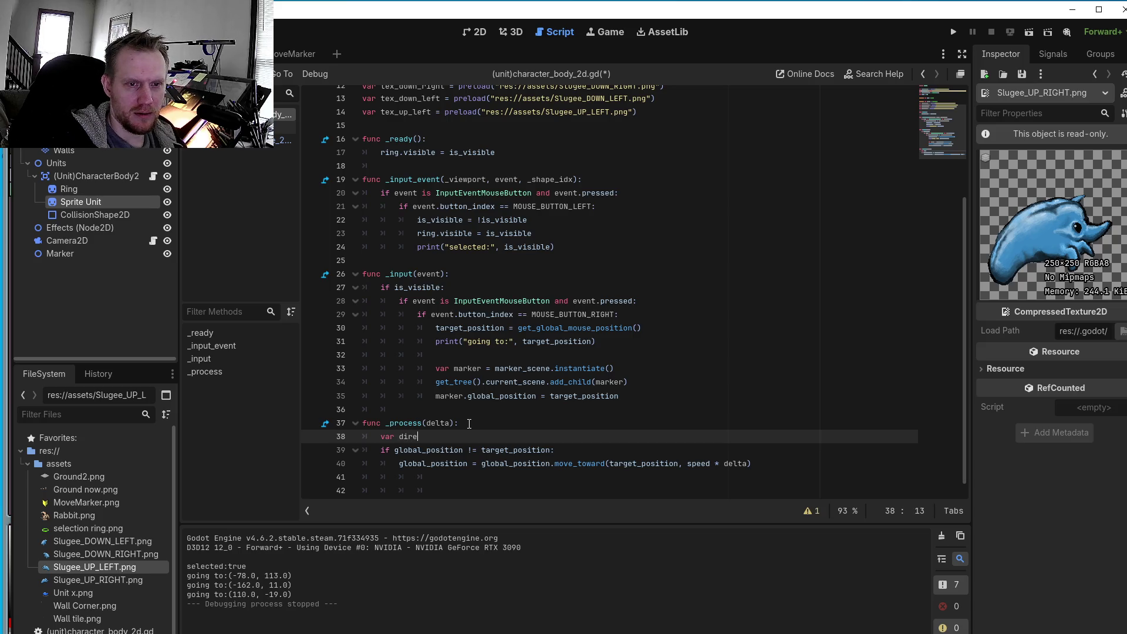
pyautogui.write('tion =')
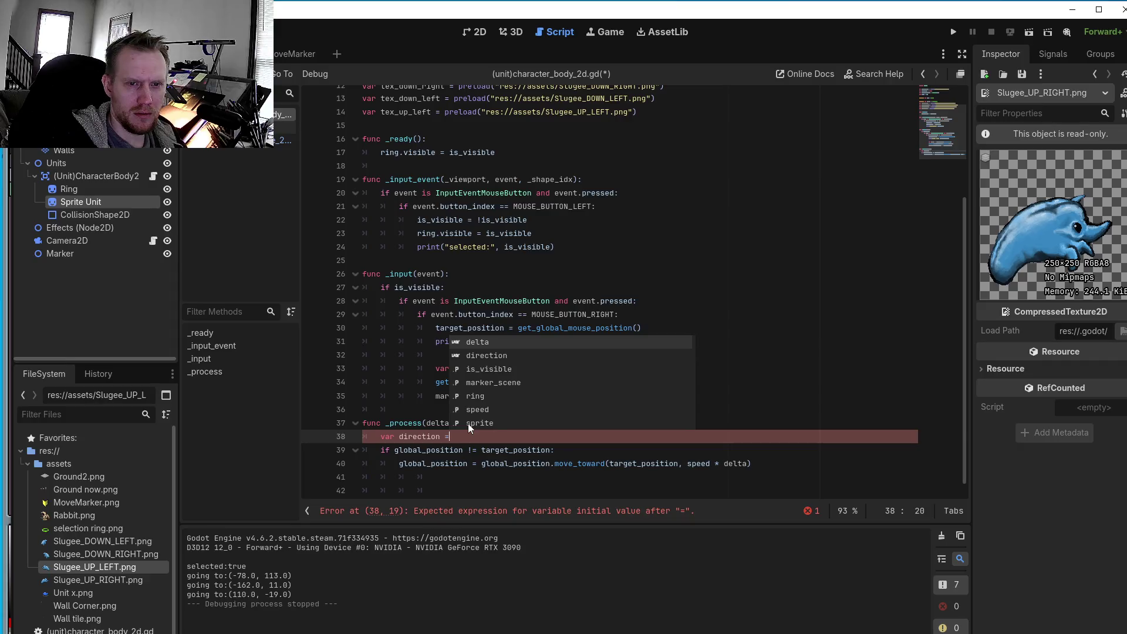
pyautogui.write(' target_')
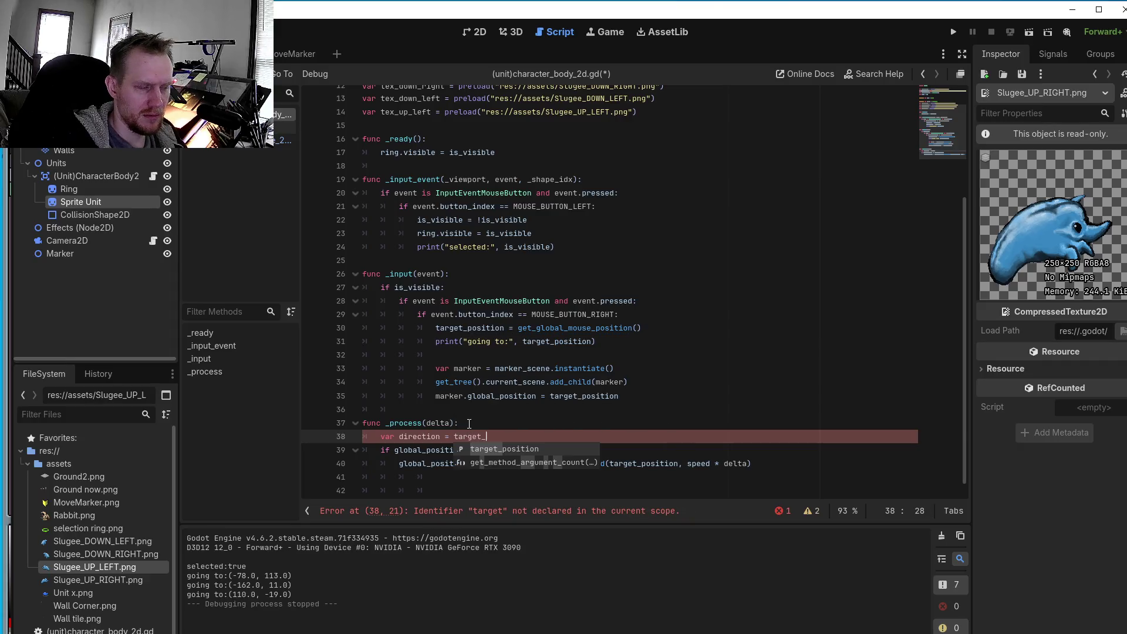
pyautogui.write('direction')
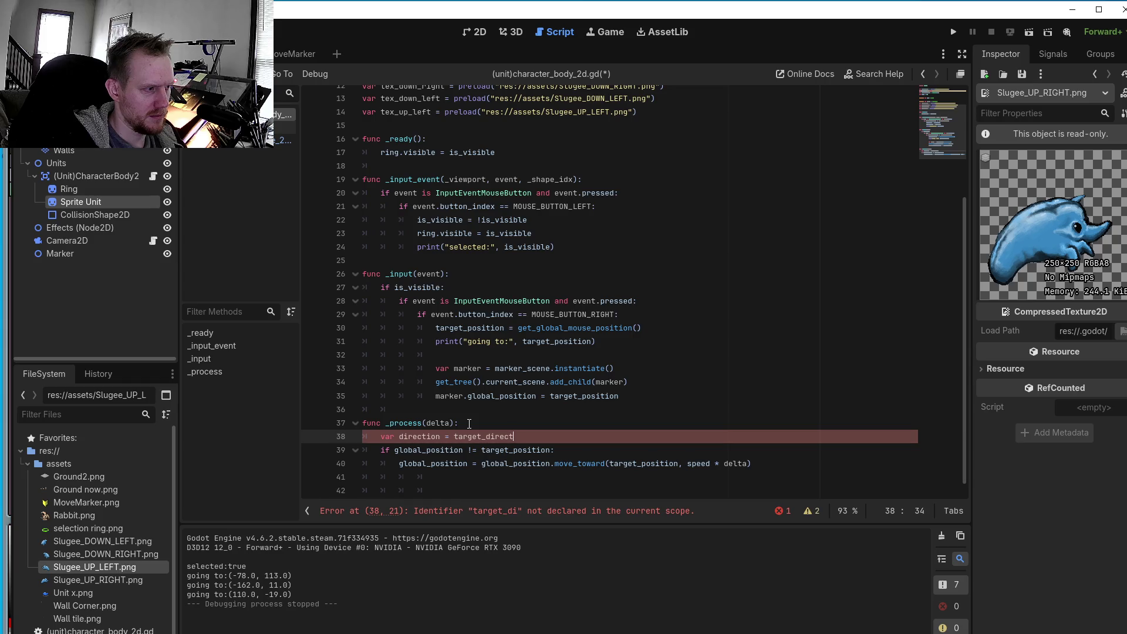
pyautogui.write(' -')
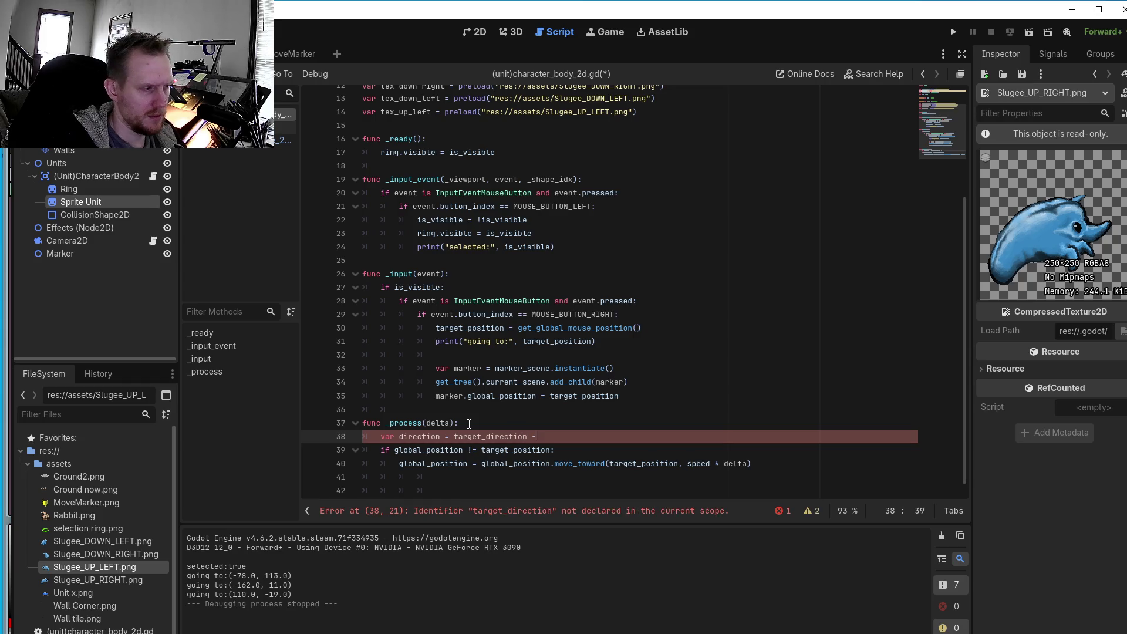
pyautogui.write(' gl')
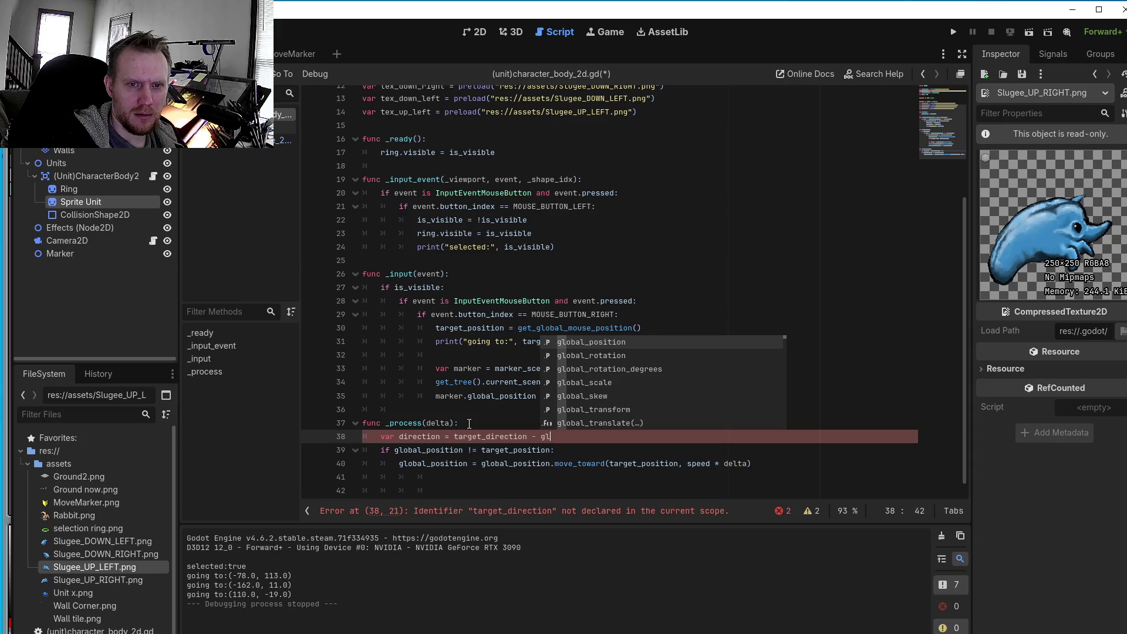
pyautogui.write('obal_')
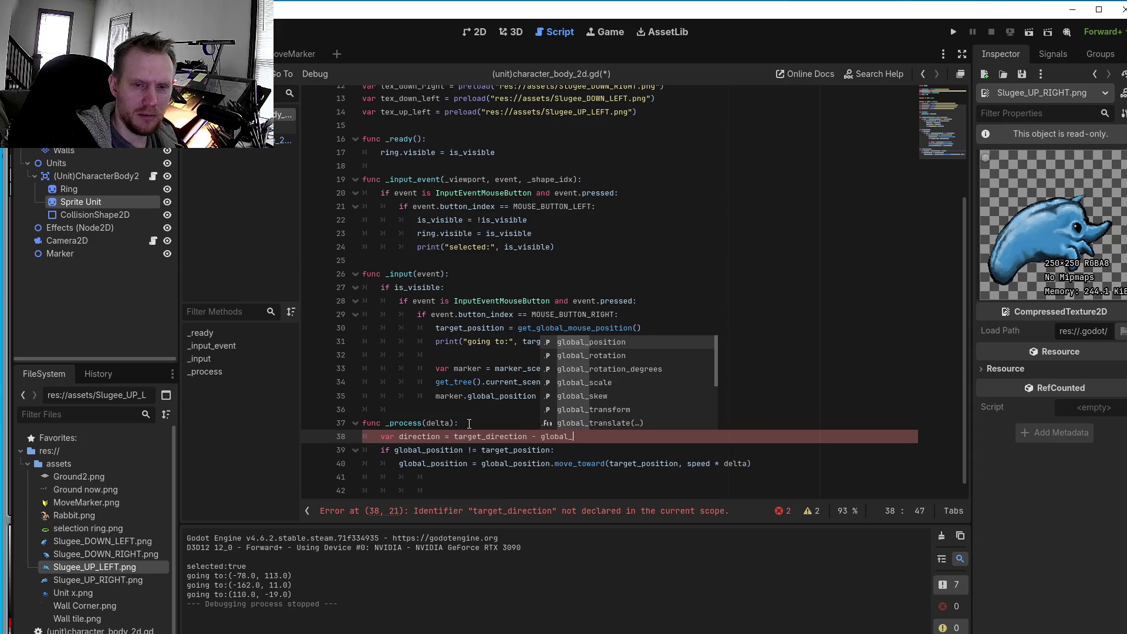
pyautogui.write('position')
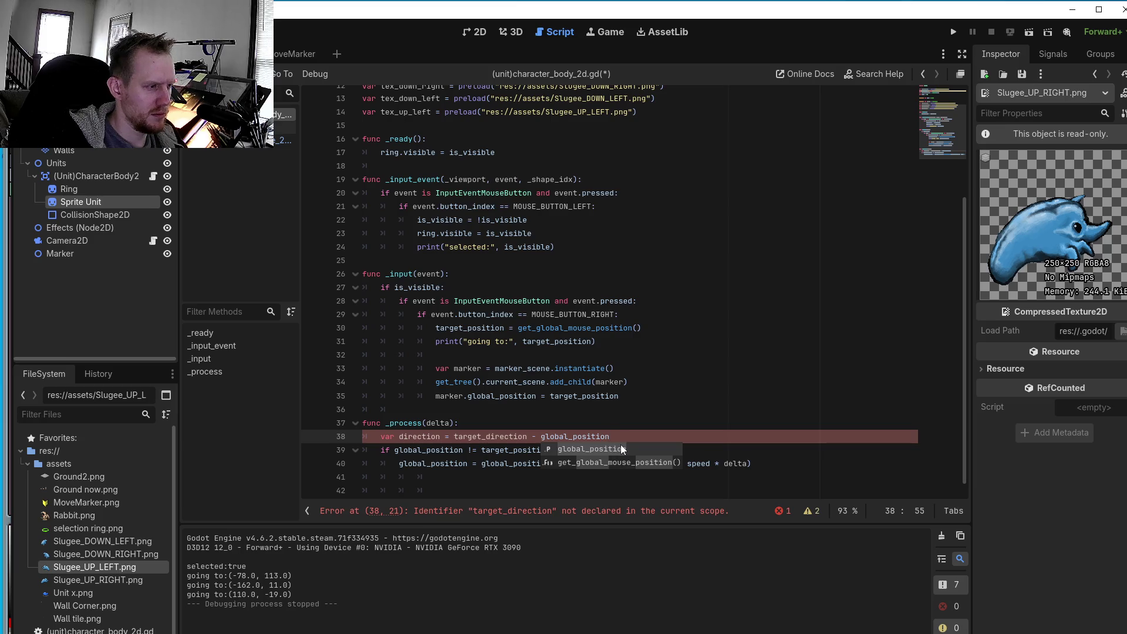
pyautogui.press('Escape')
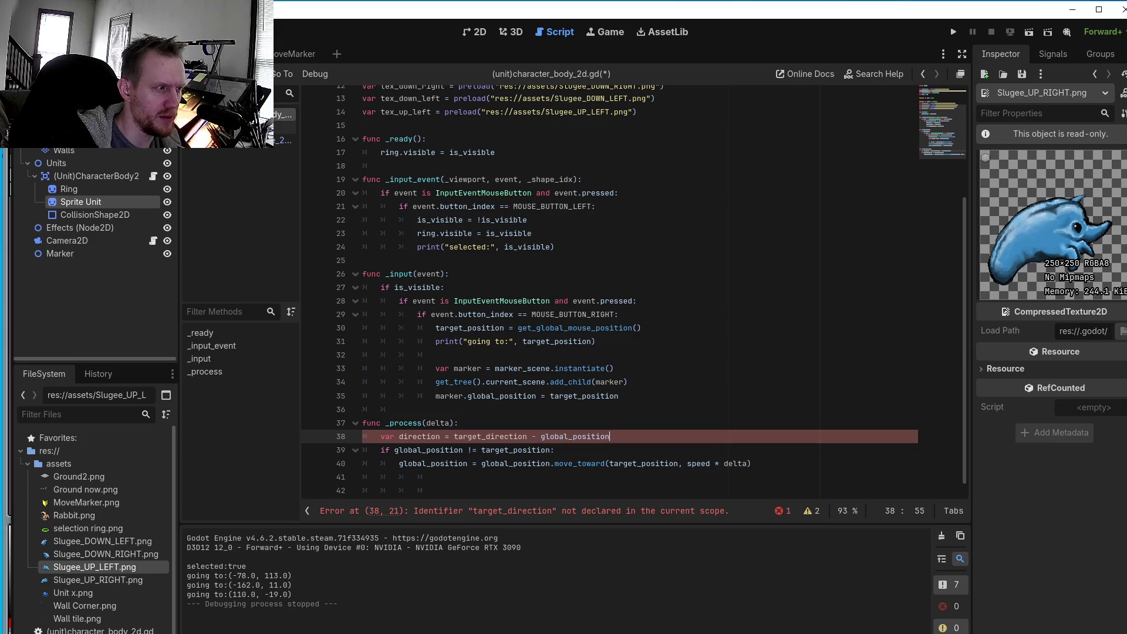
pyautogui.press('Return')
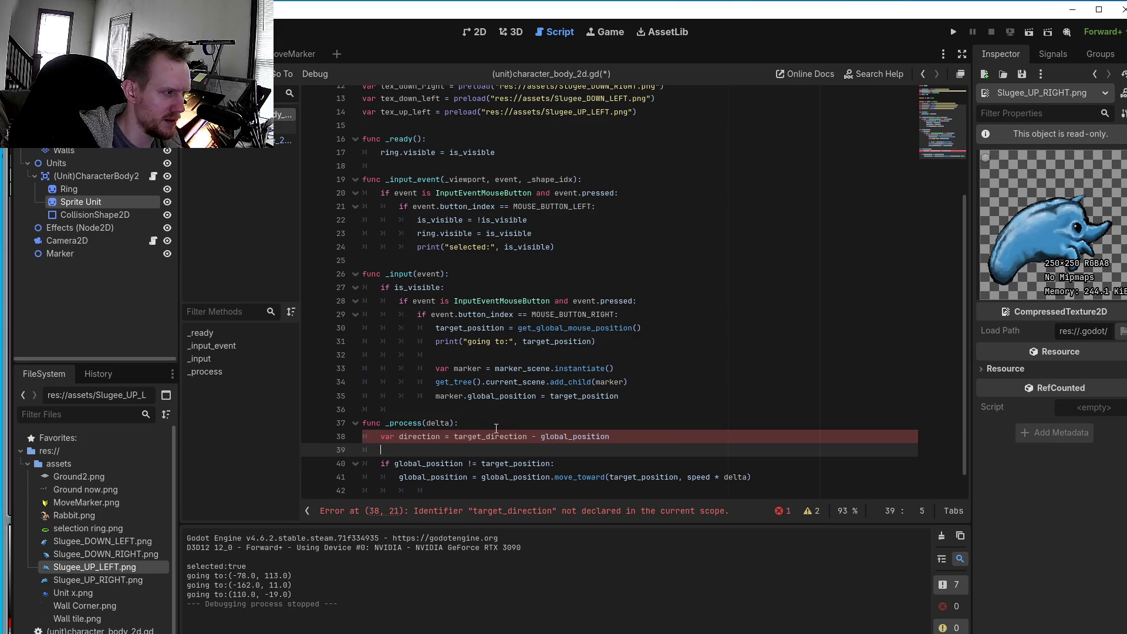
# - Insert a blank line above the direction line, then copy the selected _process function (lines 37–42)
pyautogui.click(497, 425)
pyautogui.press('Return')
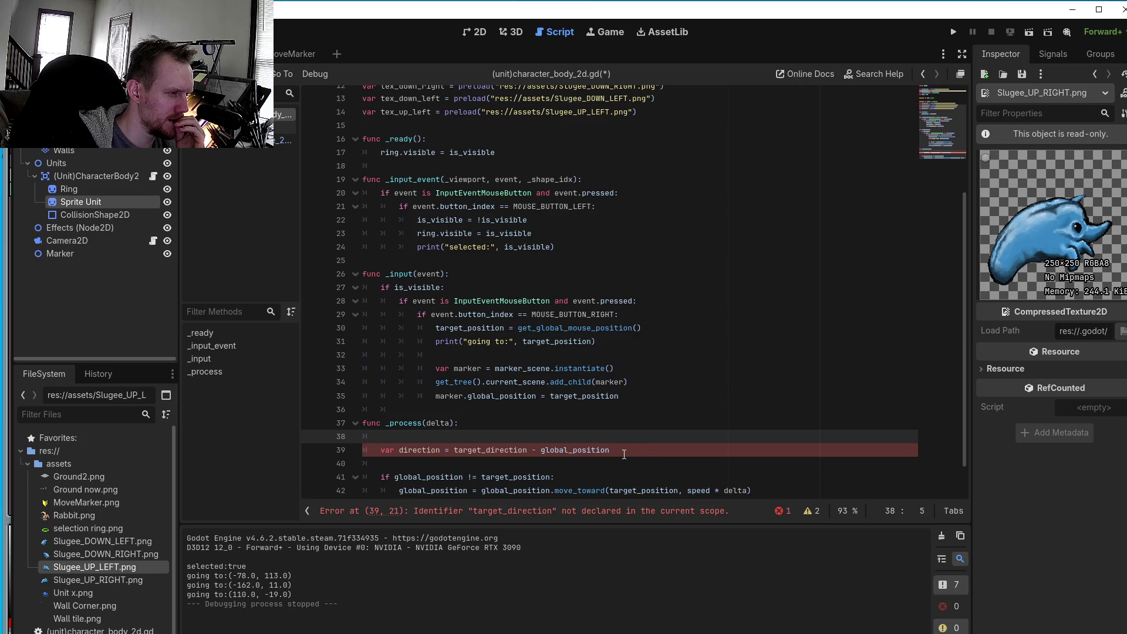
pyautogui.click(622, 451)
pyautogui.moveTo(623, 451); pyautogui.dragTo(377, 441)
pyautogui.scroll(-1, 425, 437)
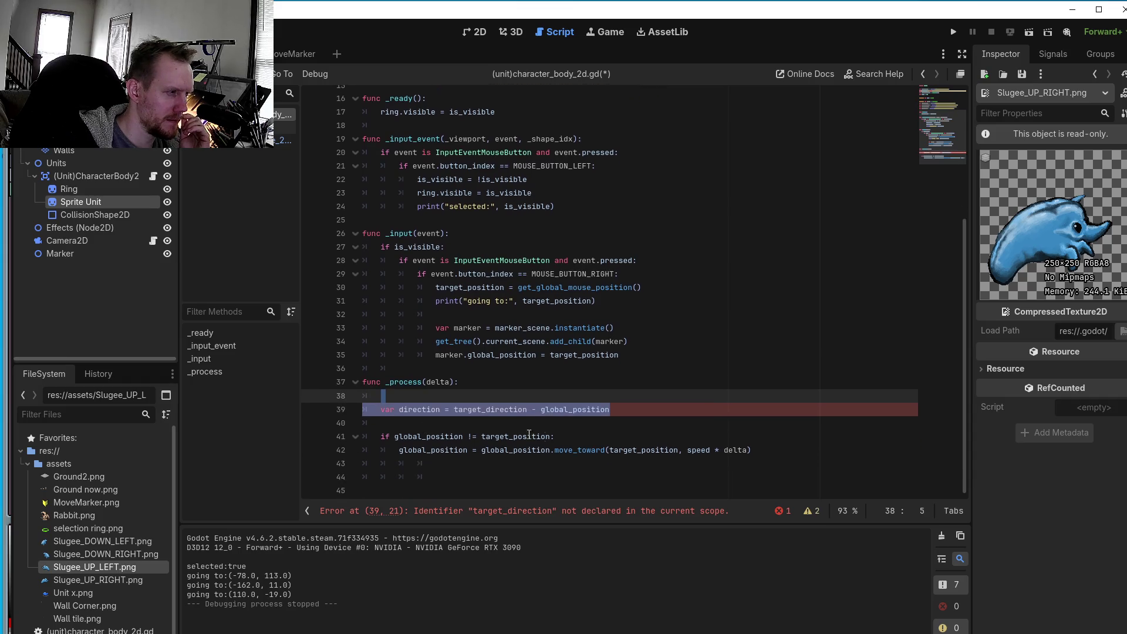
pyautogui.moveTo(755, 450)
pyautogui.mouseDown()
pyautogui.moveTo(405, 437)
pyautogui.moveTo(362, 382)
pyautogui.mouseUp()
pyautogui.rightClick(379, 380)
pyautogui.click(413, 450)
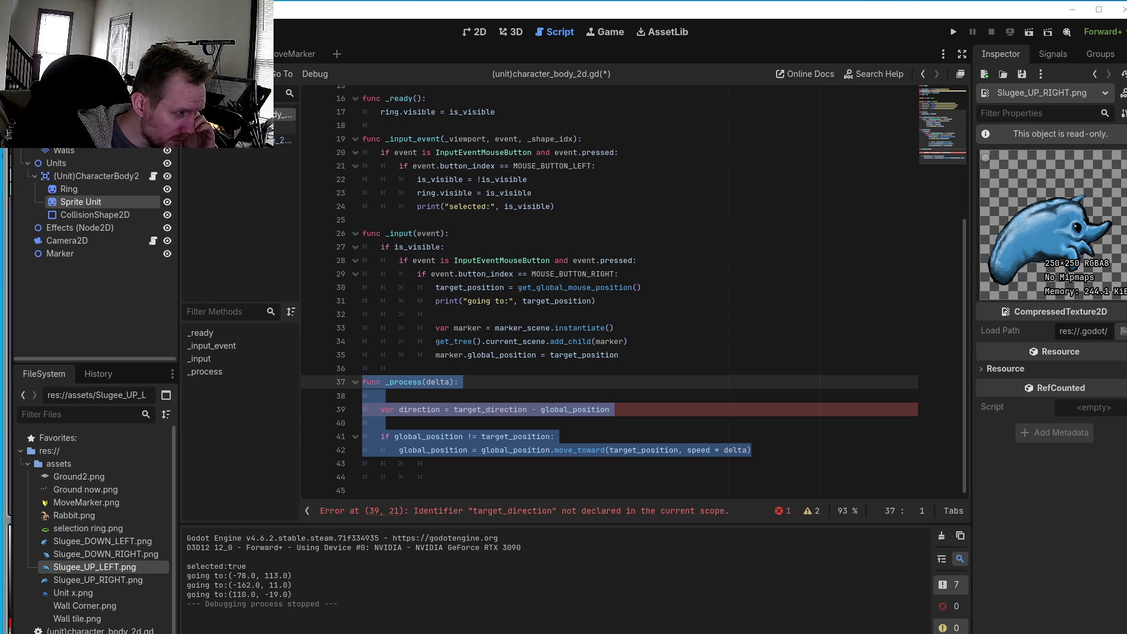
pyautogui.scroll(2, 596, 317)
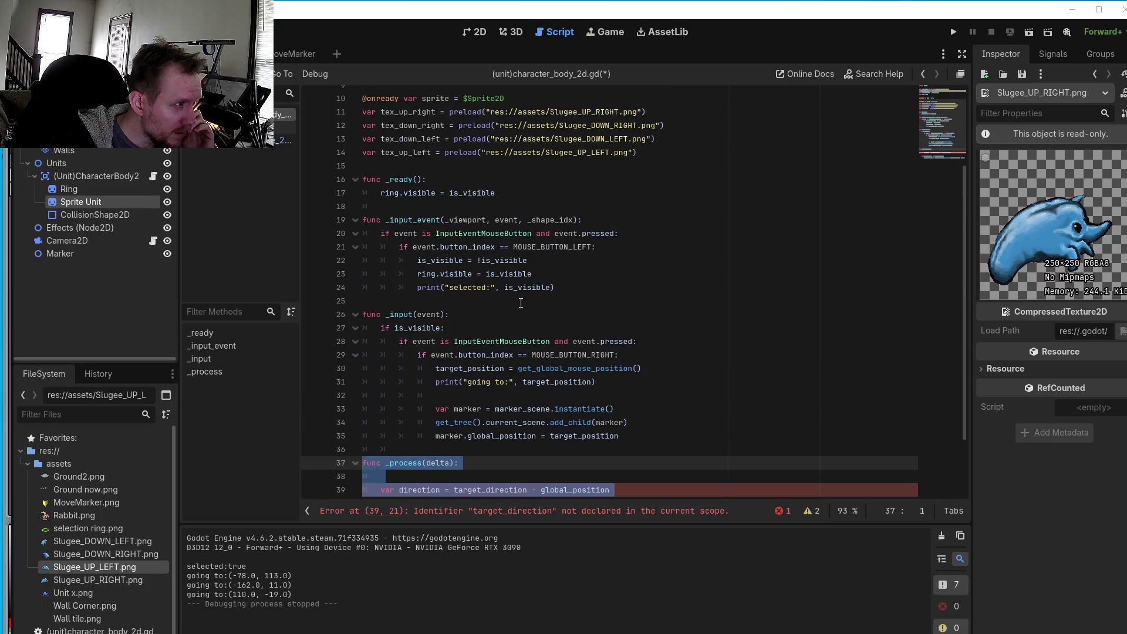
pyautogui.scroll(3, 520, 303)
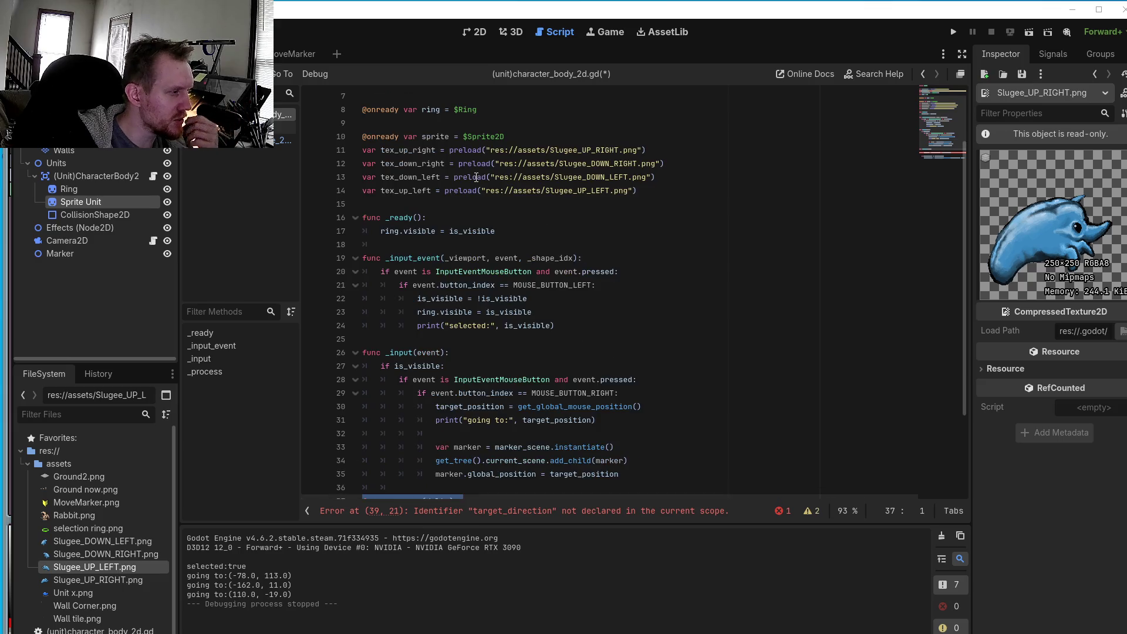
pyautogui.scroll(-5, 476, 177)
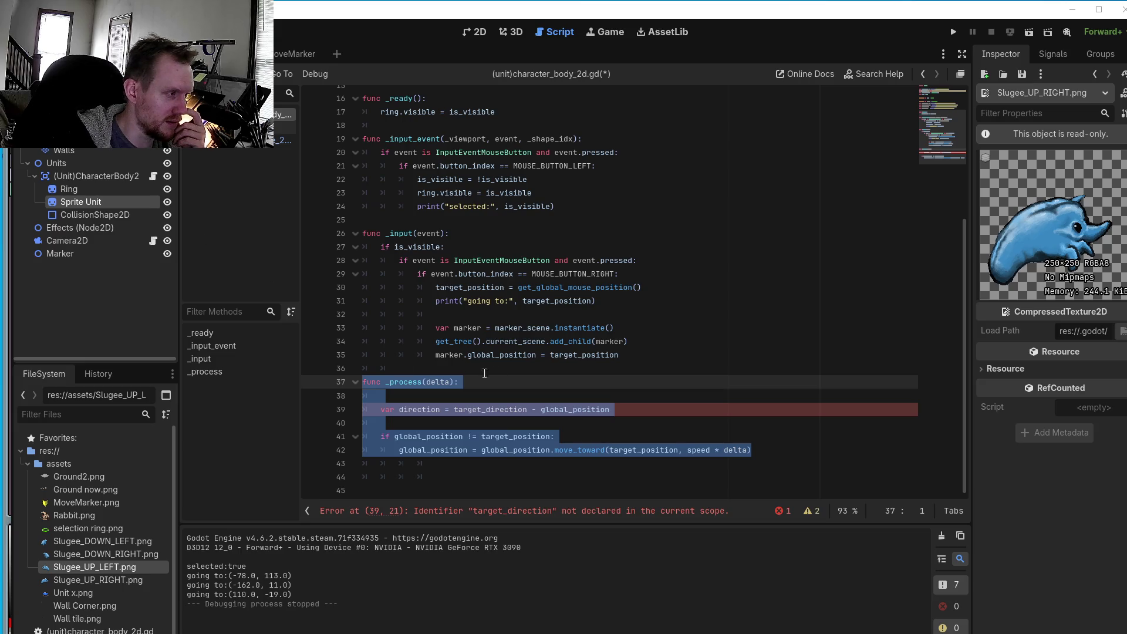
# - Replace target_direction on line 39 with target_position using autocomplete
pyautogui.click(527, 411)
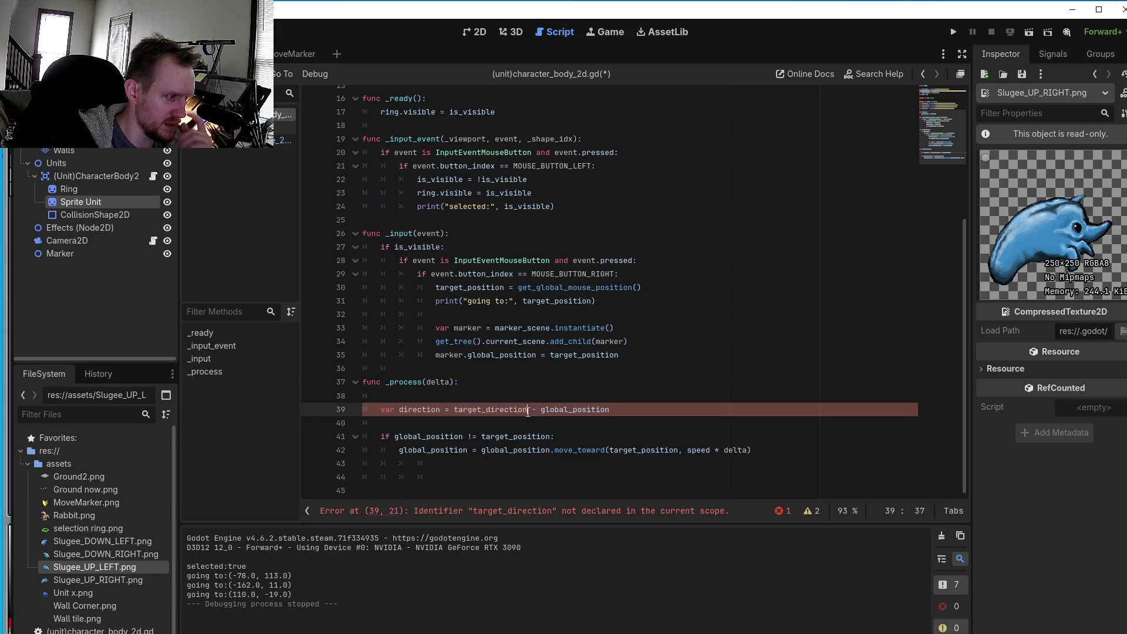
pyautogui.press('BackSpace')
pyautogui.press('BackSpace')
pyautogui.press('BackSpace')
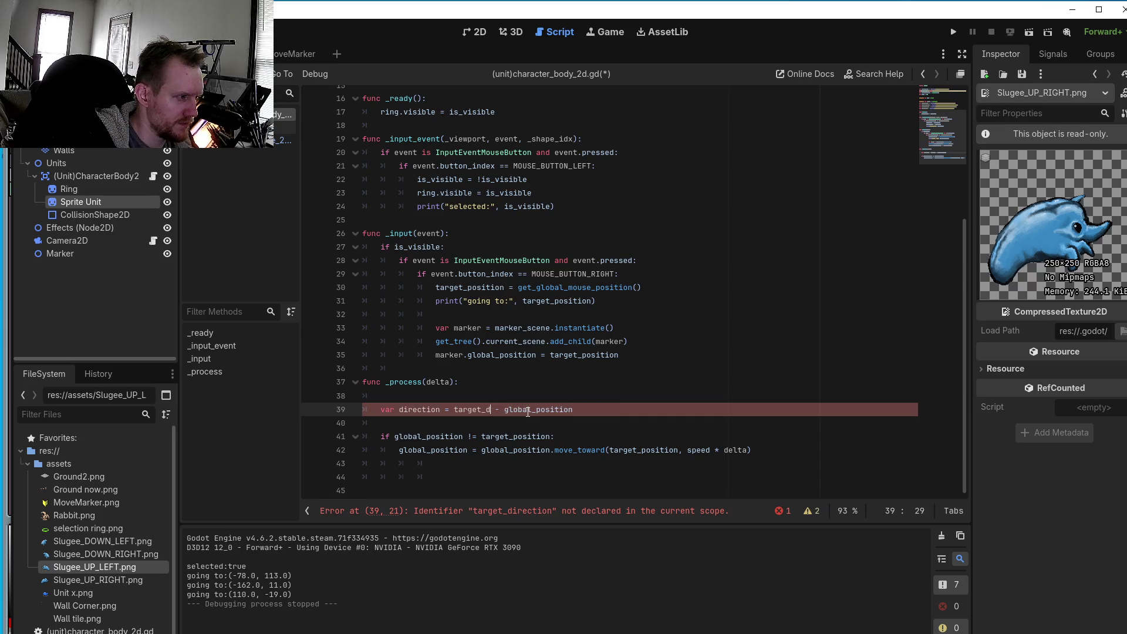
pyautogui.press('BackSpace')
pyautogui.write('position')
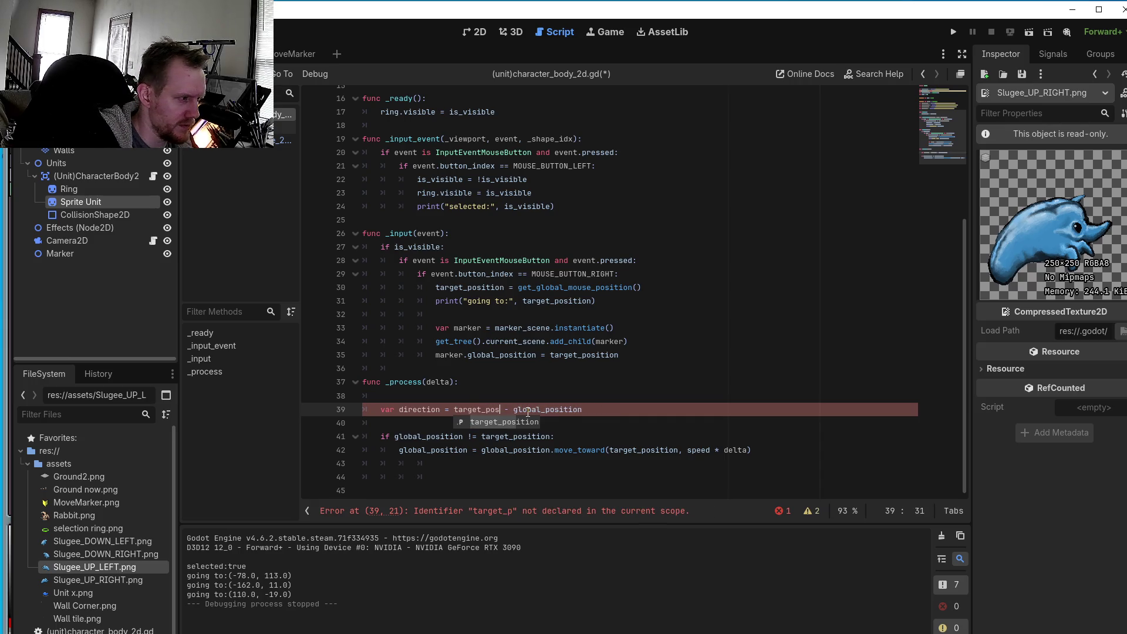
pyautogui.press('Return')
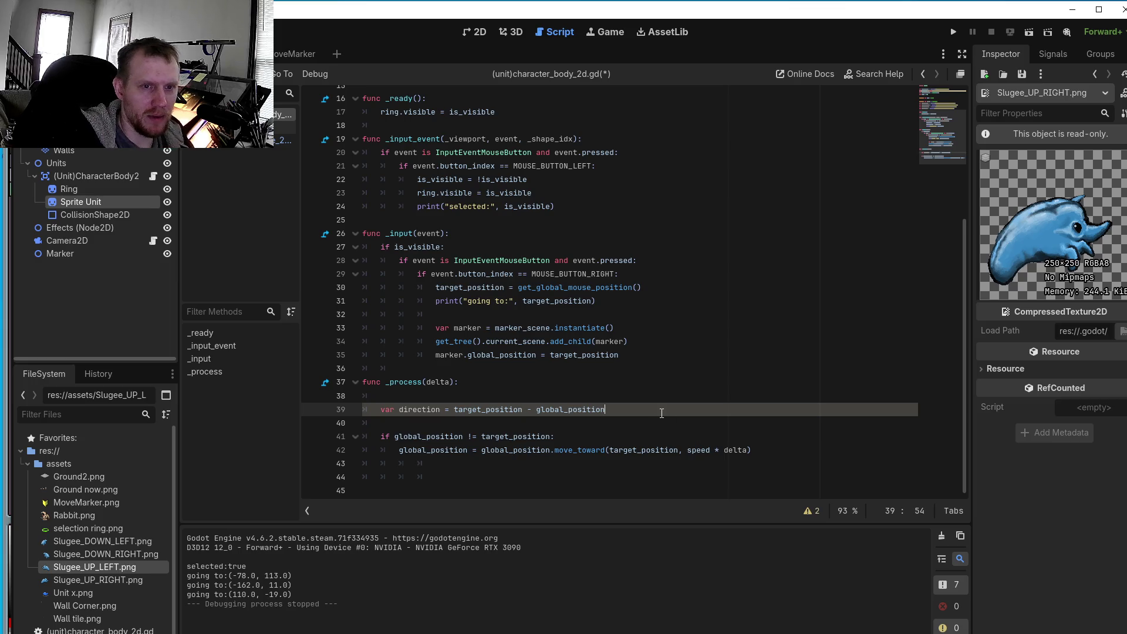
# - Add 'if direction.length() < 1:' with an indented 'return' below the direction line
pyautogui.press('Return')
pyautogui.press('Return')
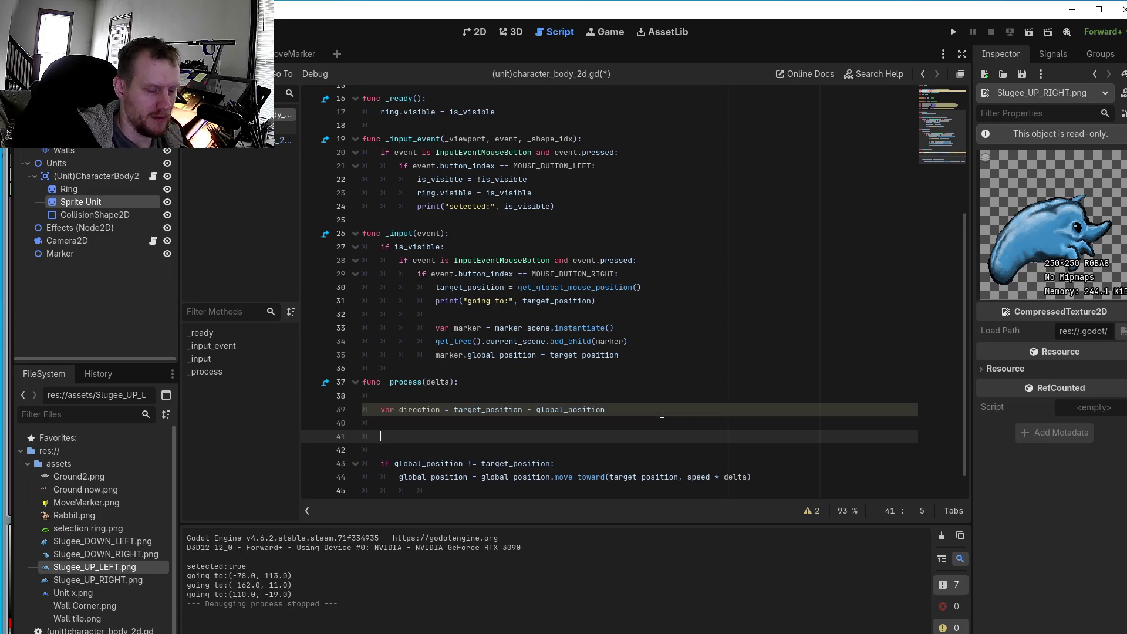
pyautogui.write('if dir')
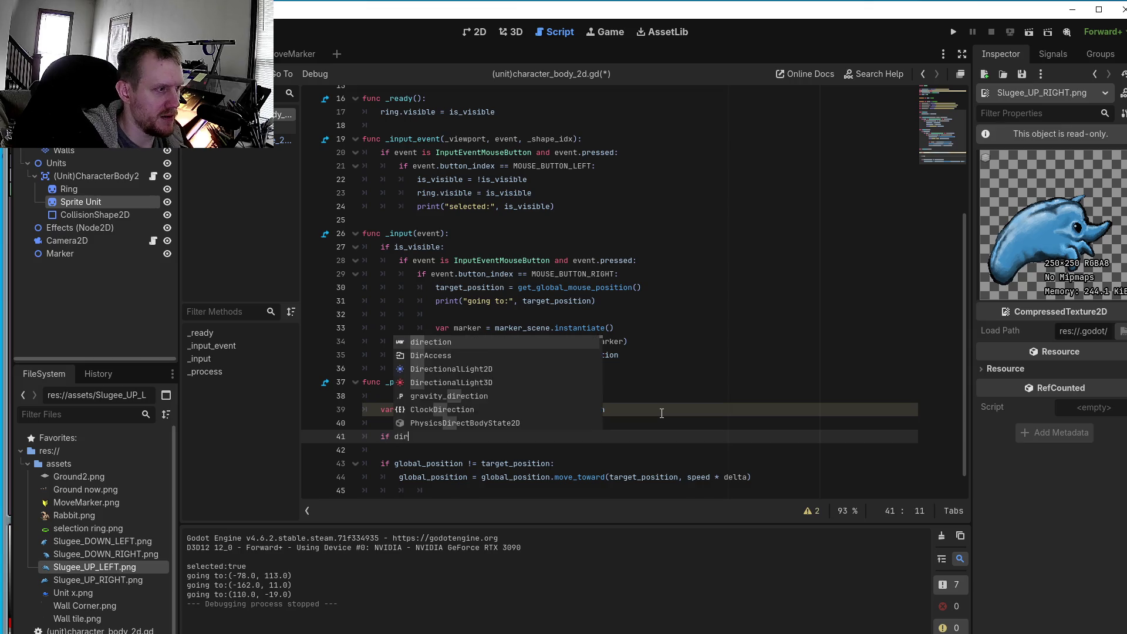
pyautogui.write('ec')
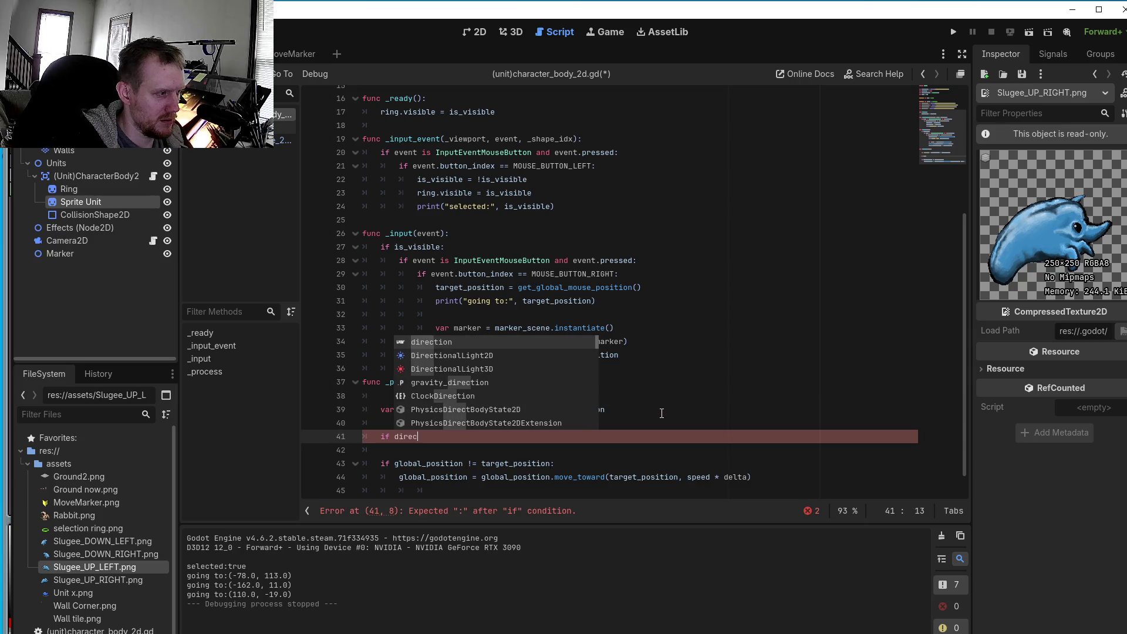
pyautogui.write('tion.')
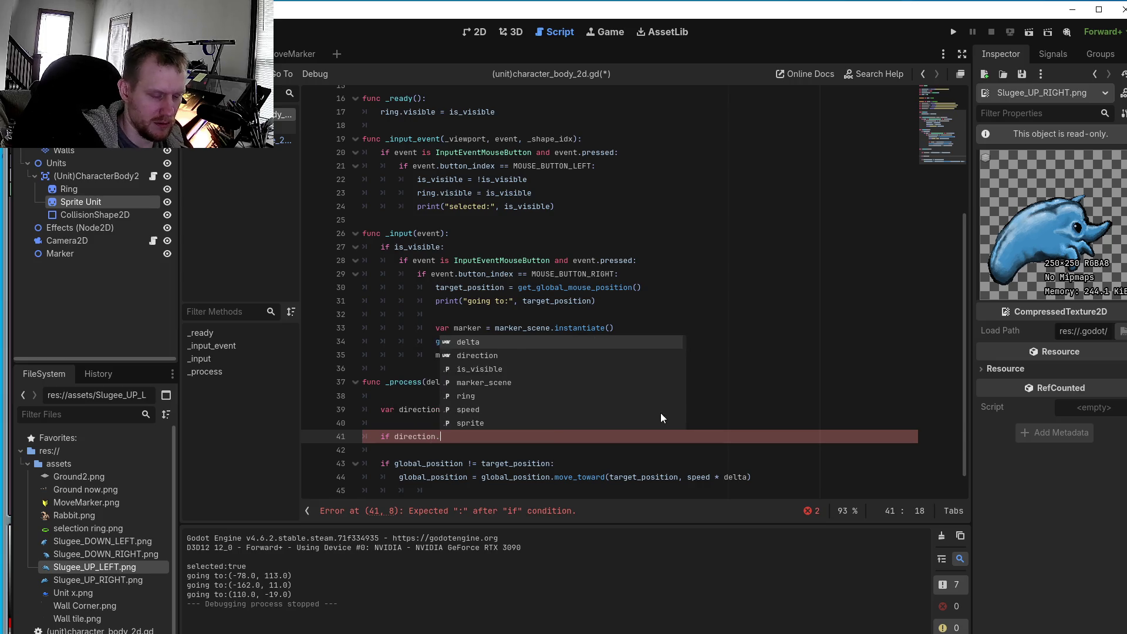
pyautogui.write('length')
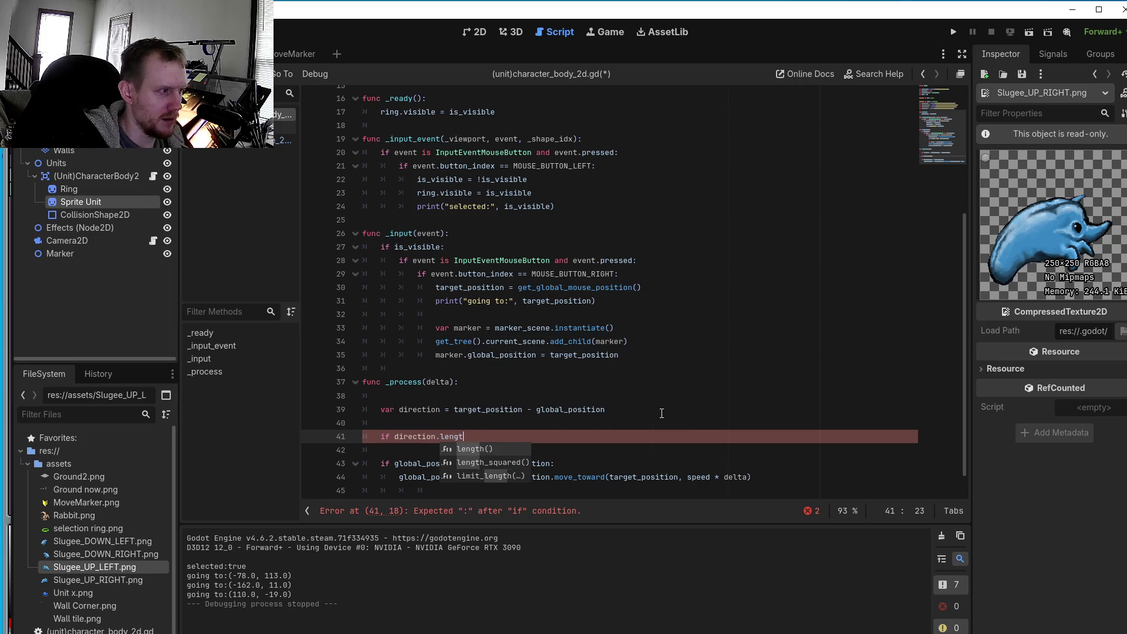
pyautogui.press('Return')
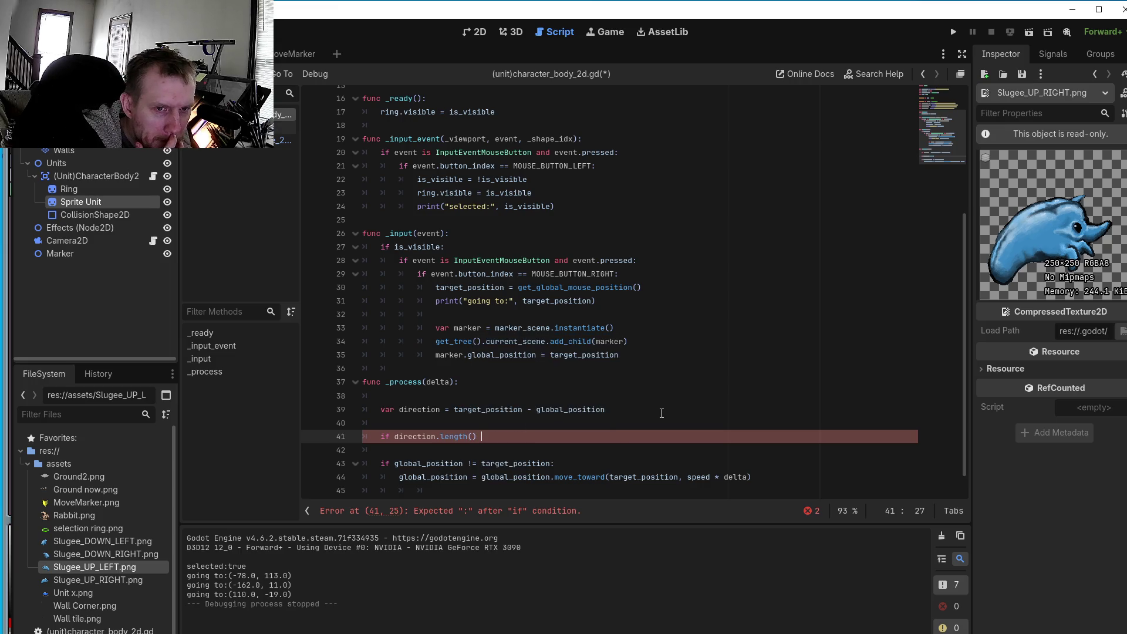
pyautogui.write('< 1:')
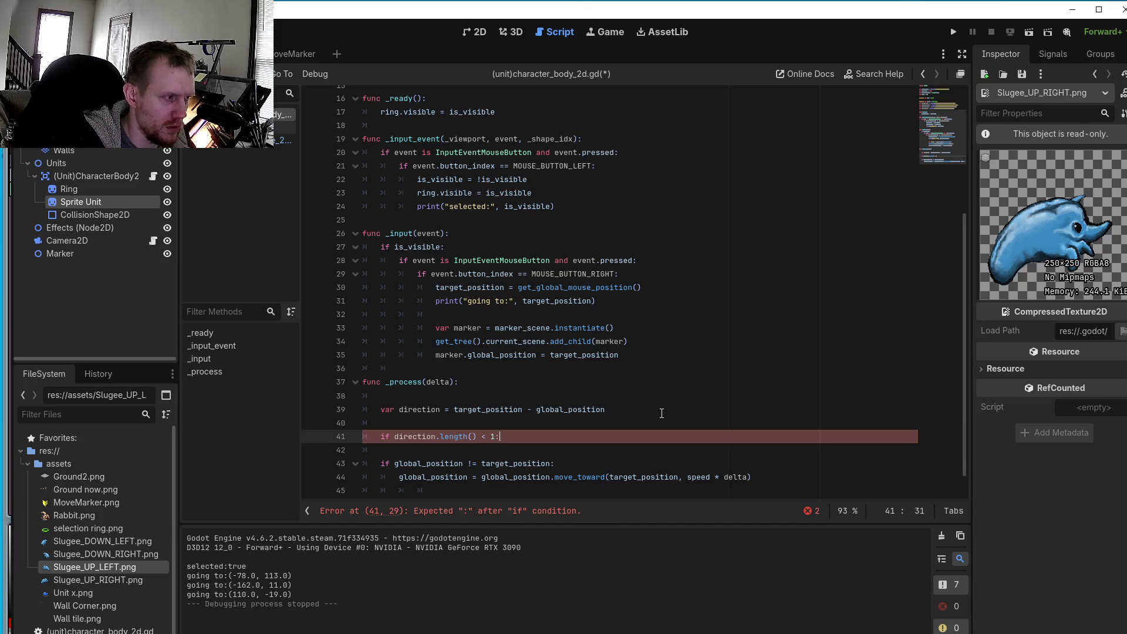
pyautogui.press('Return')
pyautogui.write('return')
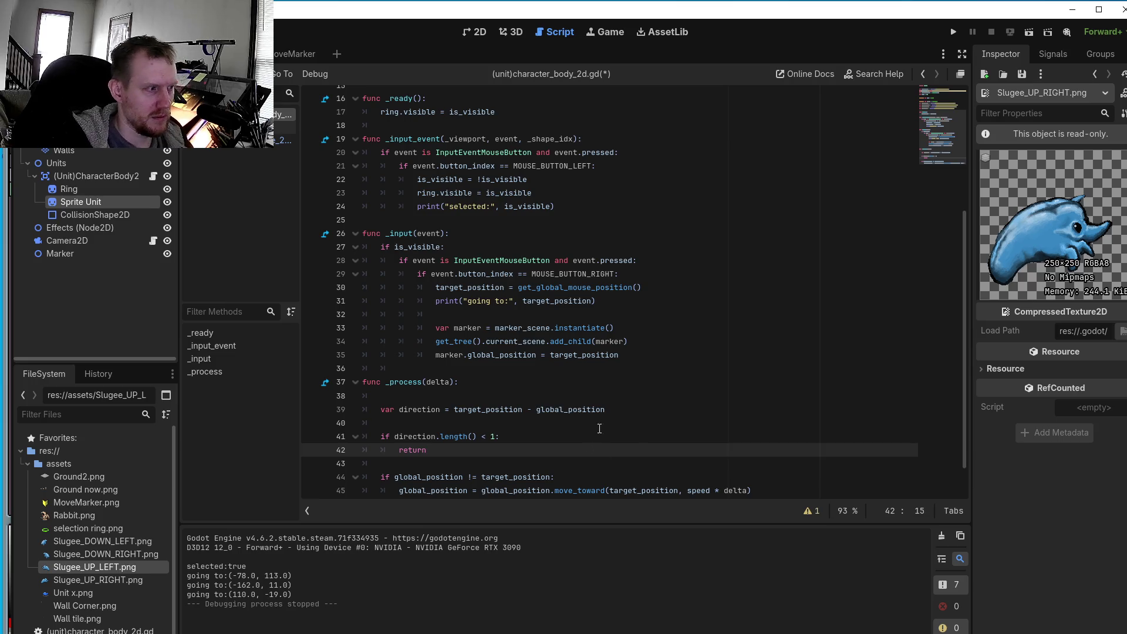
pyautogui.scroll(-1, 587, 426)
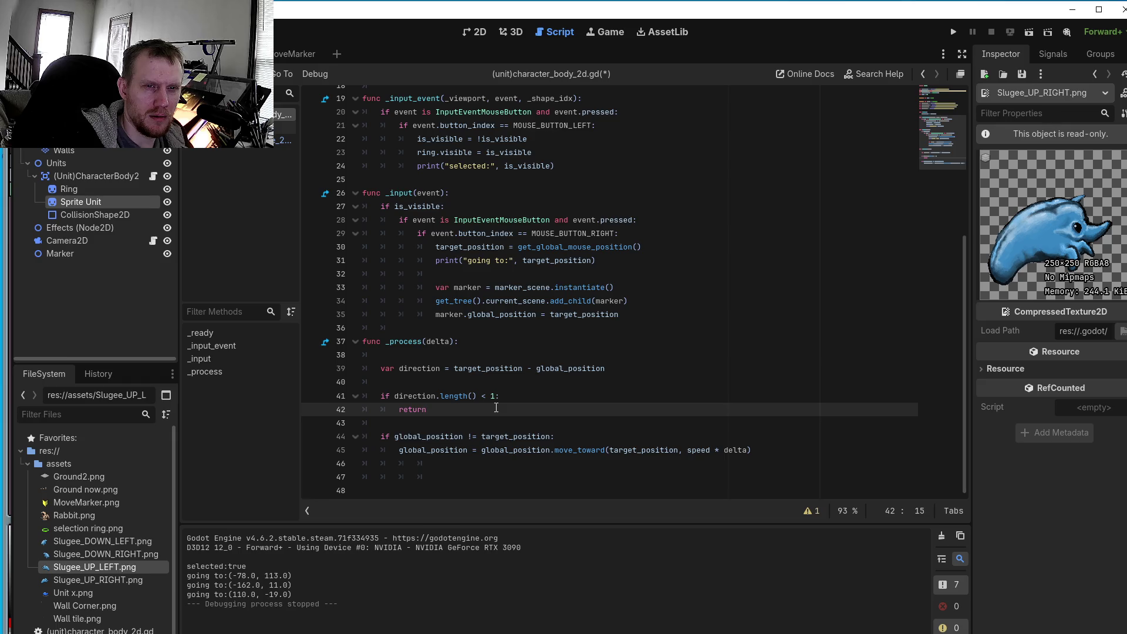
# - Add the condition if direction.x > 0 and direction.y < 0: on line 44, above the movement code
pyautogui.press('Return')
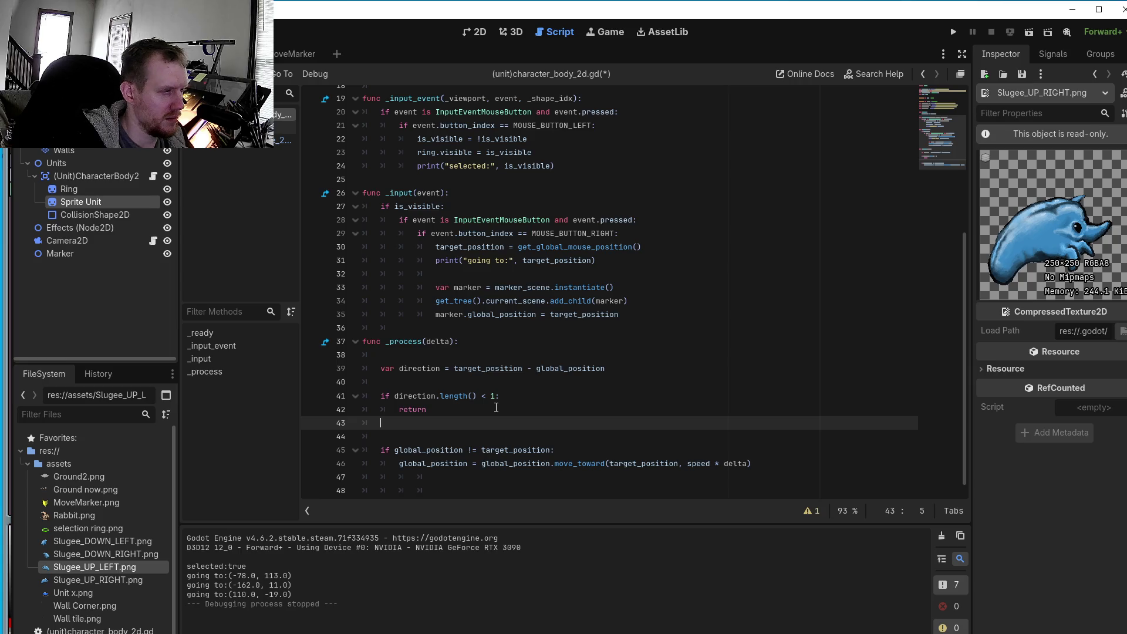
pyautogui.press('Return')
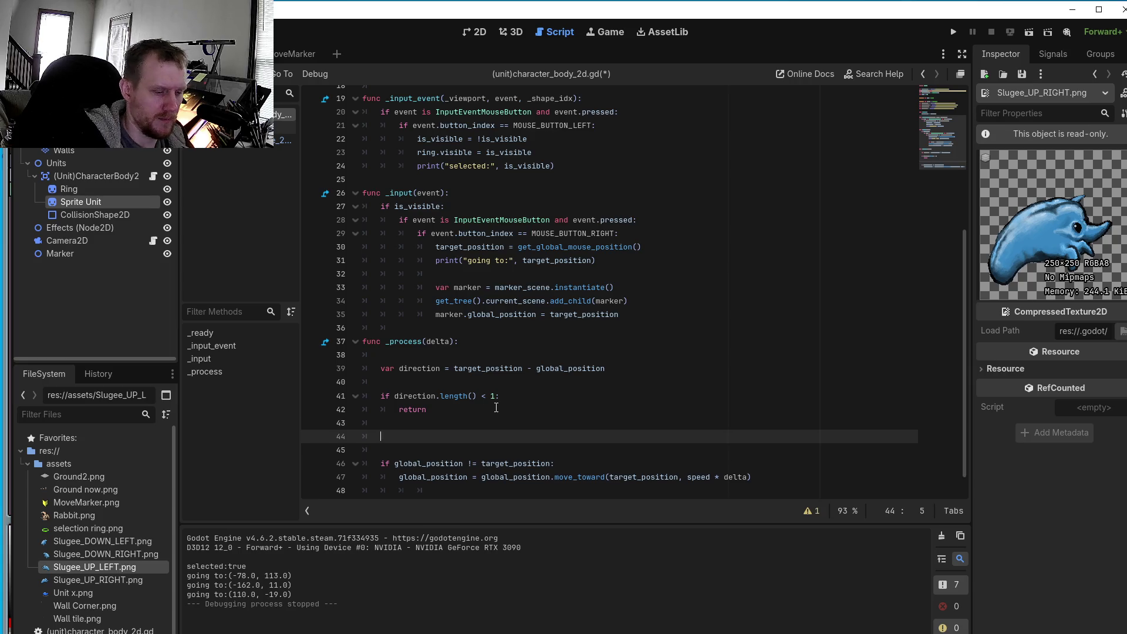
pyautogui.write('if')
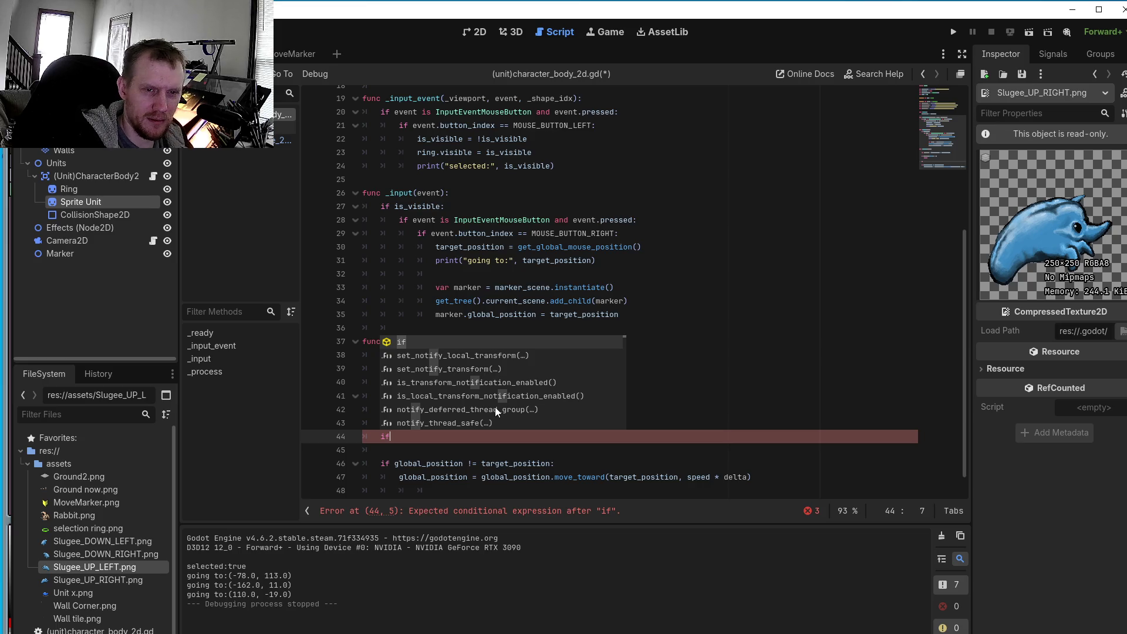
pyautogui.write(' dier')
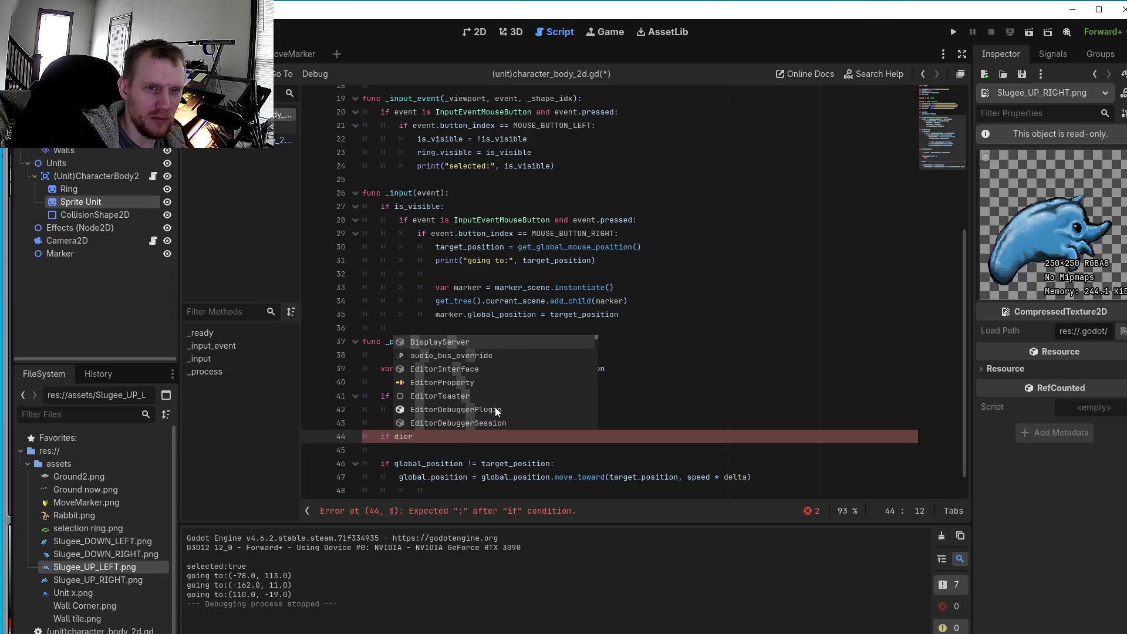
pyautogui.press('BackSpace')
pyautogui.press('BackSpace')
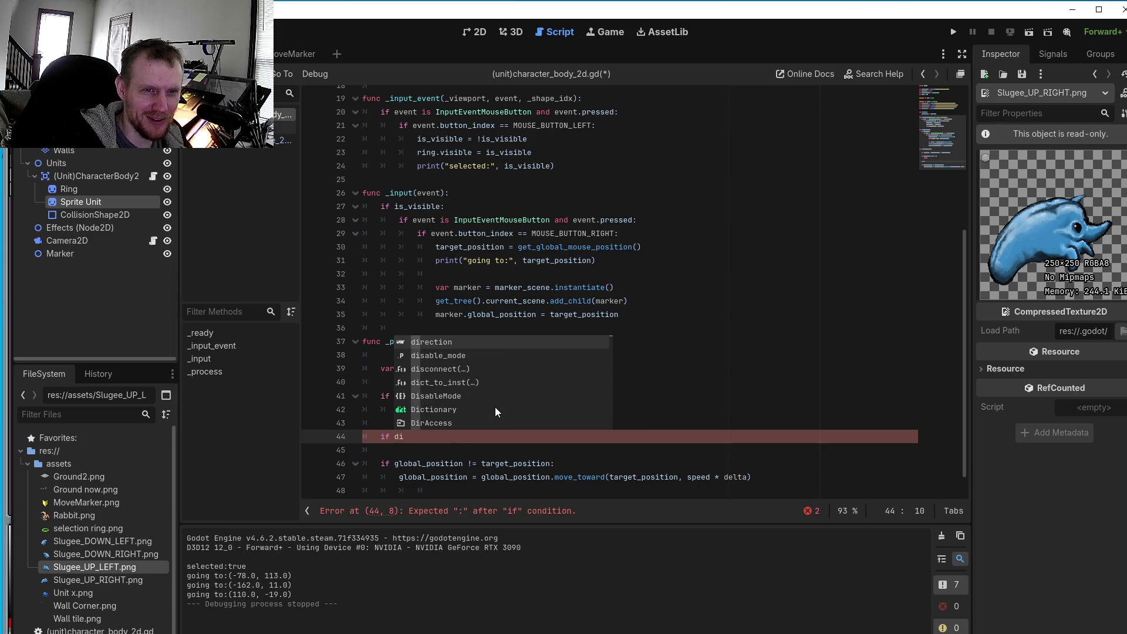
pyautogui.write('rection')
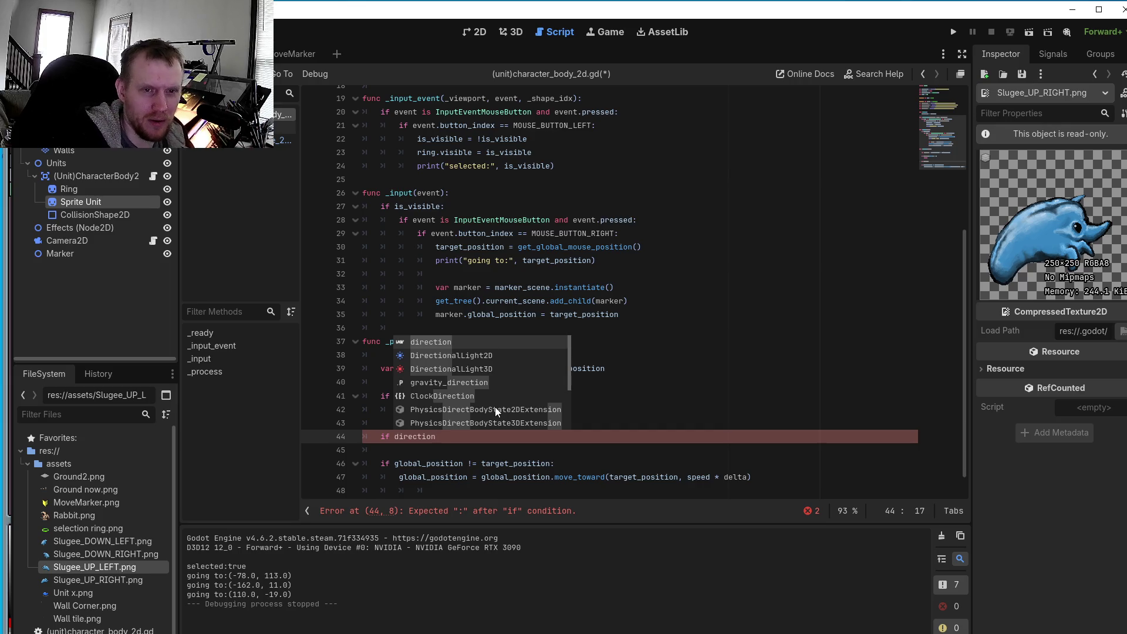
pyautogui.write('-')
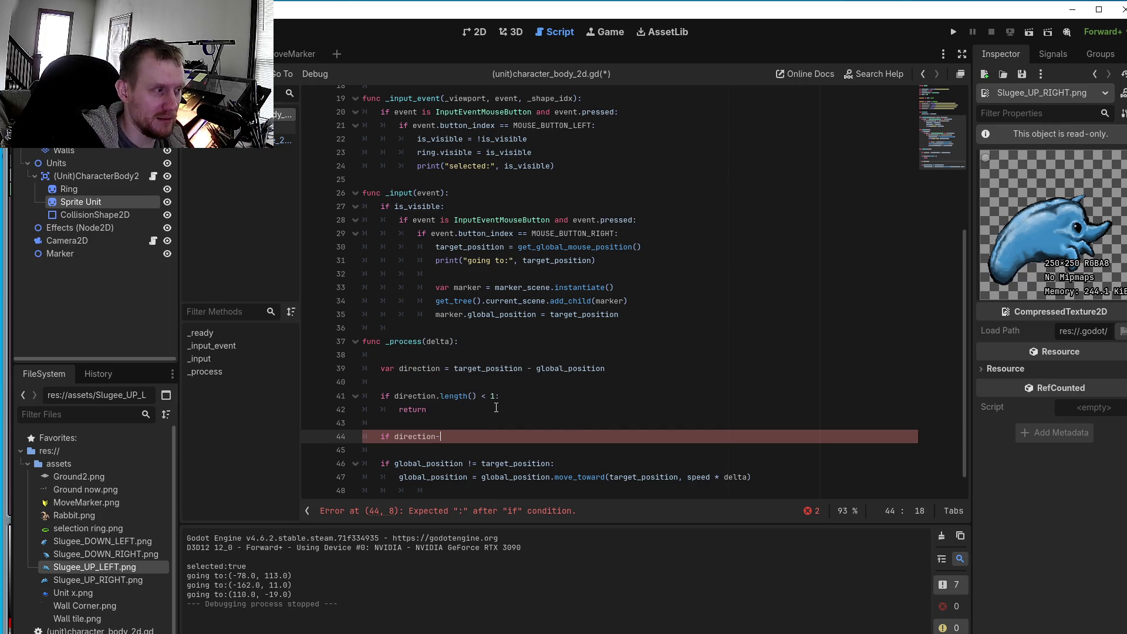
pyautogui.press('BackSpace')
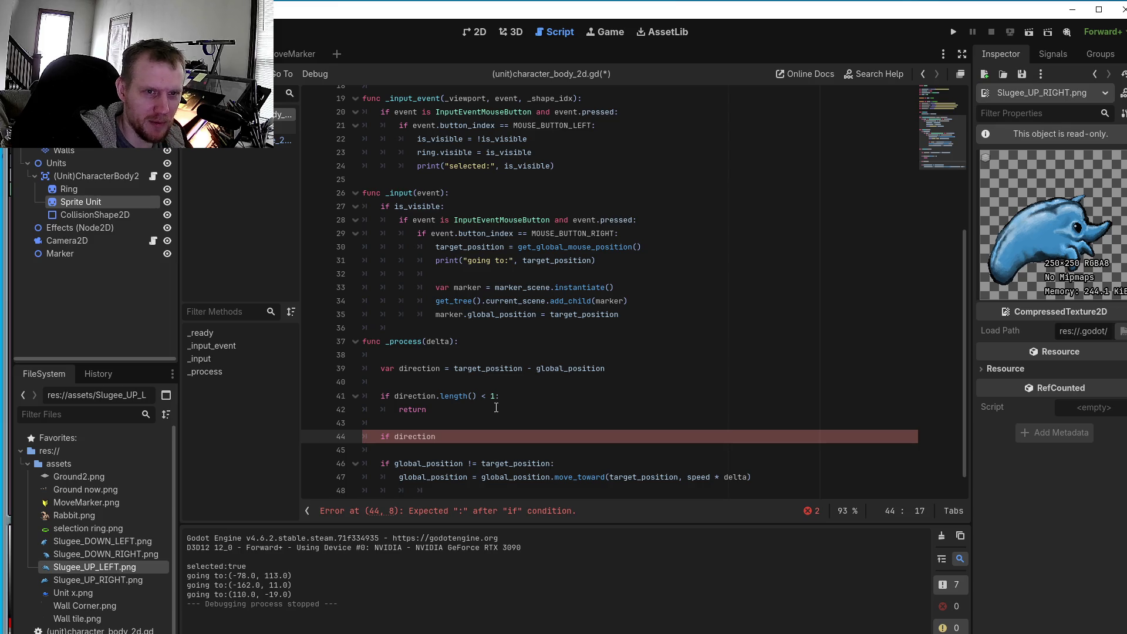
pyautogui.write('.x ')
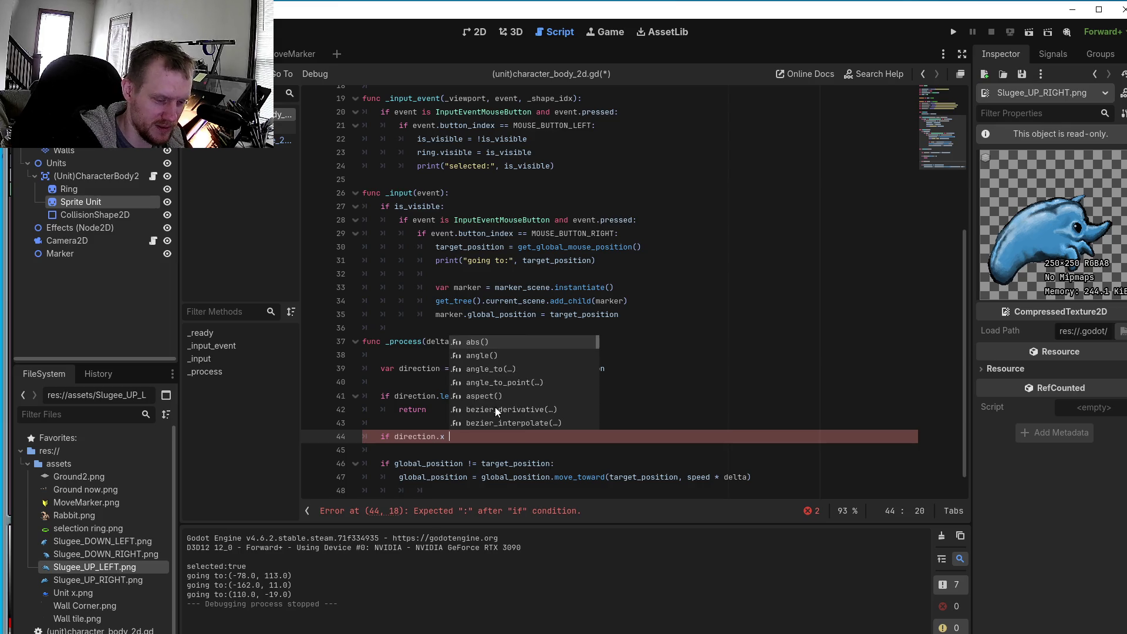
pyautogui.write('> ')
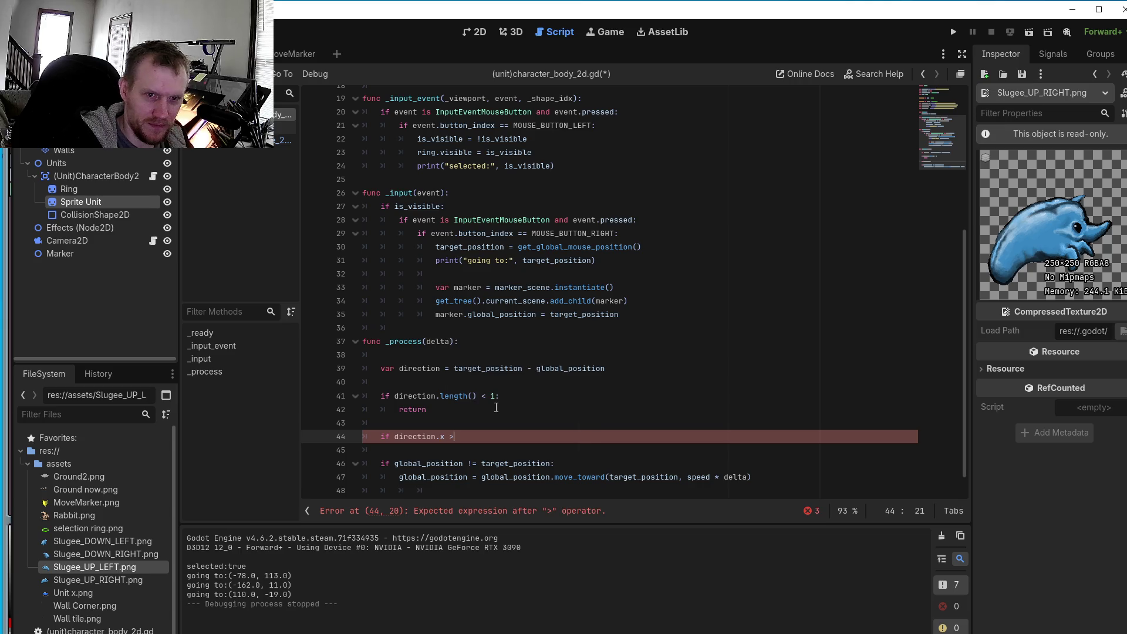
pyautogui.write('0 ')
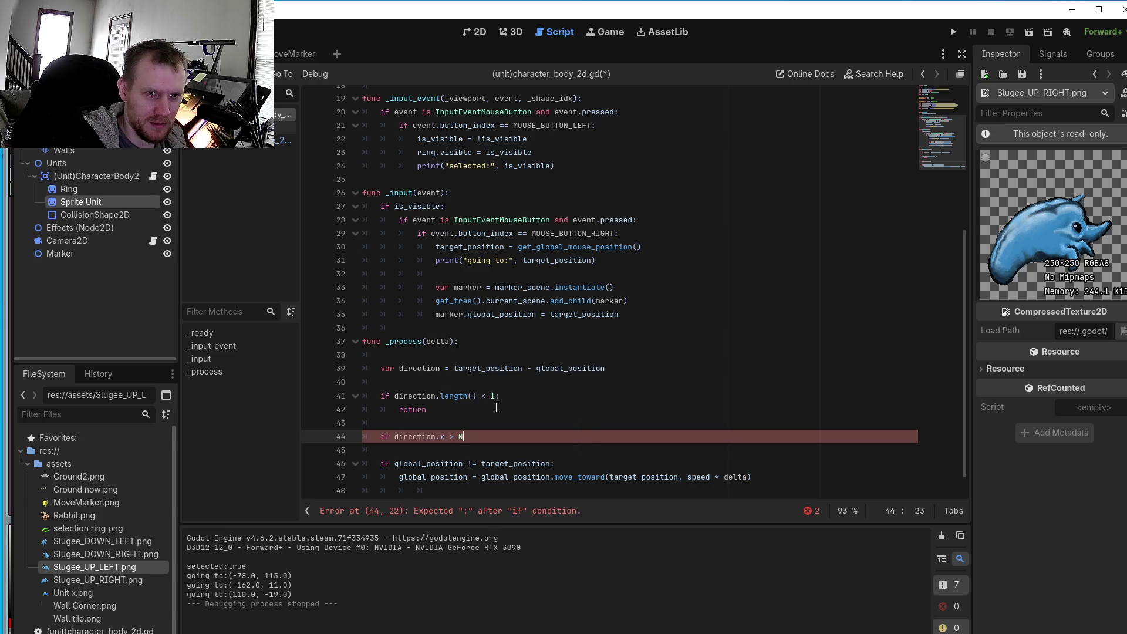
pyautogui.write('and ')
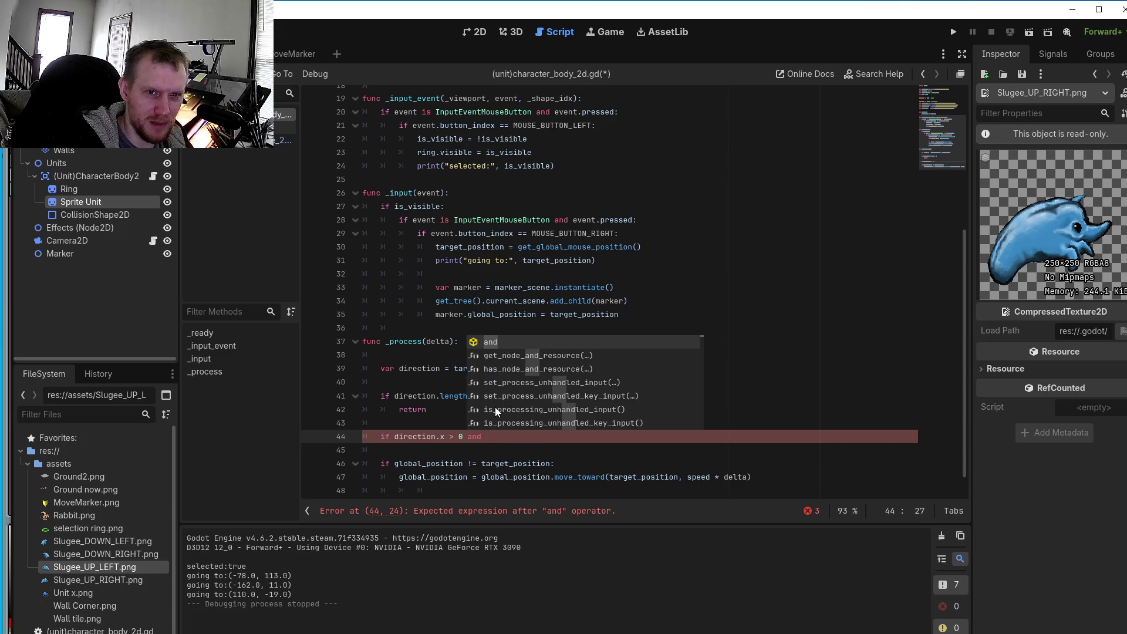
pyautogui.write('dir')
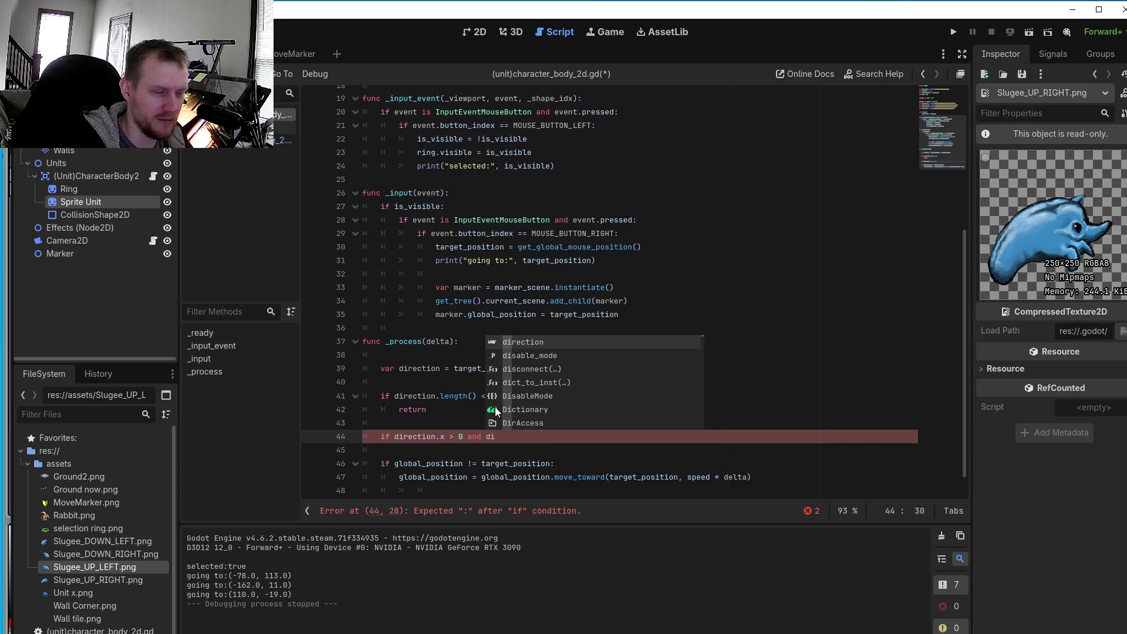
pyautogui.write('ection')
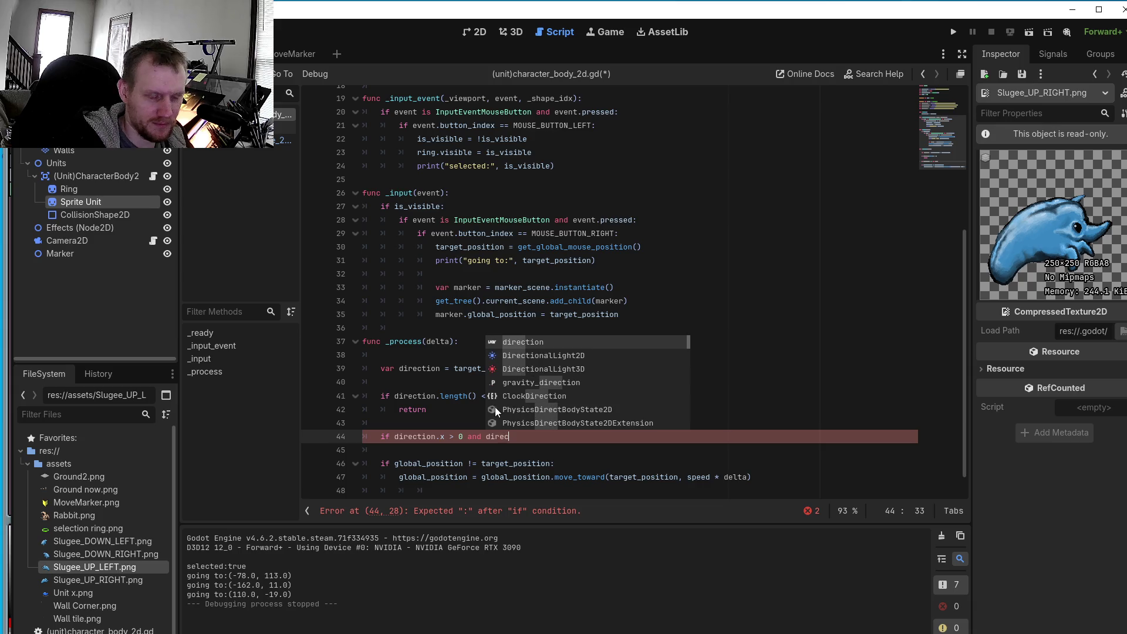
pyautogui.write('.')
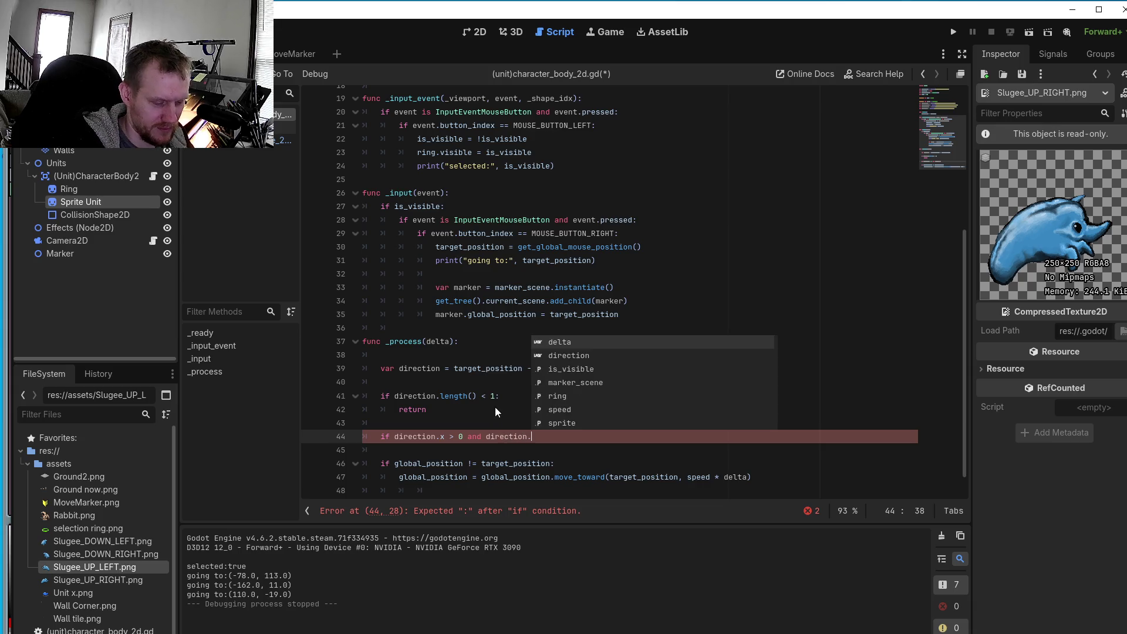
pyautogui.write('y < 0:')
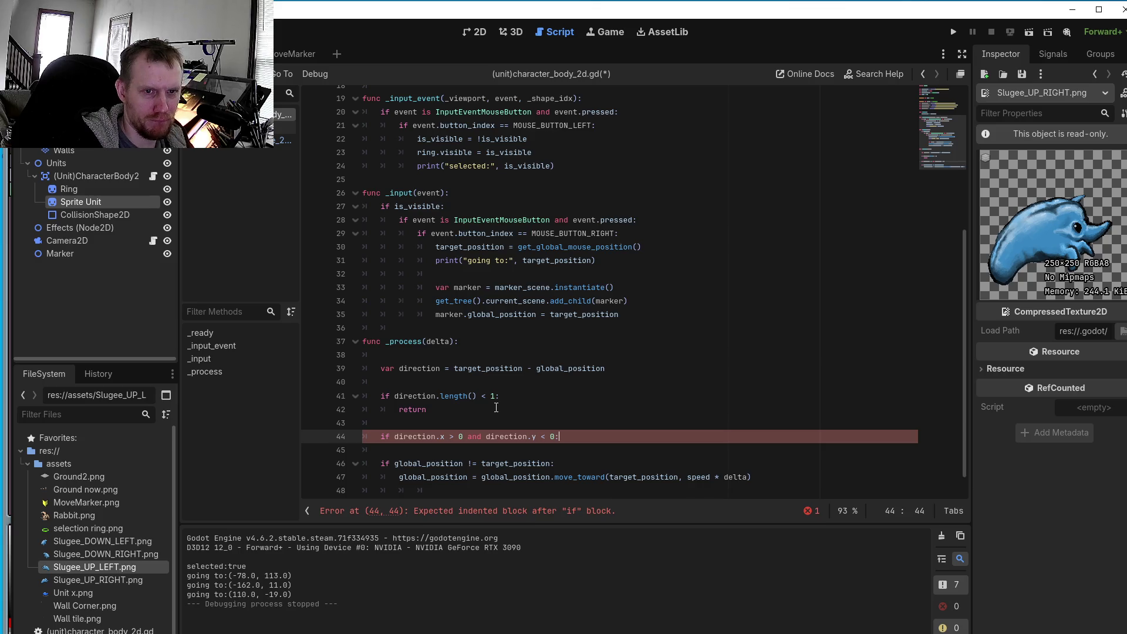
# - Start the branch's indented body on line 45 with sprite
pyautogui.press('Return')
pyautogui.press('BackSpace')
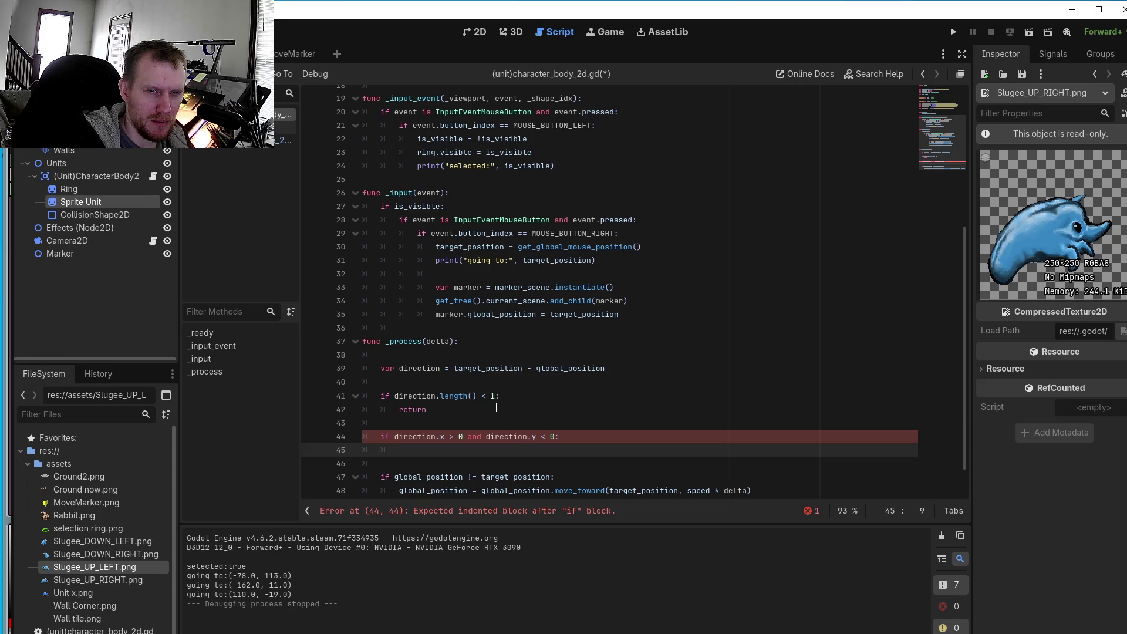
pyautogui.write('pe')
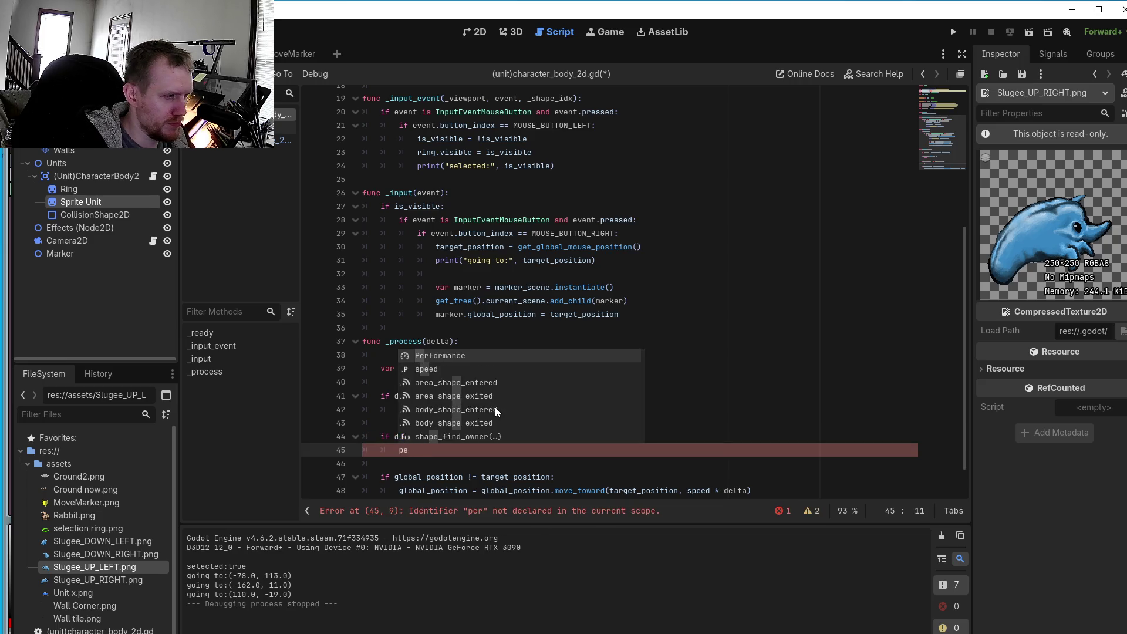
pyautogui.press('BackSpace')
pyautogui.press('BackSpace')
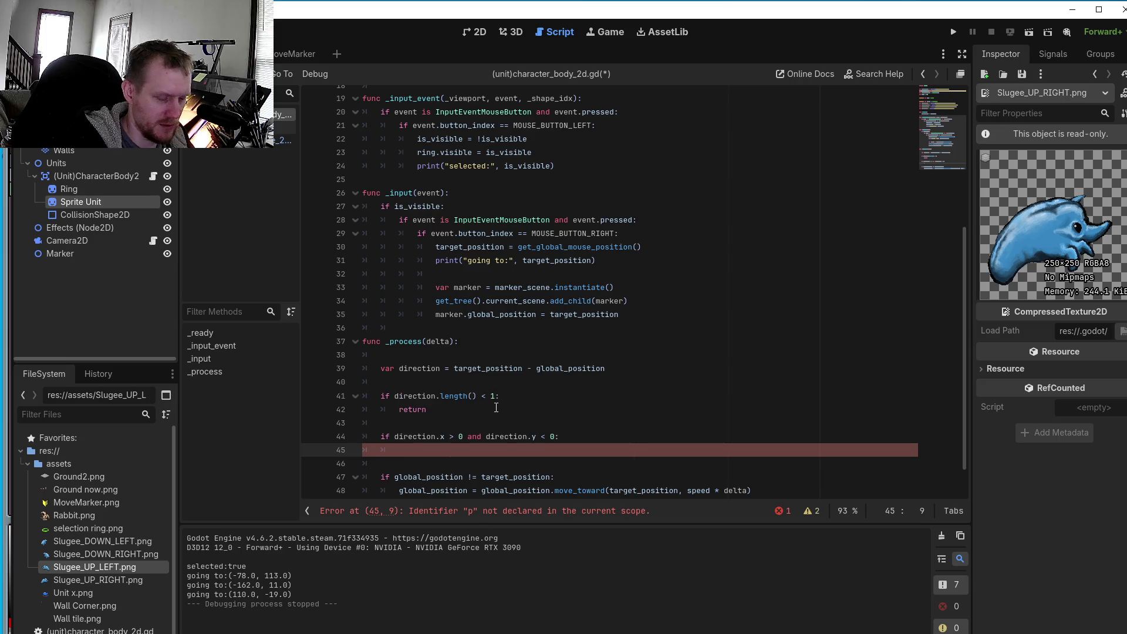
pyautogui.write('sp')
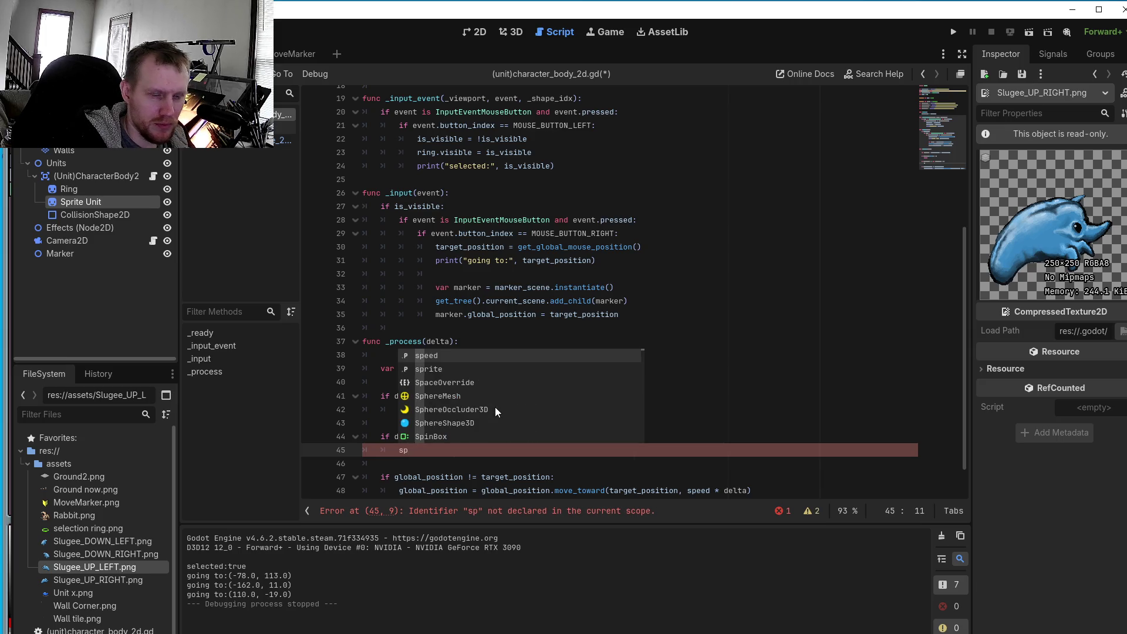
pyautogui.write('rite')
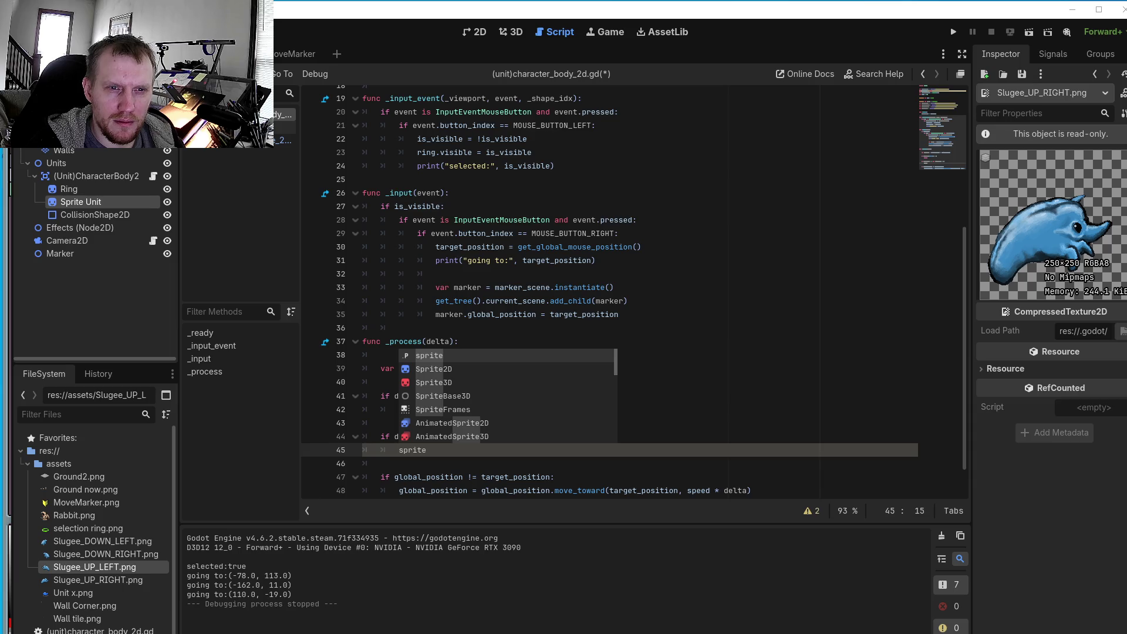
# - Complete line 45 as sprite.texture = tex_up_right and start line 46
pyautogui.click(440, 450)
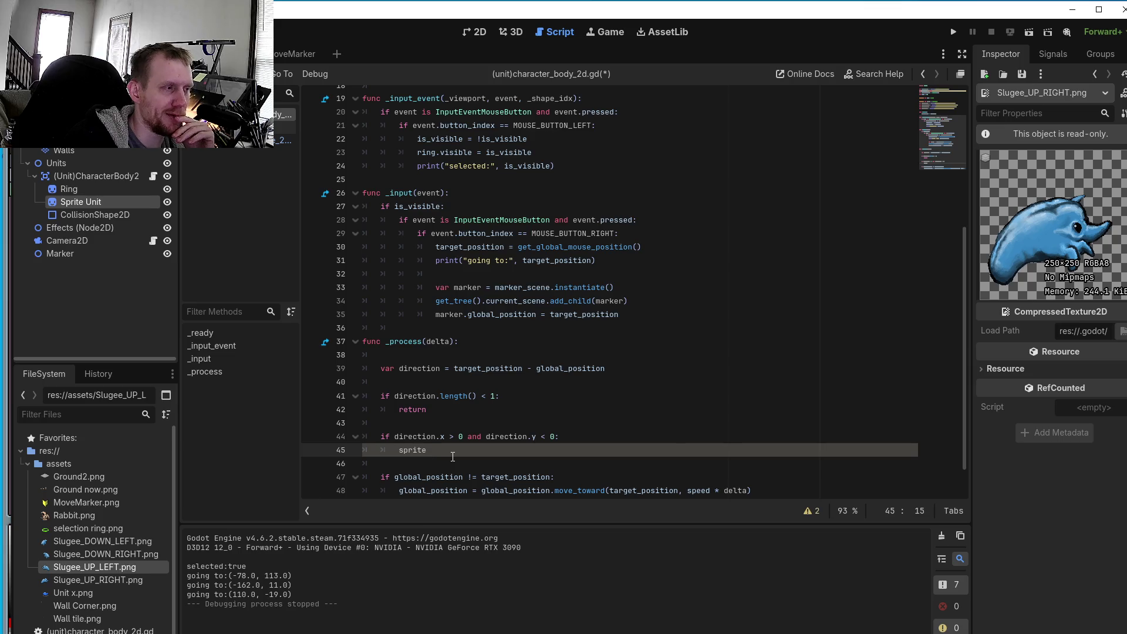
pyautogui.write('.')
pyautogui.press('BackSpace')
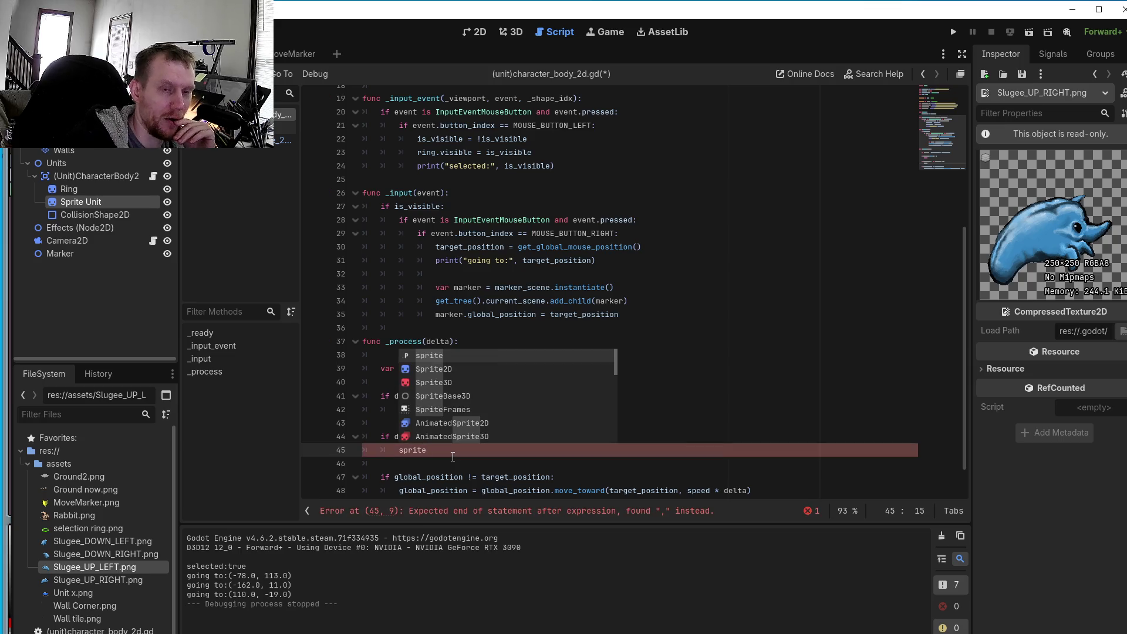
pyautogui.write('.')
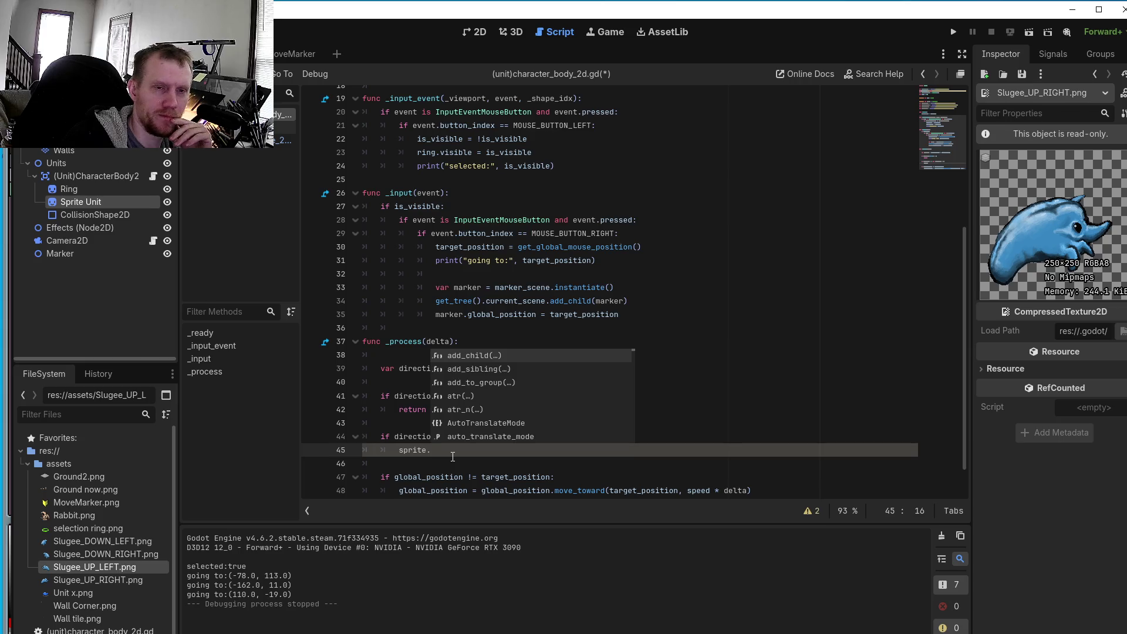
pyautogui.write('texture')
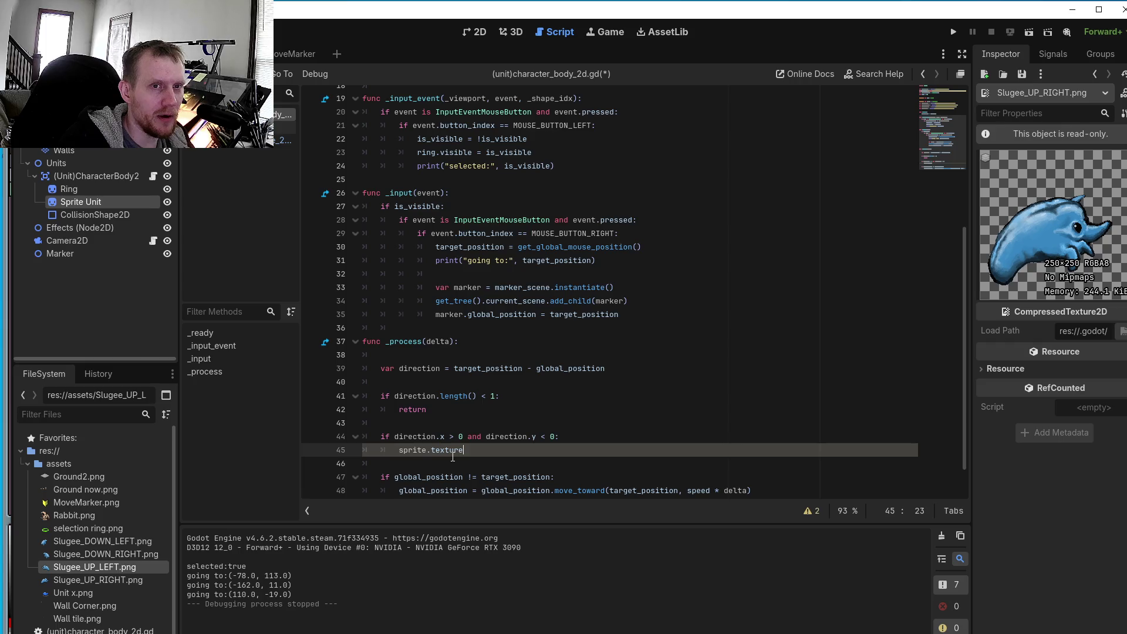
pyautogui.write(' = ')
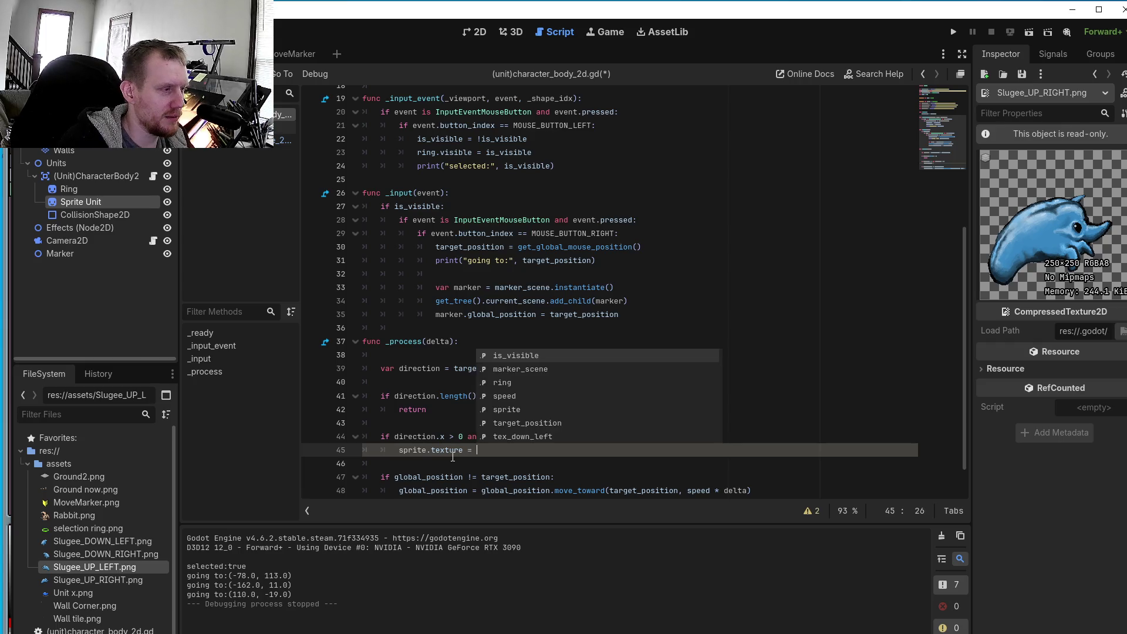
pyautogui.write('t')
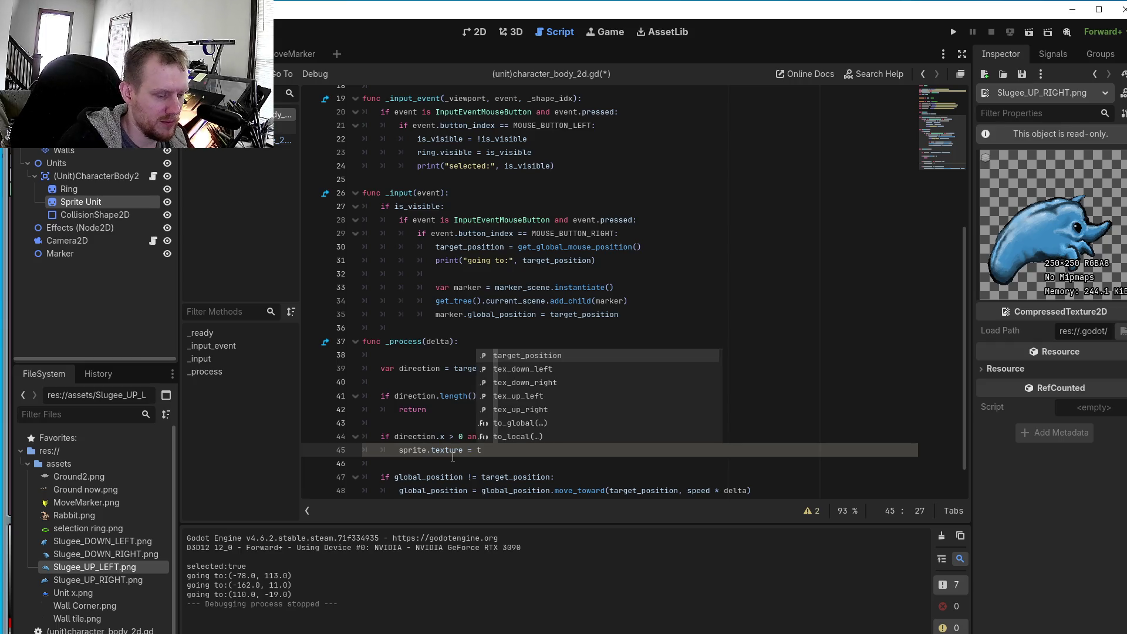
pyautogui.write('ex')
pyautogui.write('_')
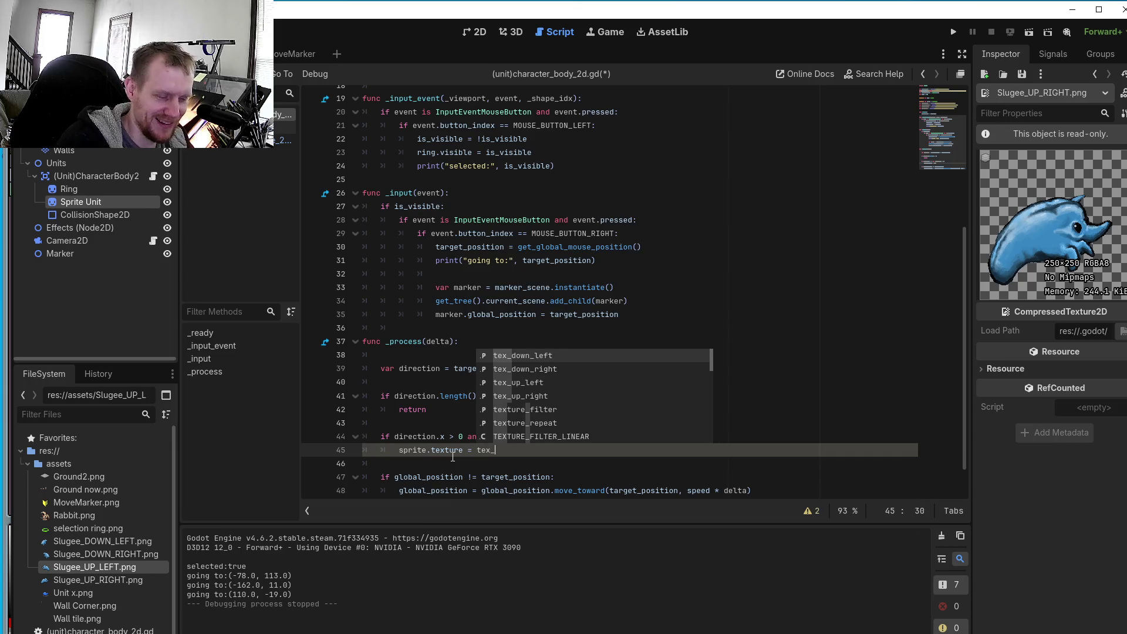
pyautogui.write('up_right')
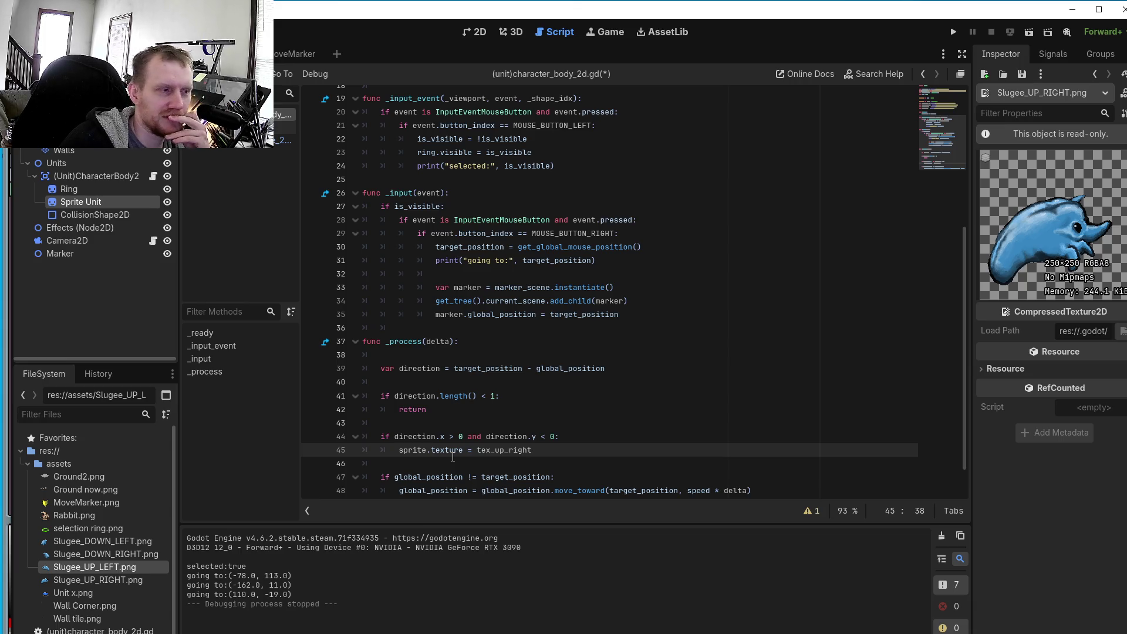
pyautogui.press('Return')
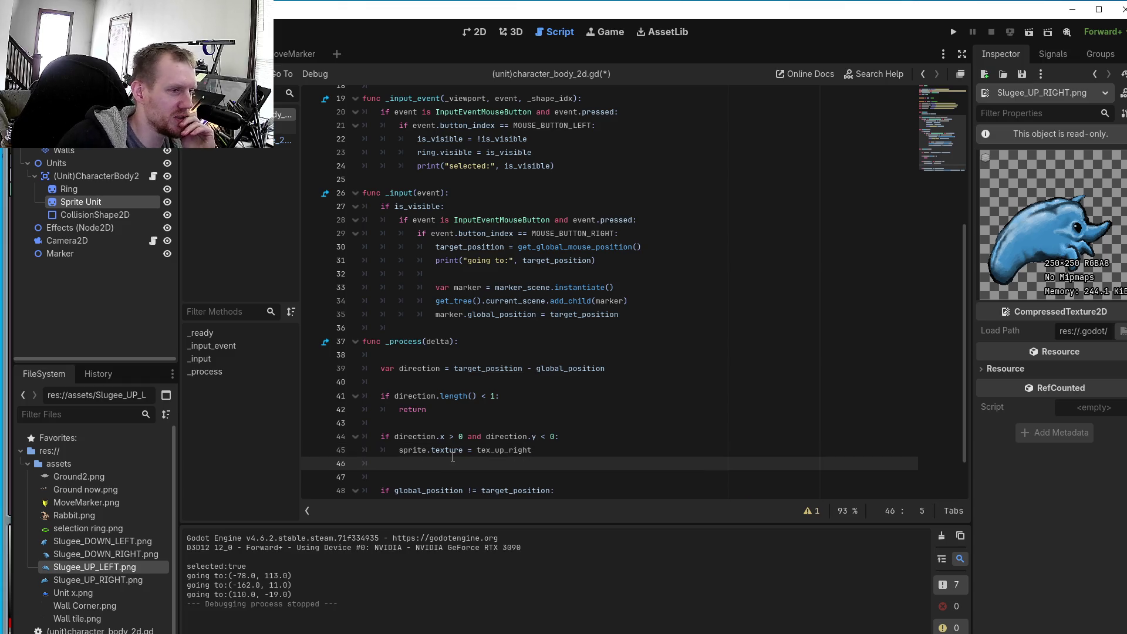
# - Write line 46 as the down-right check elif direction.x > 0 and direction.y > 0:, leaving a doubled 'and'
pyautogui.scroll(-2, 455, 446)
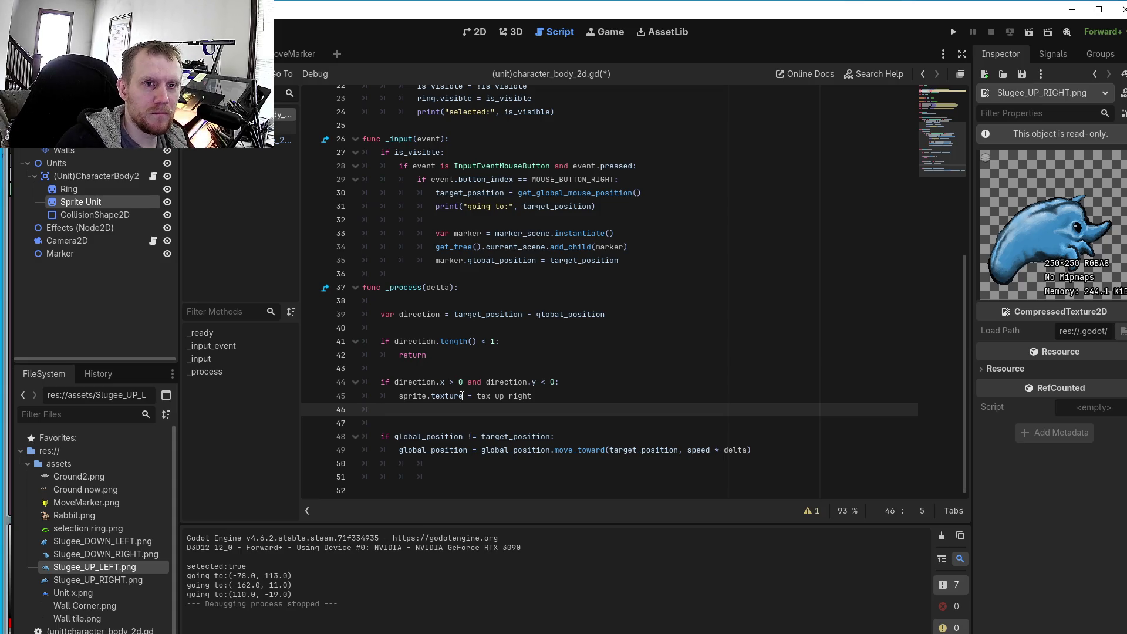
pyautogui.write('elif ')
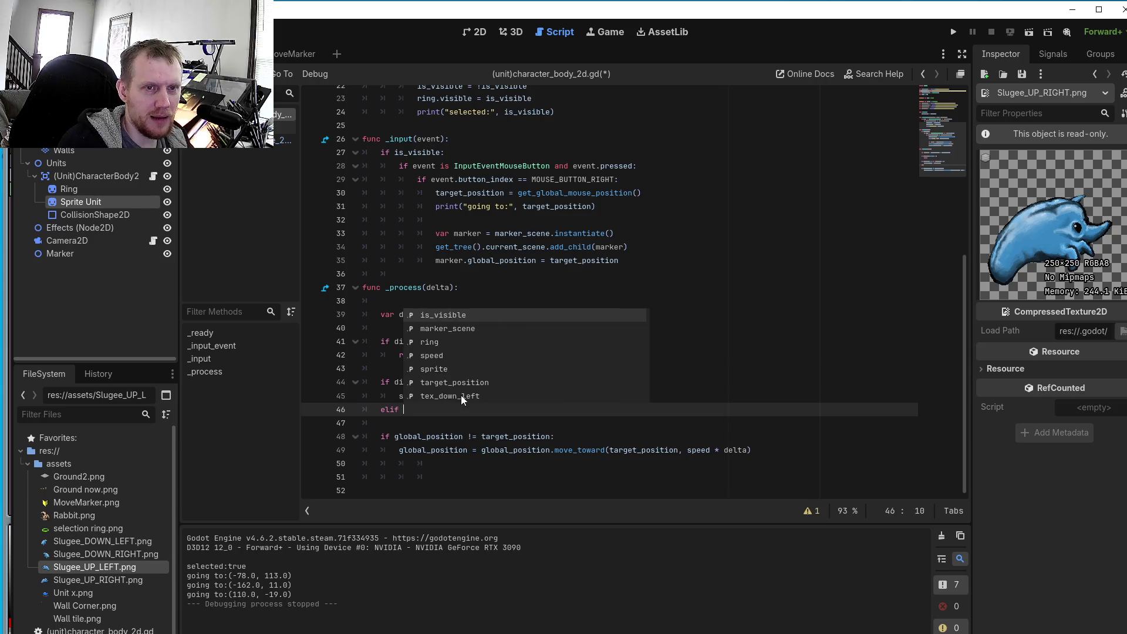
pyautogui.write('dire')
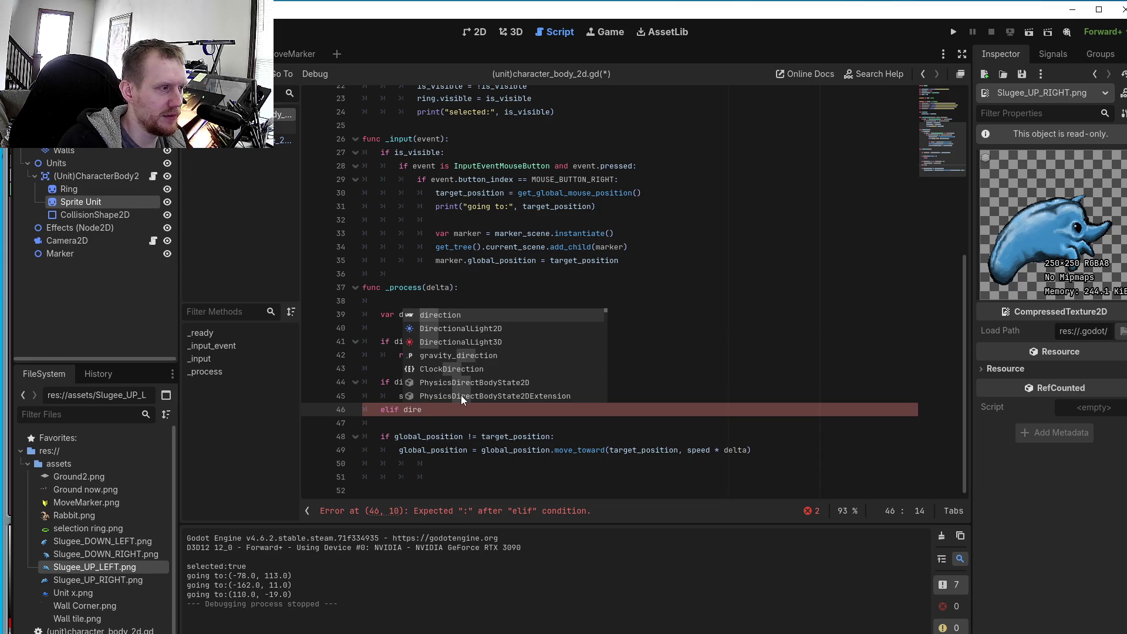
pyautogui.write('ct')
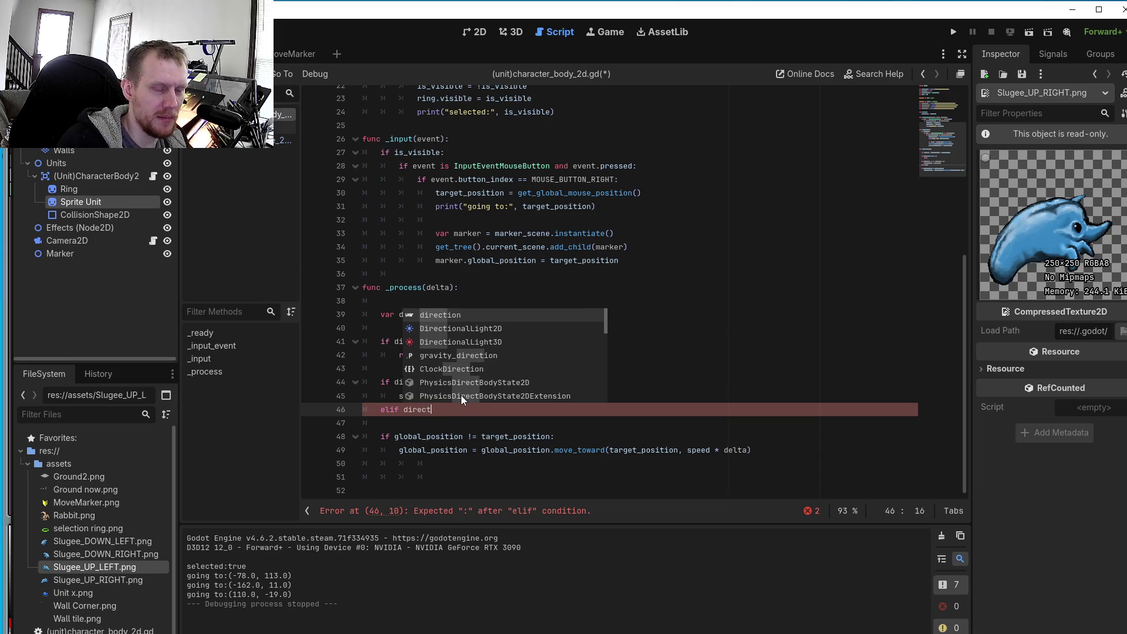
pyautogui.write('ion')
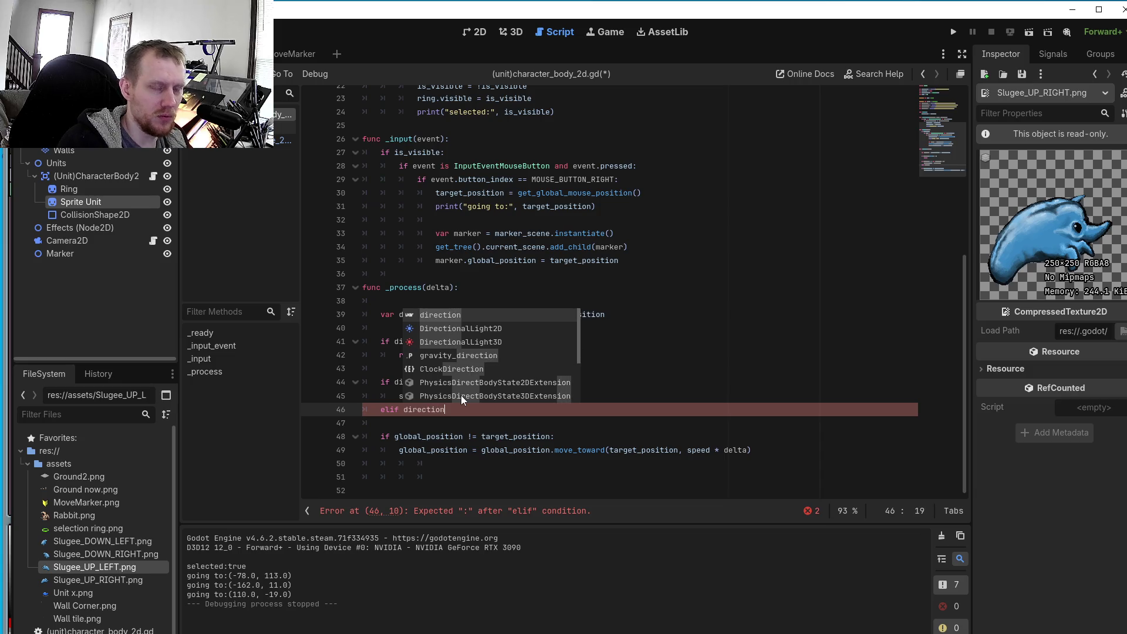
pyautogui.write('.x ')
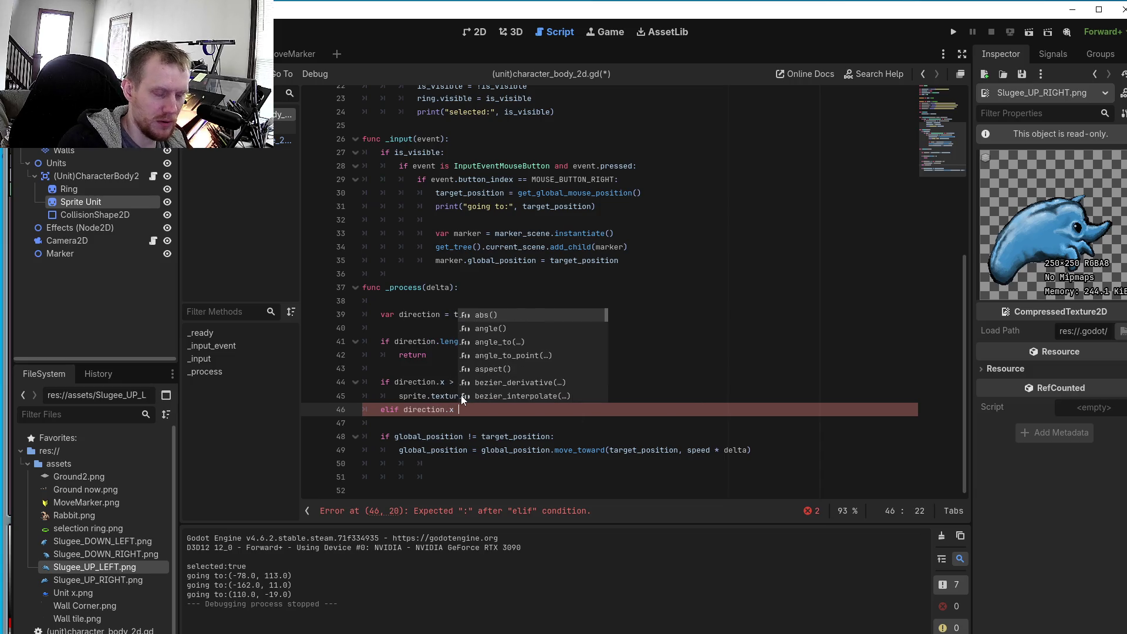
pyautogui.write('>')
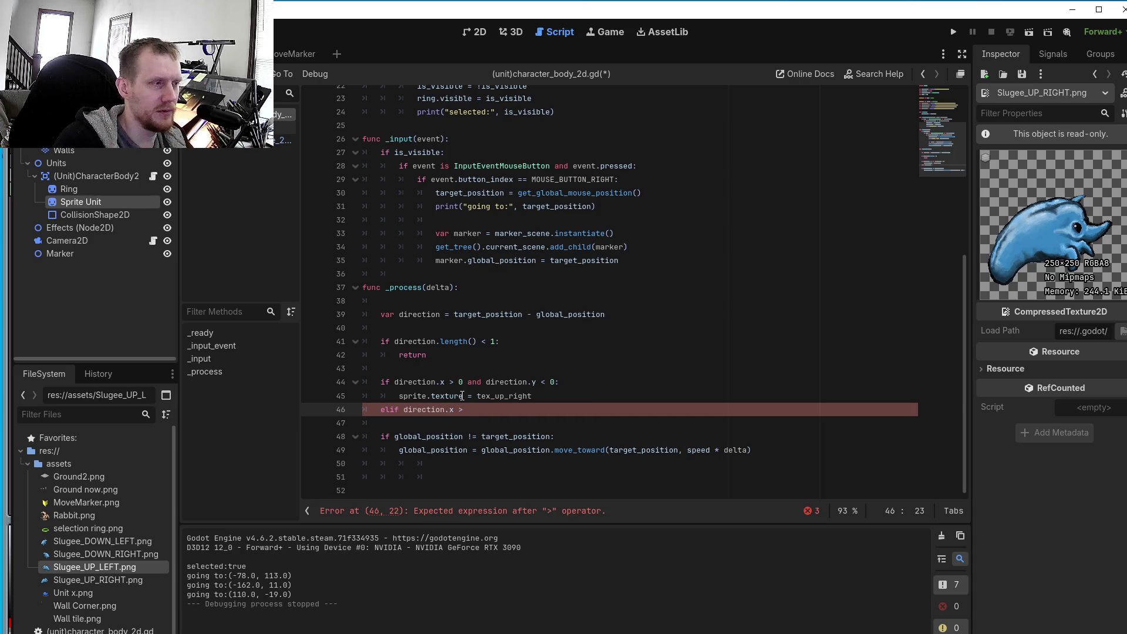
pyautogui.write(' 0 ')
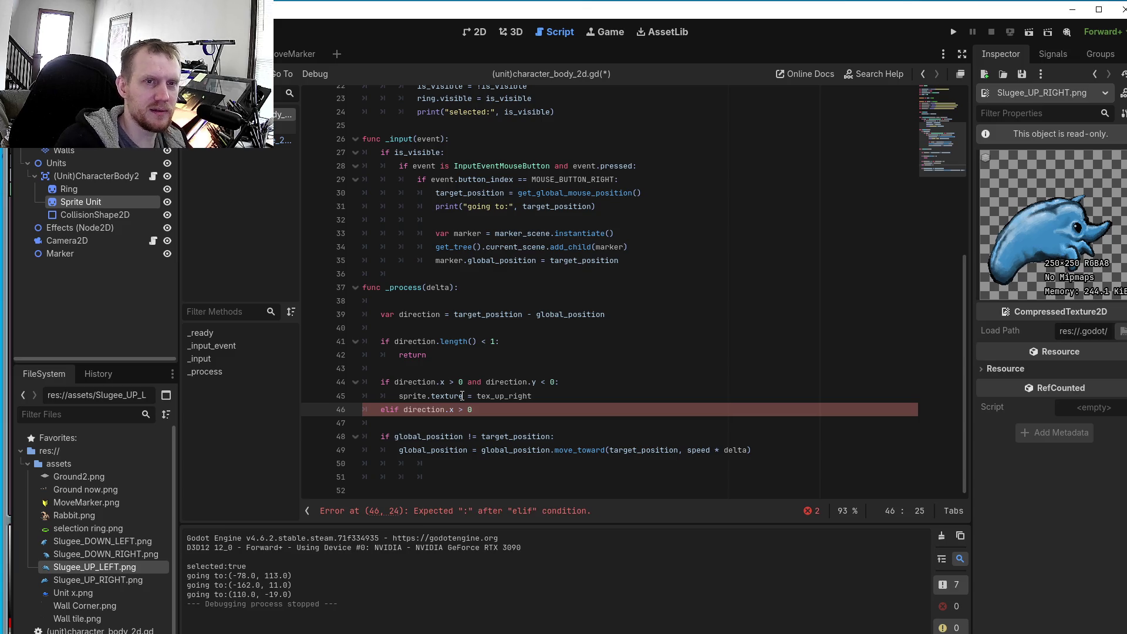
pyautogui.write('and')
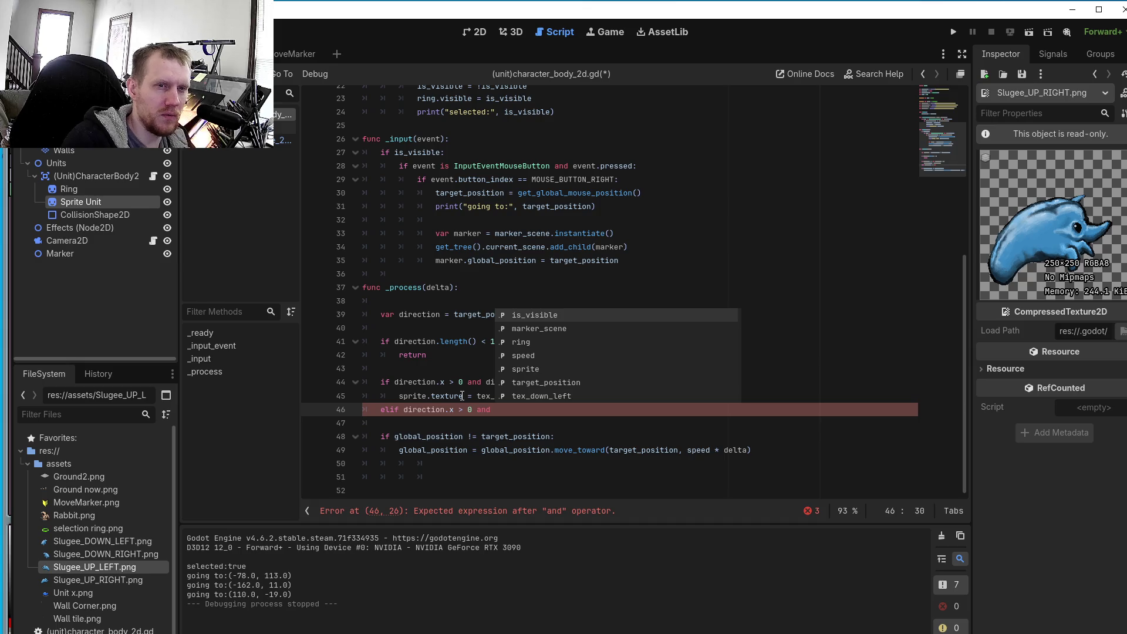
pyautogui.write('and')
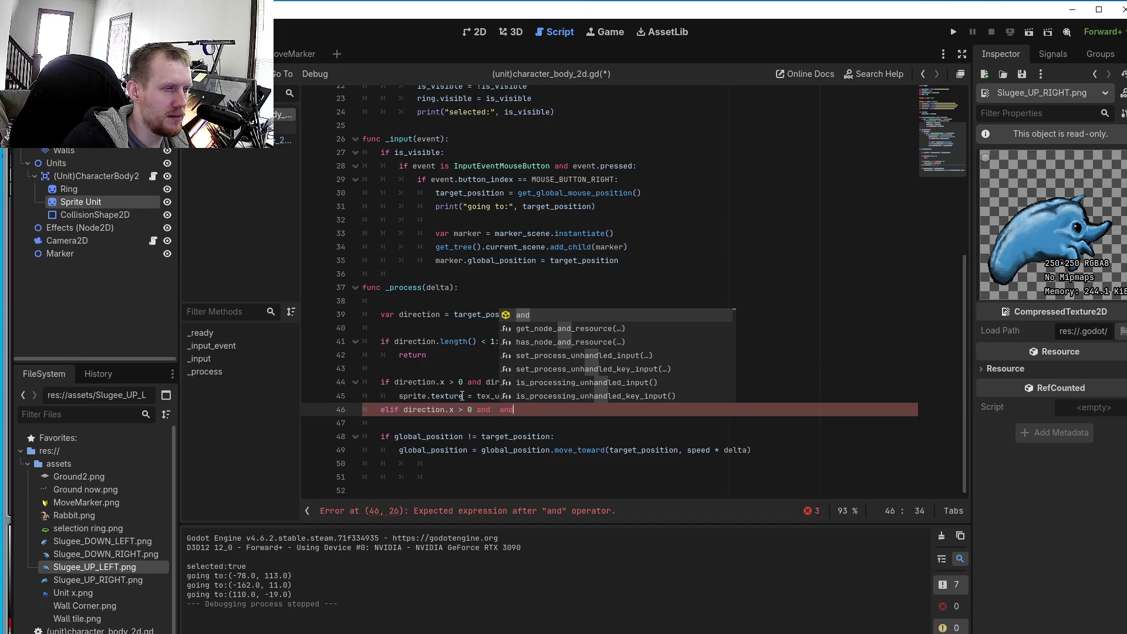
pyautogui.write(' directio')
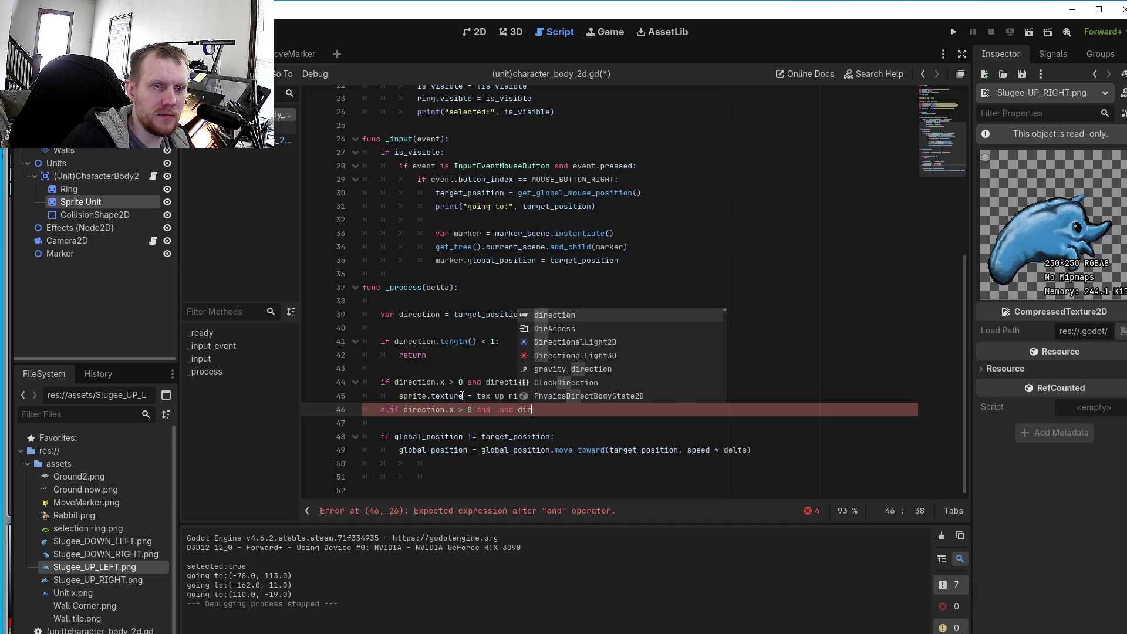
pyautogui.write('n')
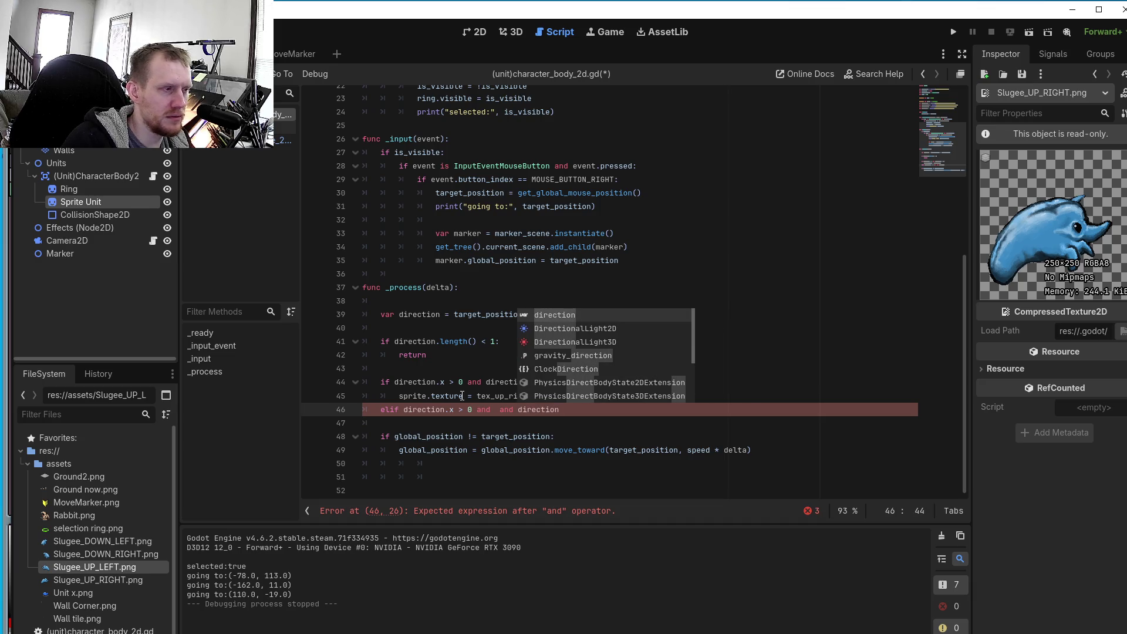
pyautogui.write('.y ')
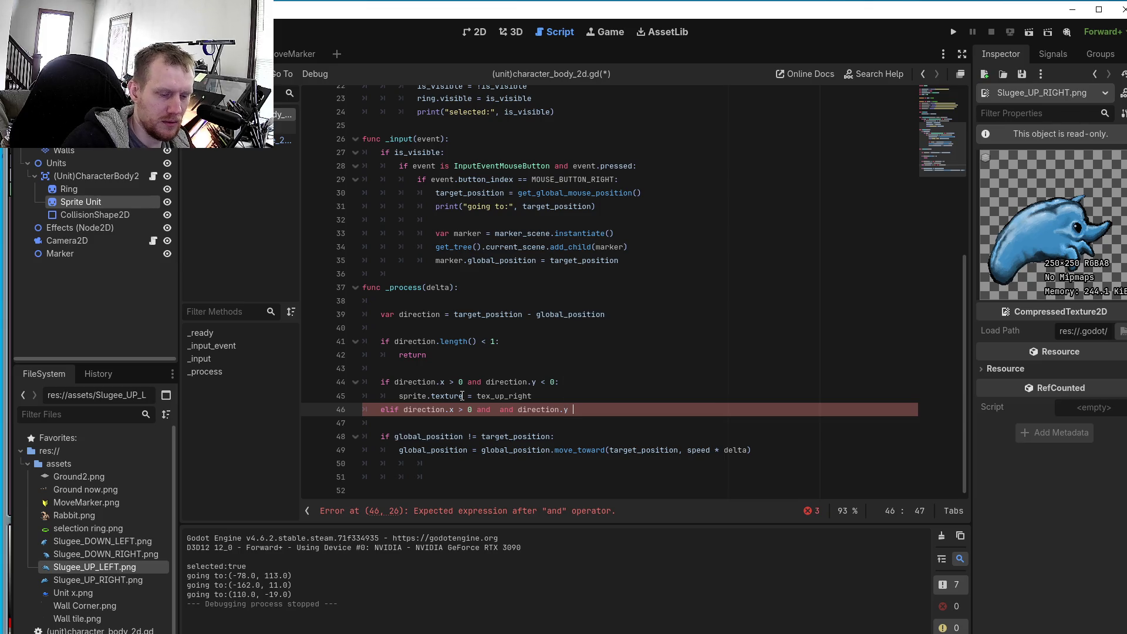
pyautogui.write('>')
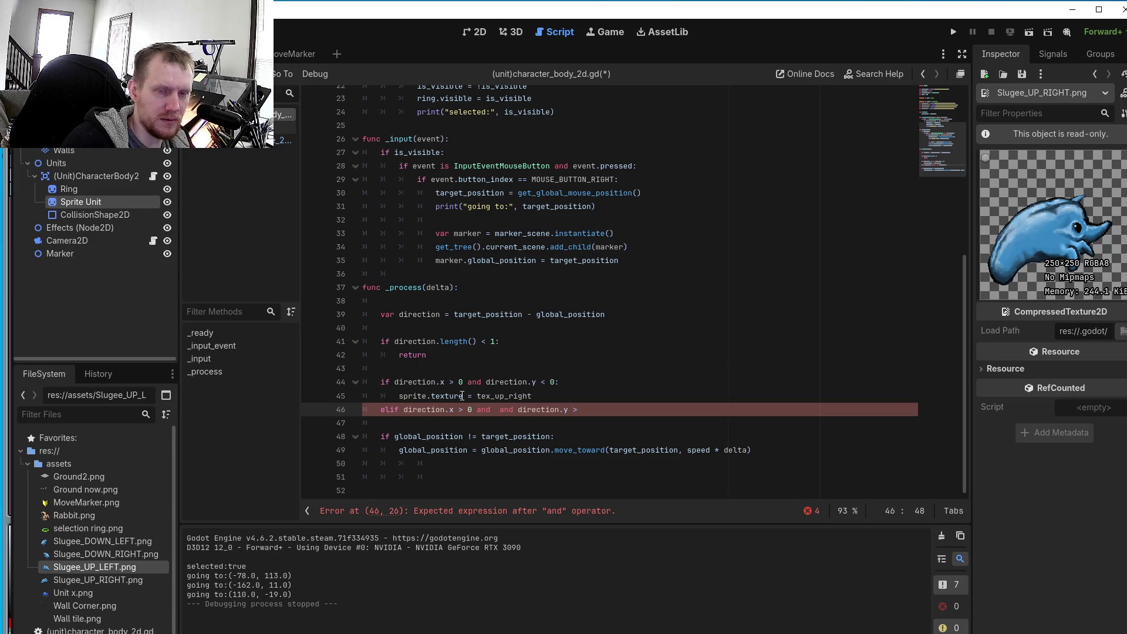
pyautogui.write(' 0:')
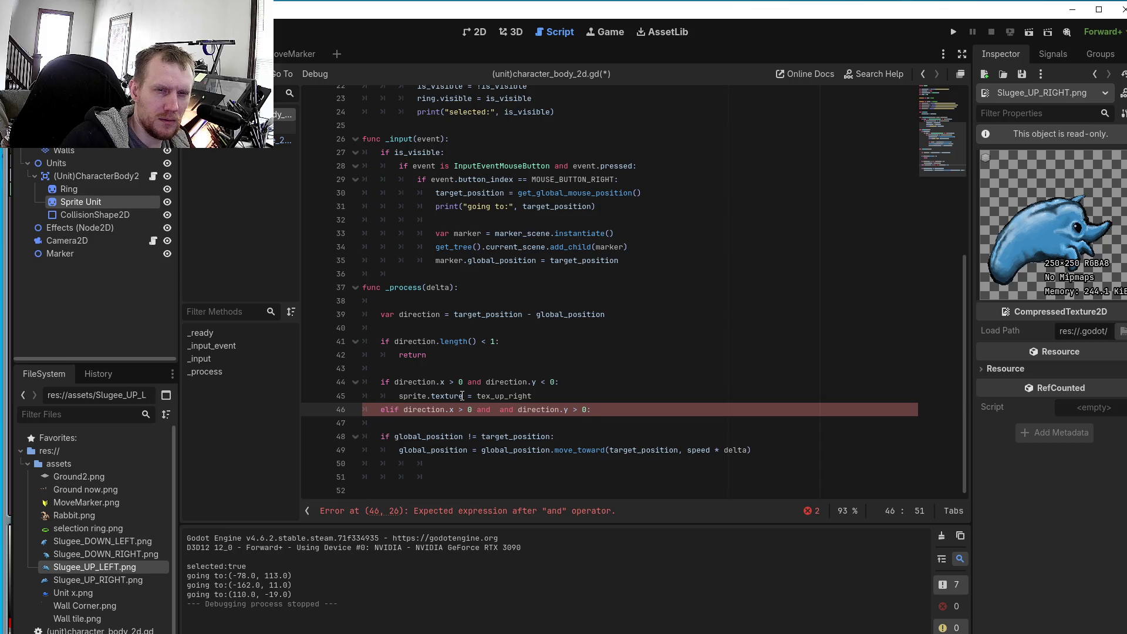
pyautogui.press('Return')
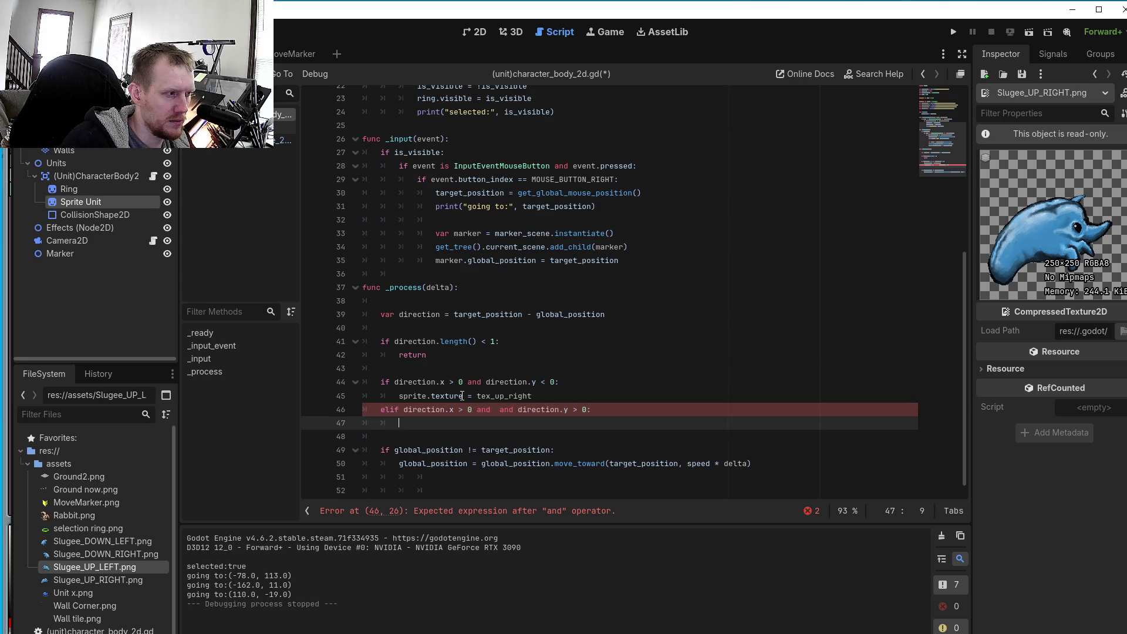
# - Set line 47 to sprite.texture = tex_down_right, then open a line for the next branch
pyautogui.write('sprite')
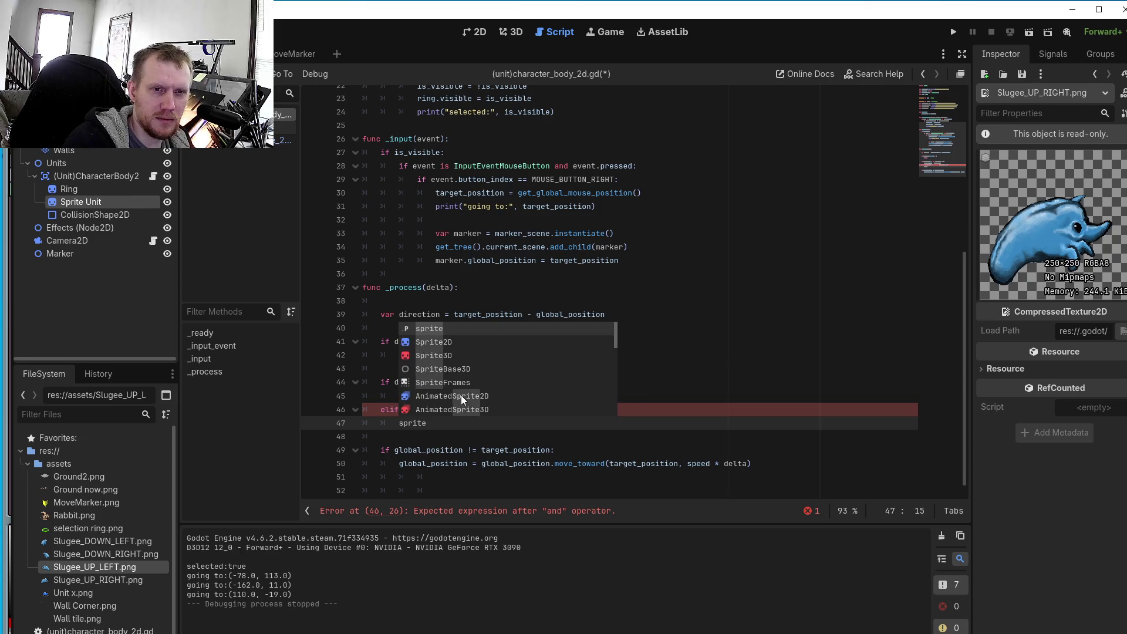
pyautogui.write('.')
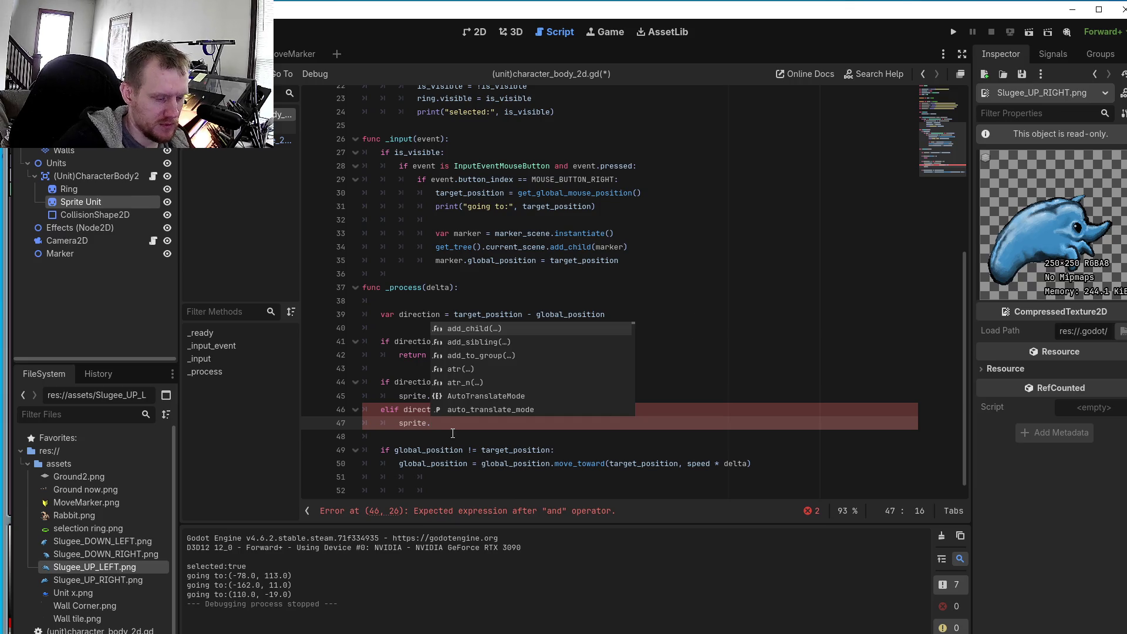
pyautogui.write('tex')
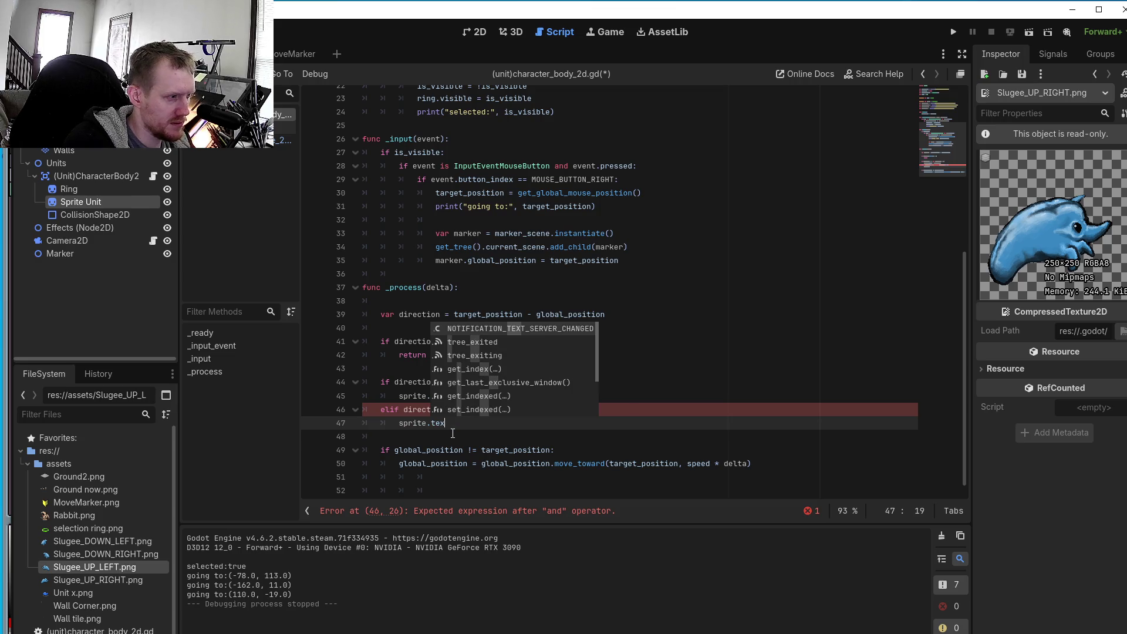
pyautogui.write('ture')
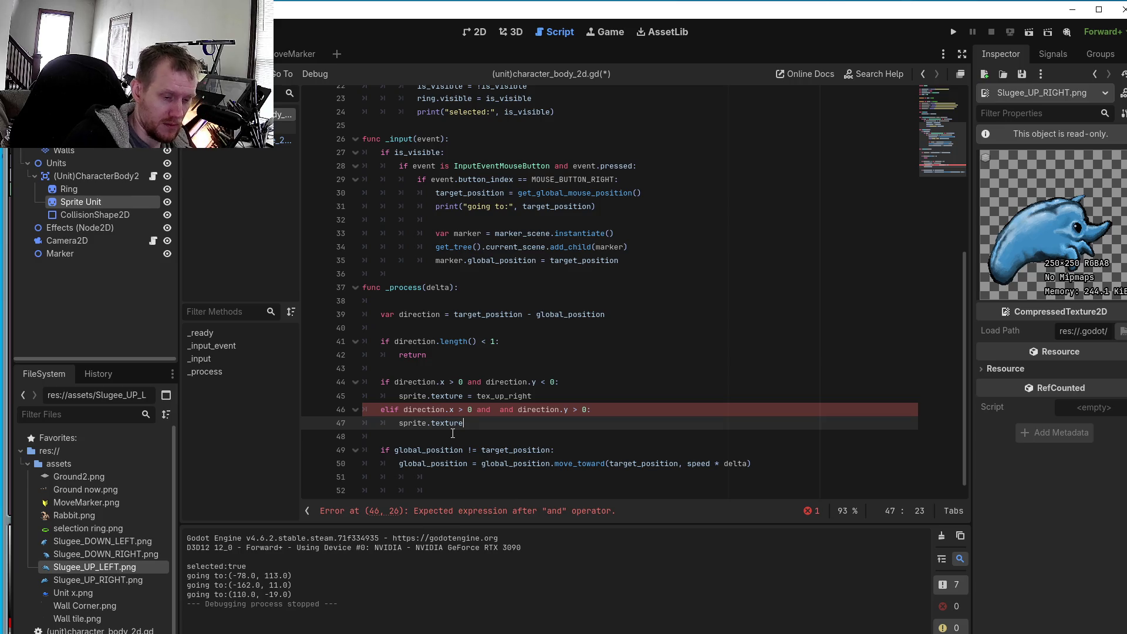
pyautogui.write(' =')
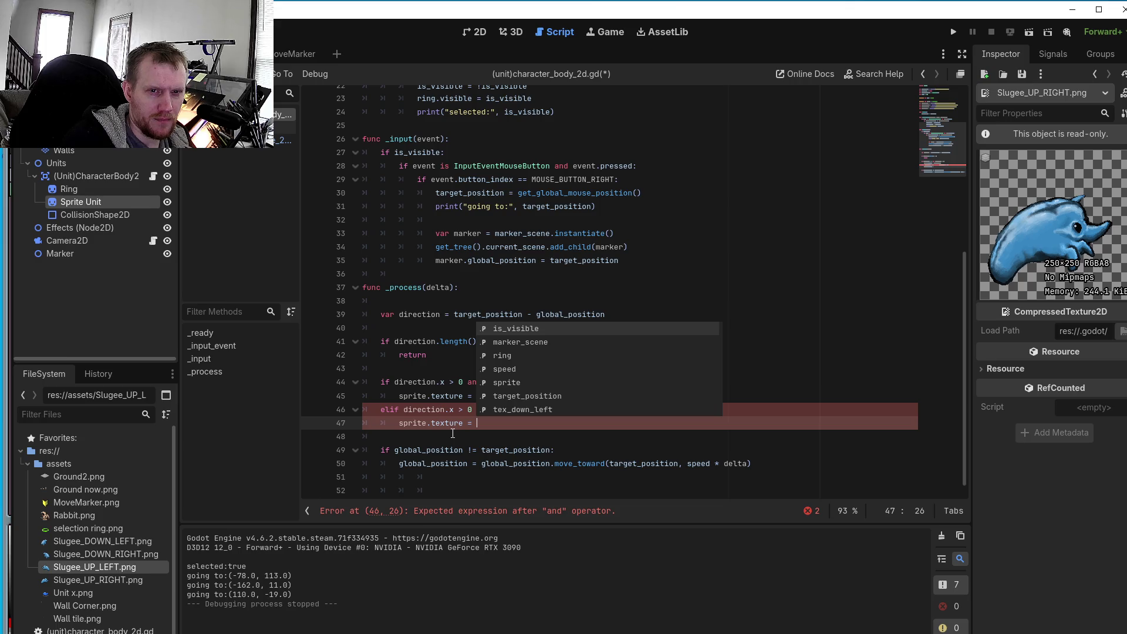
pyautogui.write(' tex')
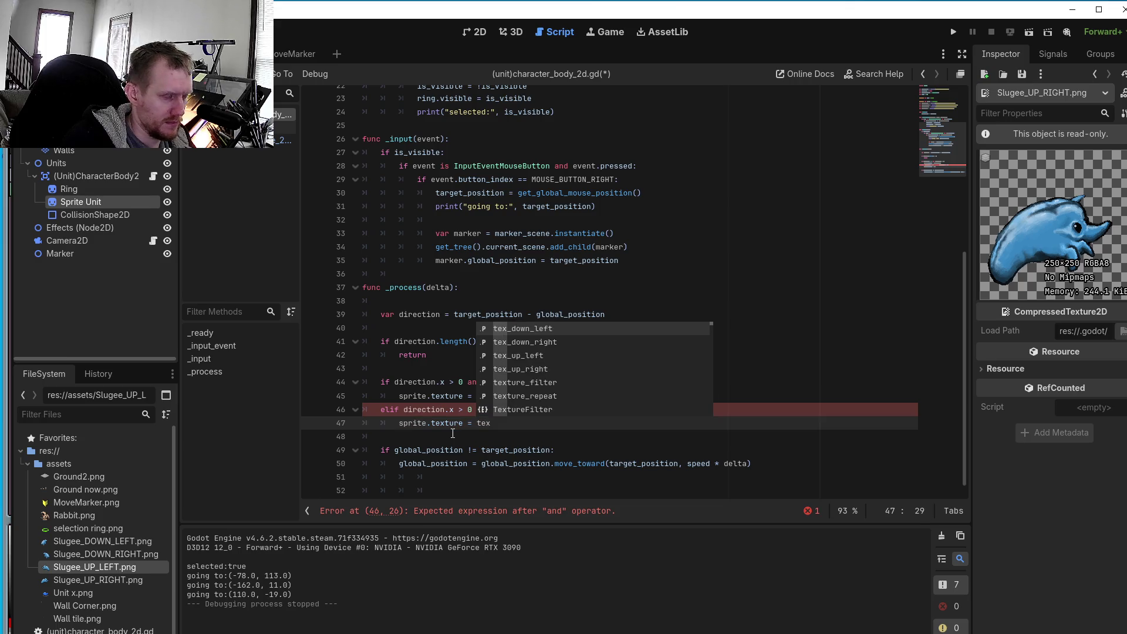
pyautogui.write('_down')
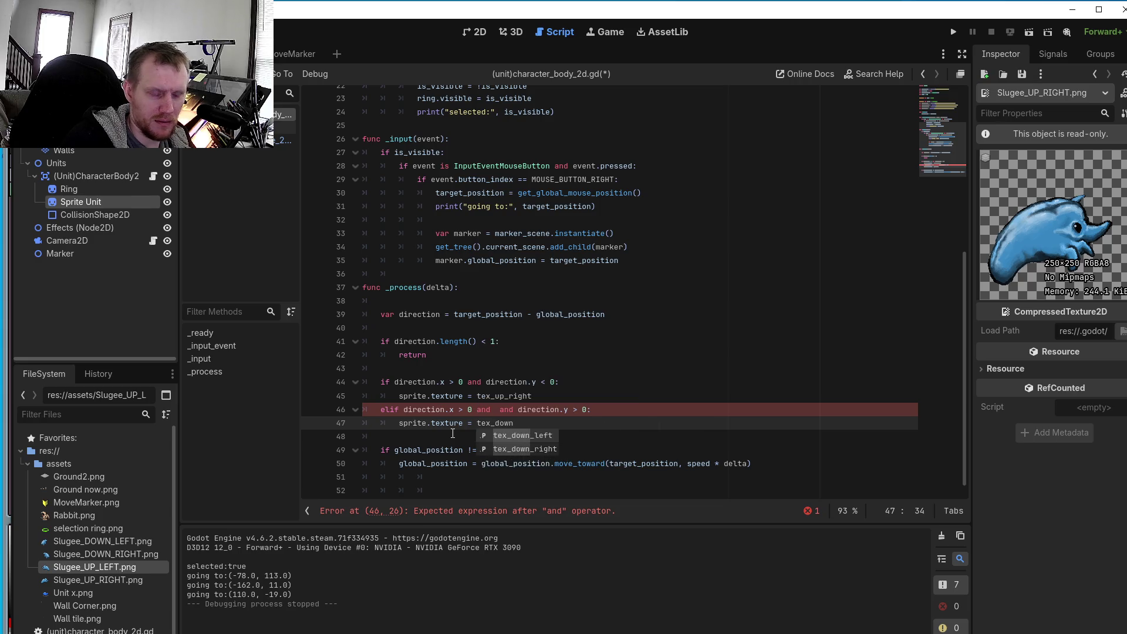
pyautogui.write('_right')
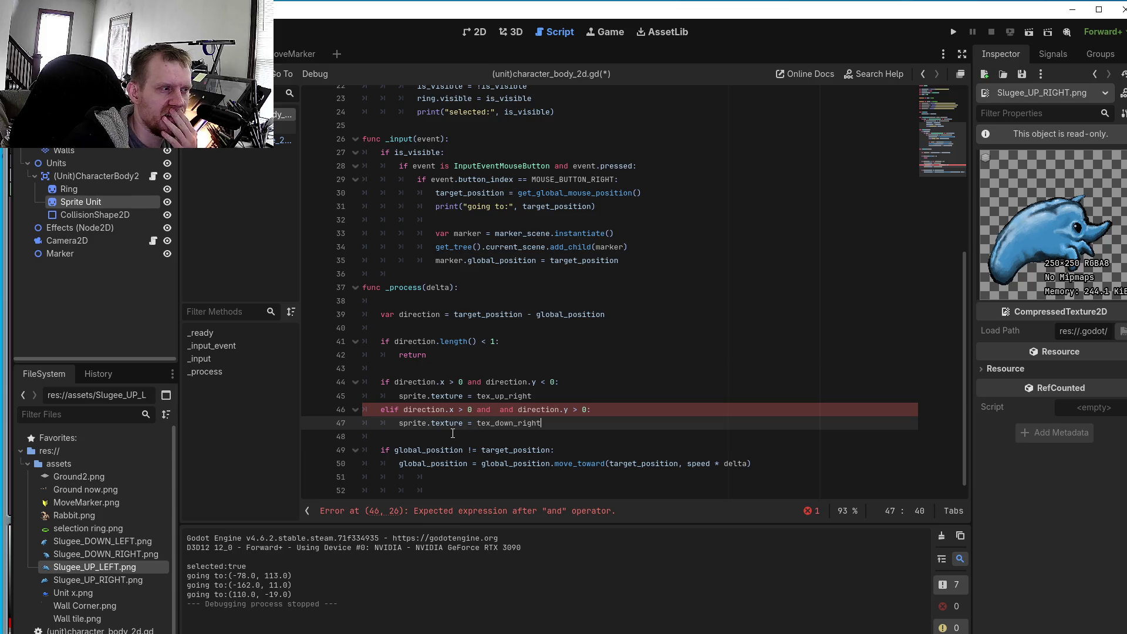
pyautogui.press('Return')
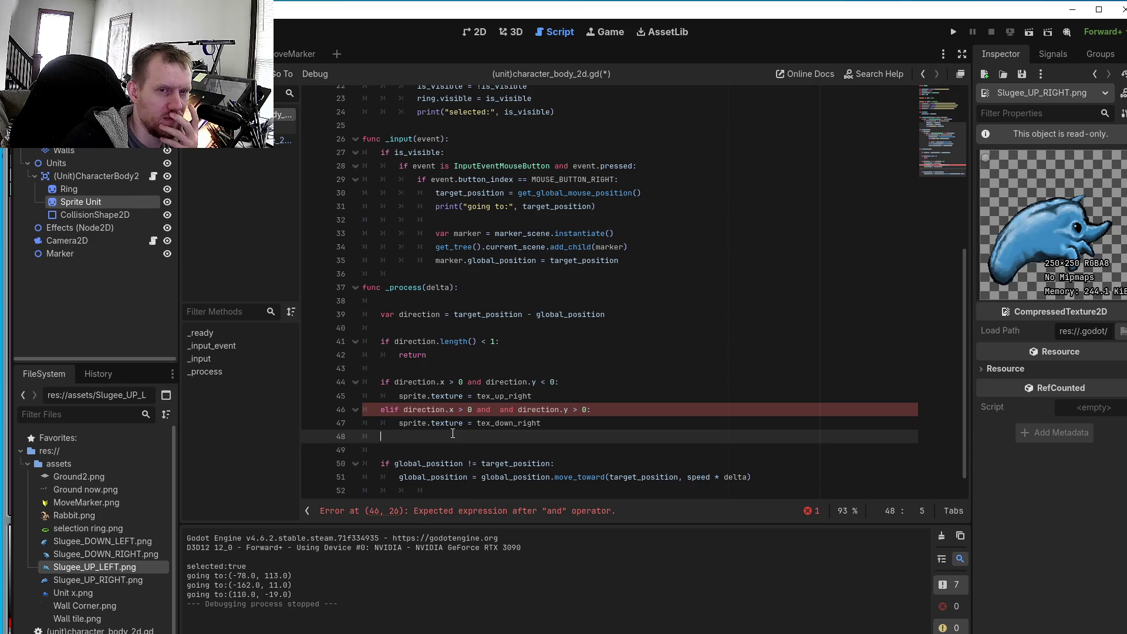
# - Add elif direction.x < 0 and direction.y > 0: with body sprite.texture = tex_down_left
pyautogui.write('el')
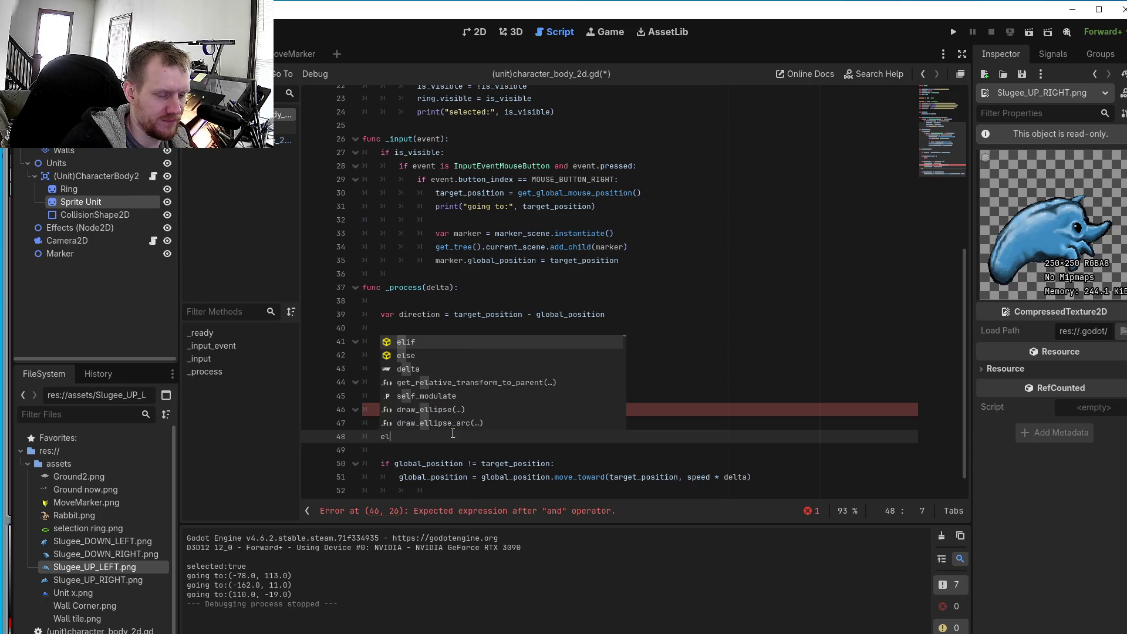
pyautogui.write('if ')
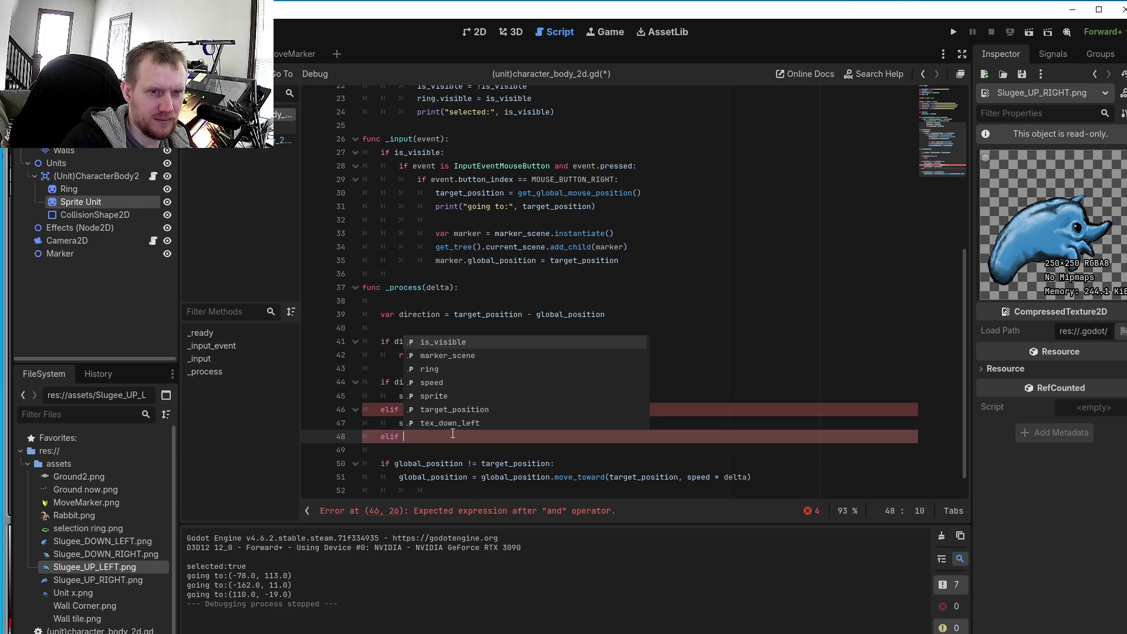
pyautogui.write('direction.')
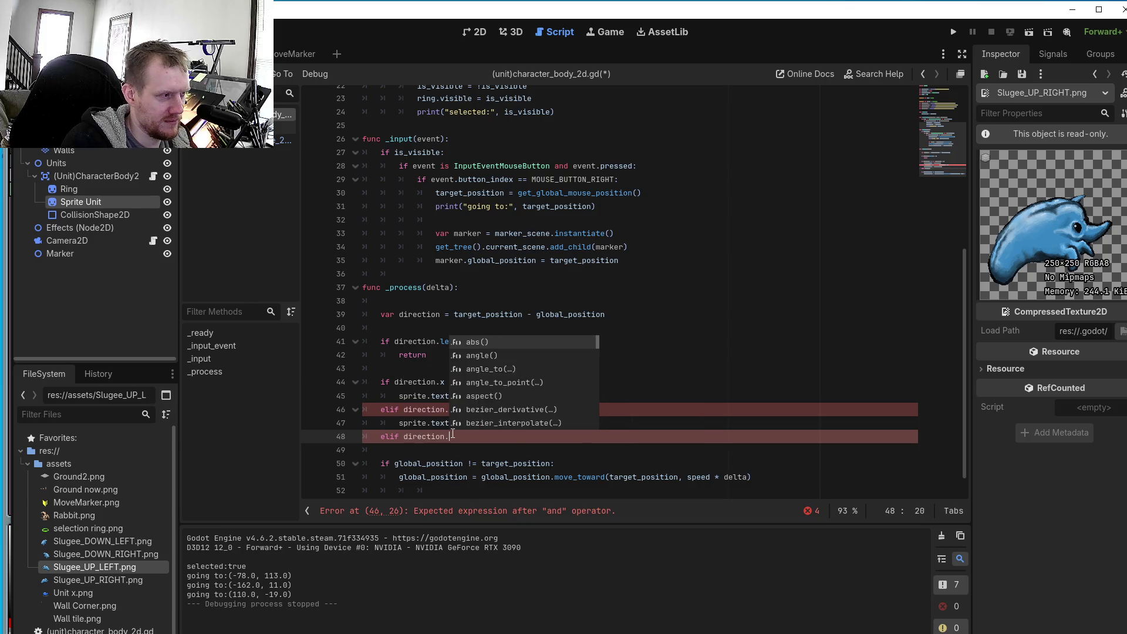
pyautogui.write('x < ')
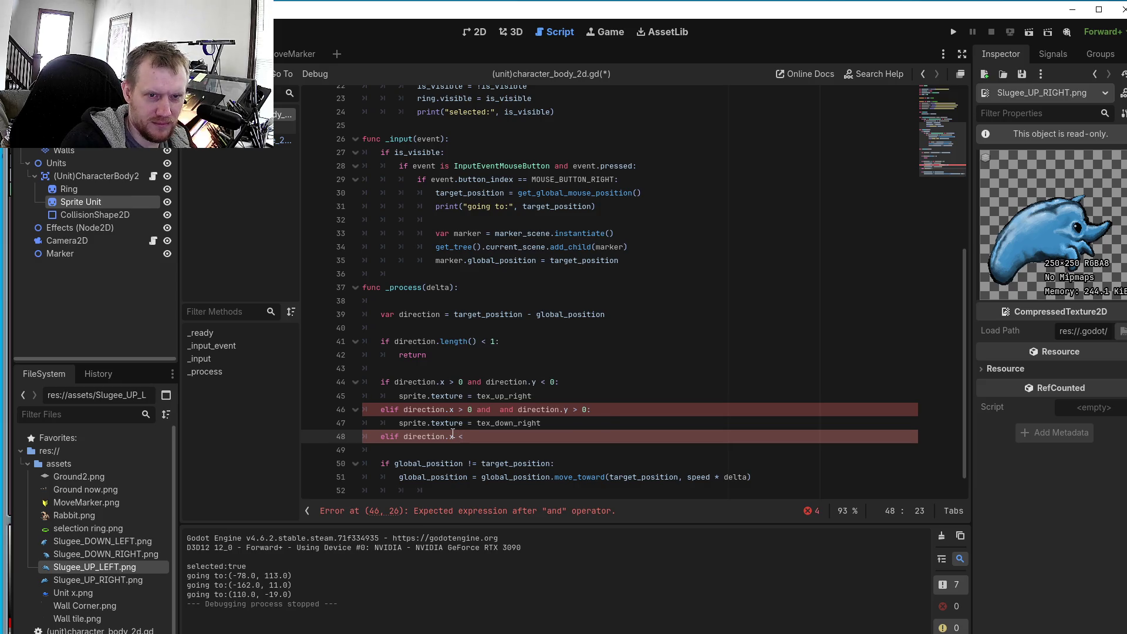
pyautogui.write('0 and ')
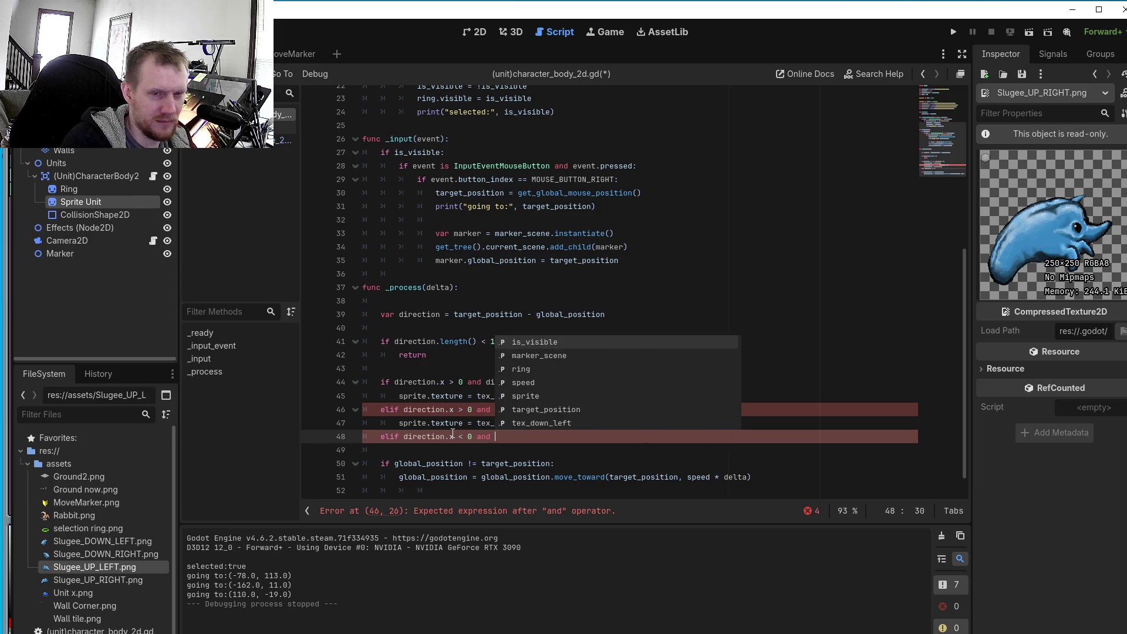
pyautogui.write('directi')
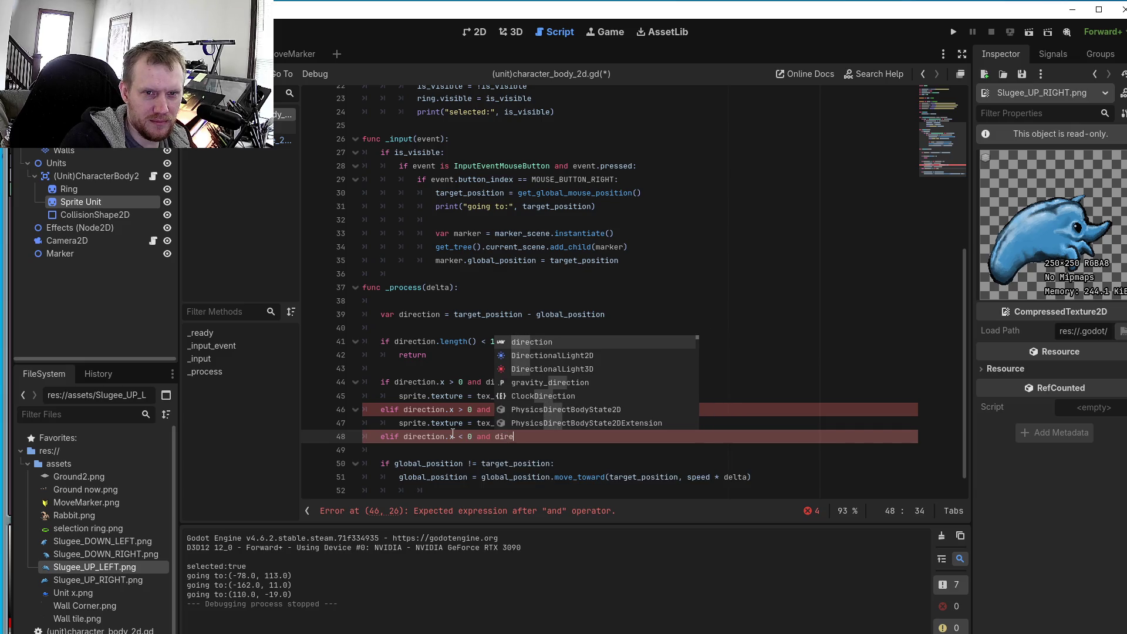
pyautogui.write('on.y >')
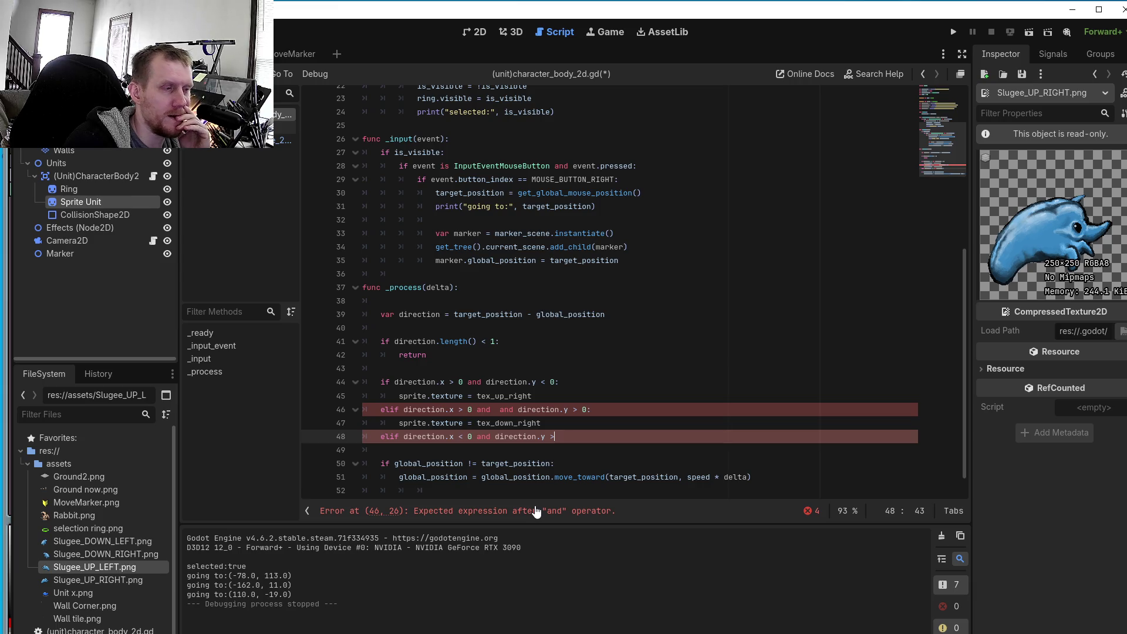
pyautogui.write(' 0:')
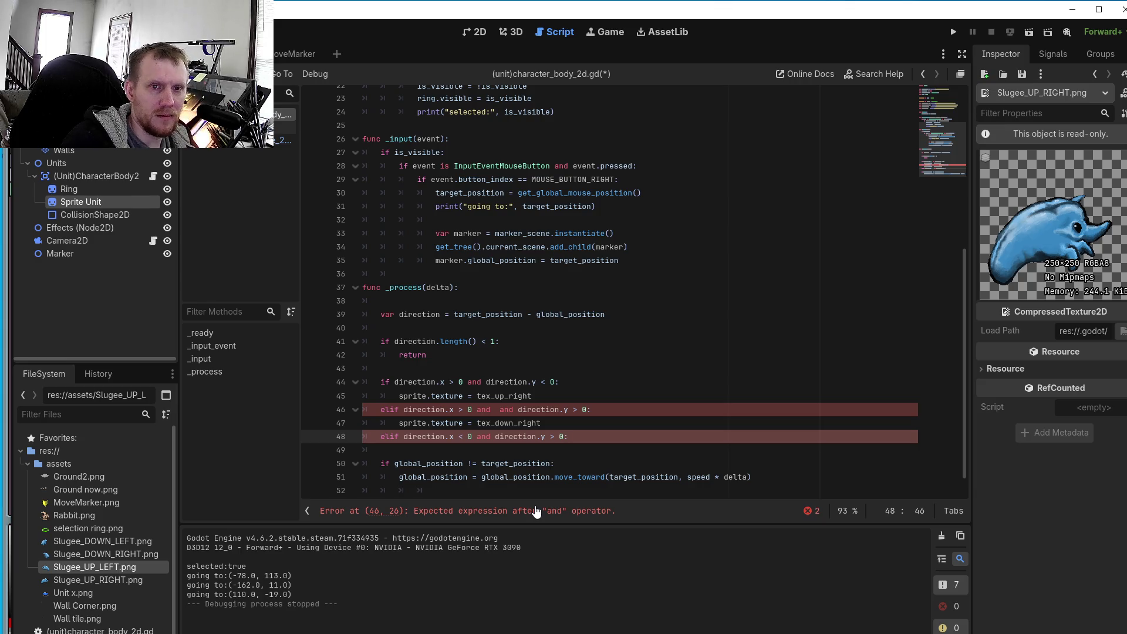
pyautogui.press('Return')
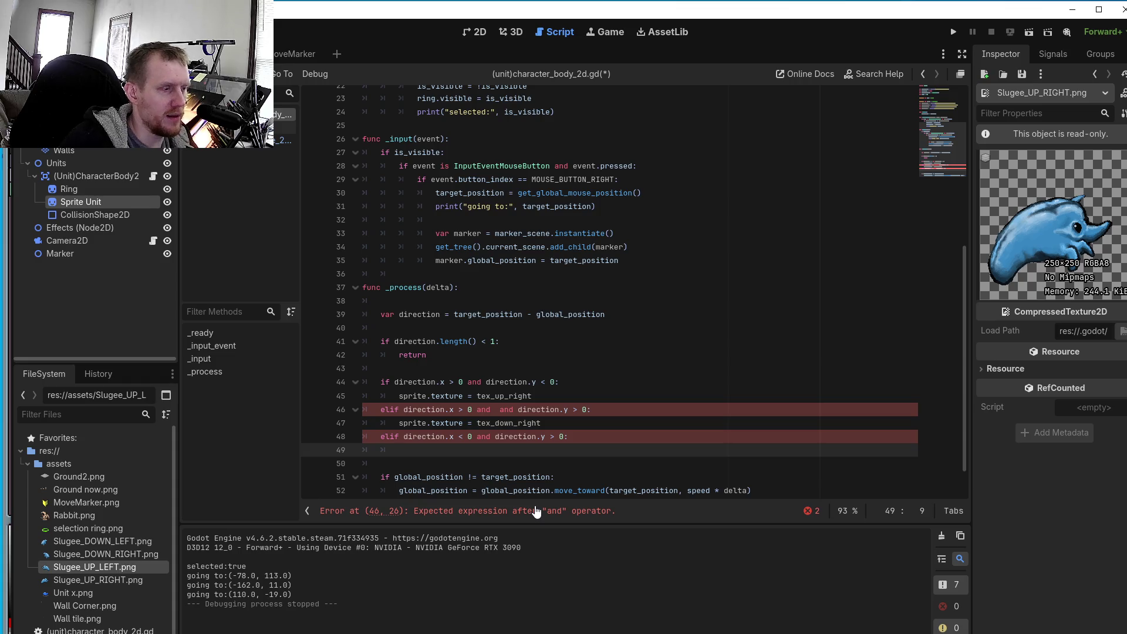
pyautogui.write('sp')
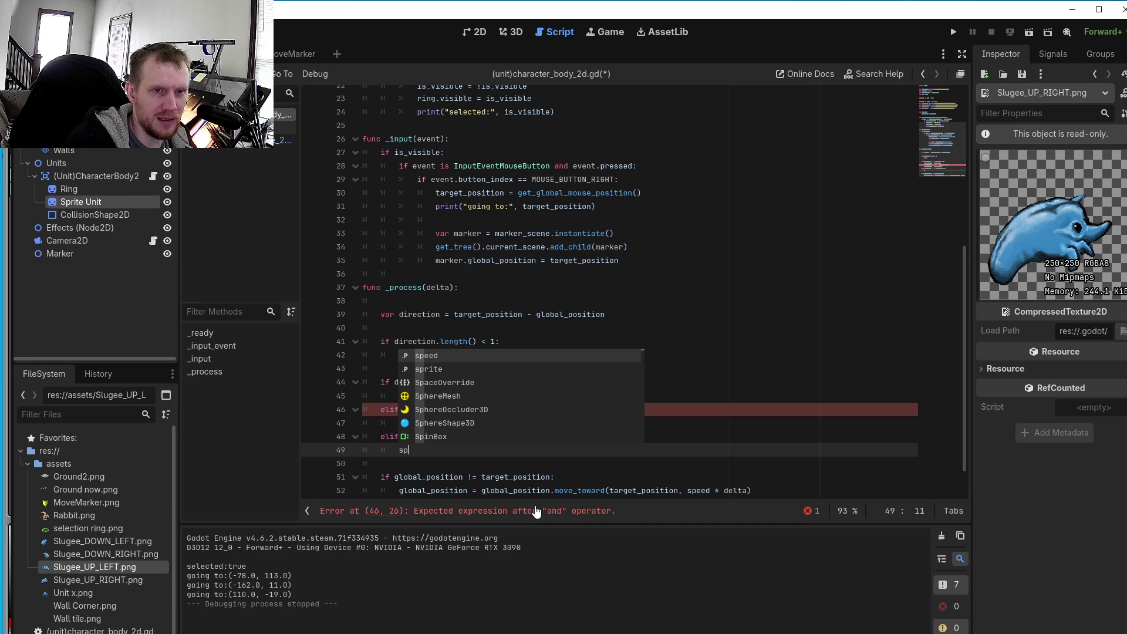
pyautogui.write('rite')
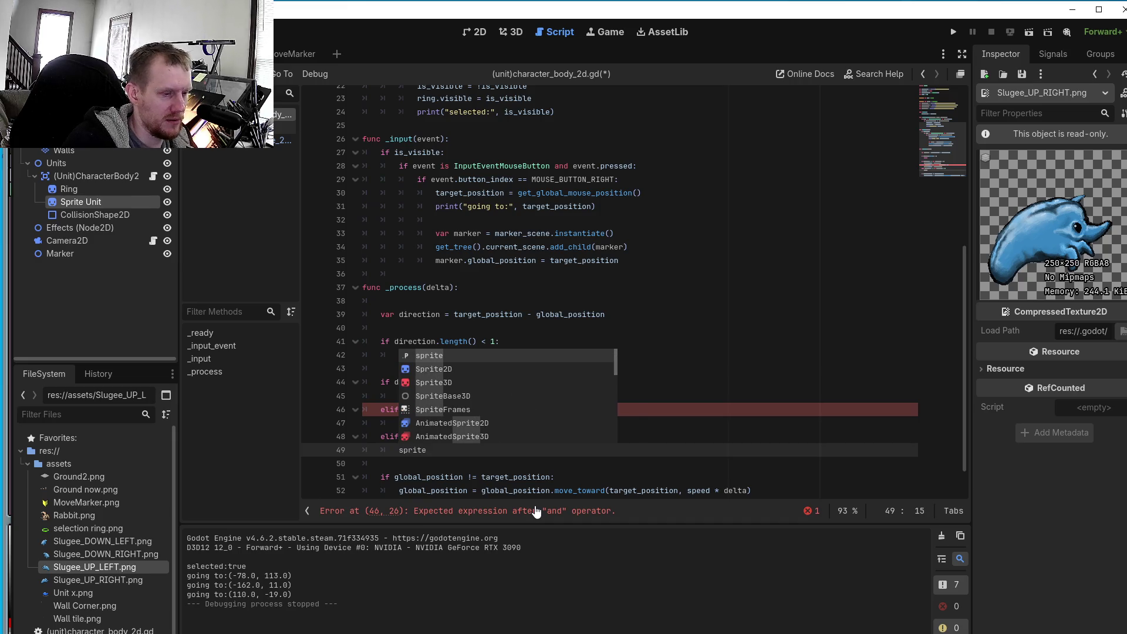
pyautogui.write('.')
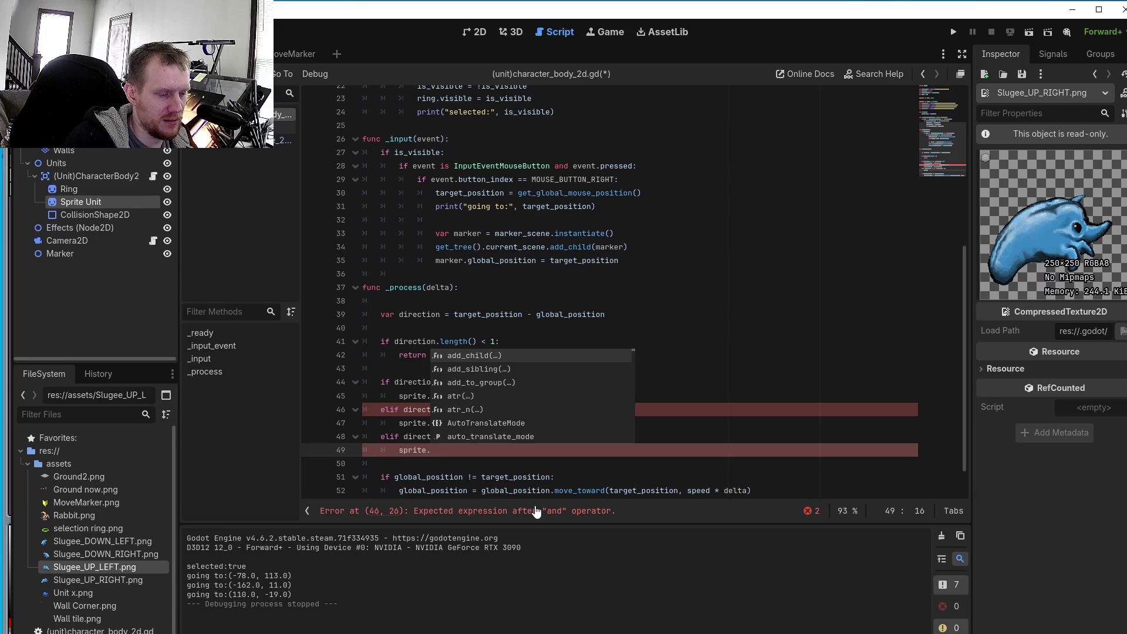
pyautogui.write('text')
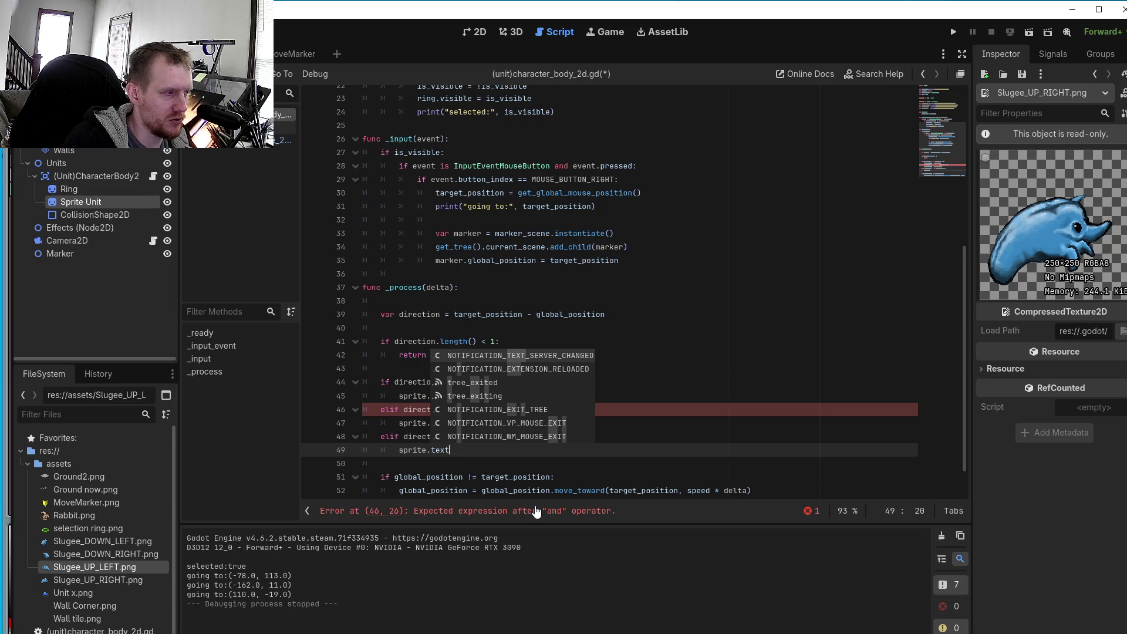
pyautogui.write('ure')
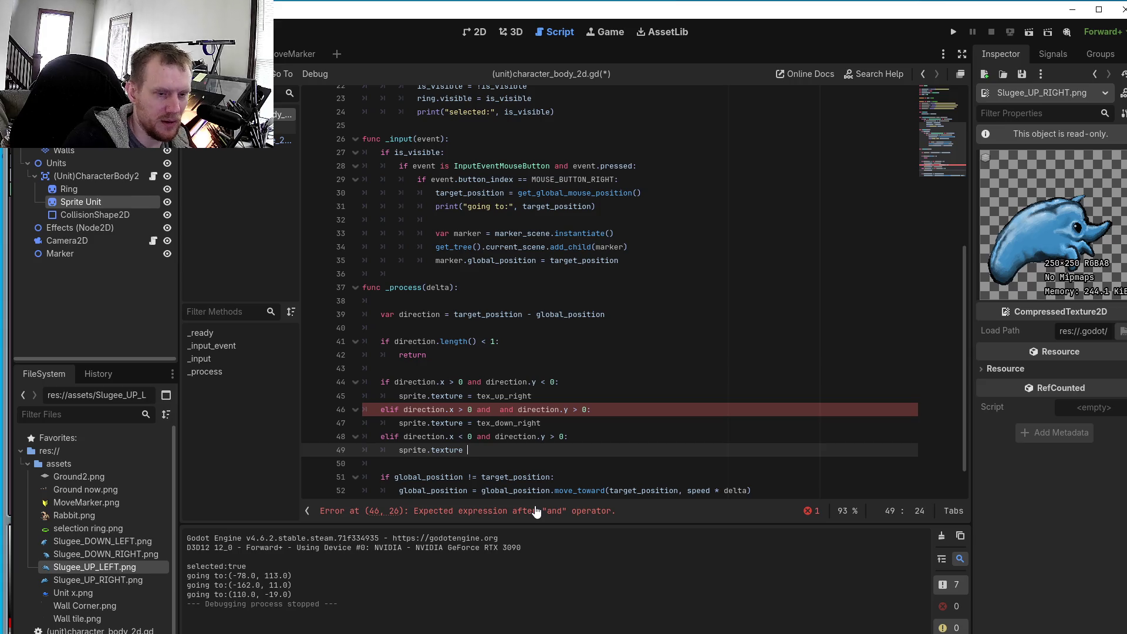
pyautogui.write(' = ')
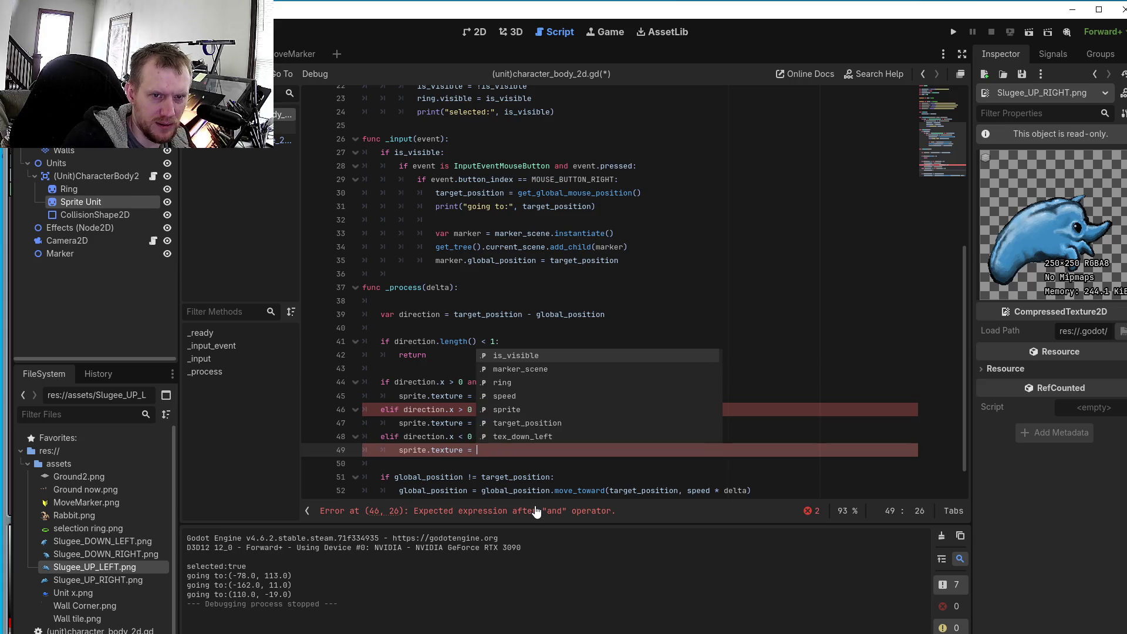
pyautogui.write('tex_')
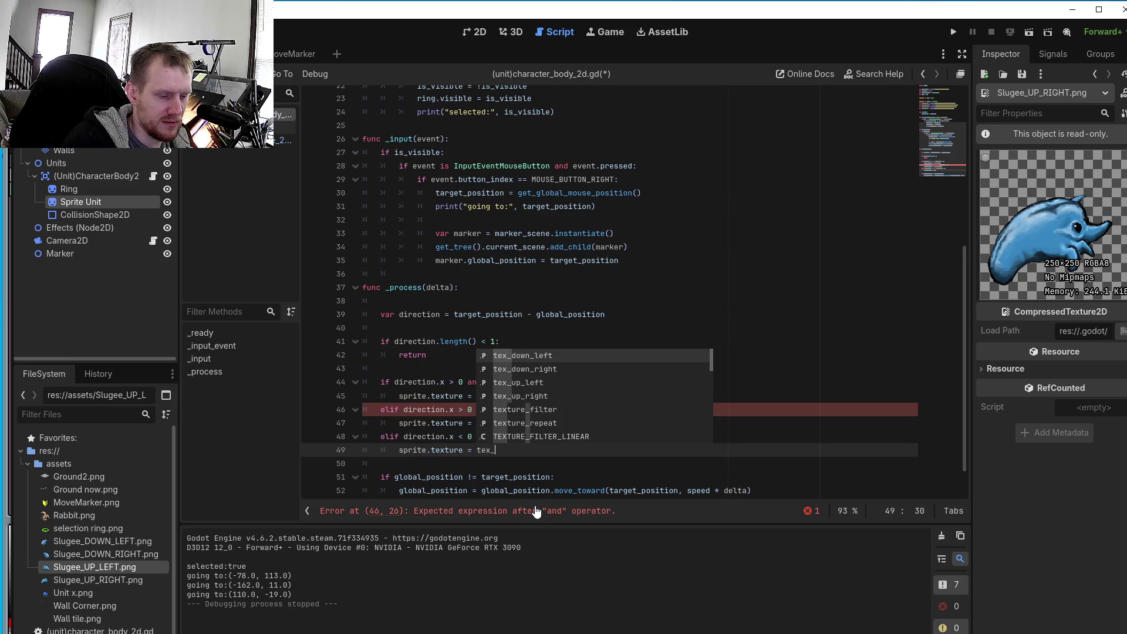
pyautogui.write('down_left')
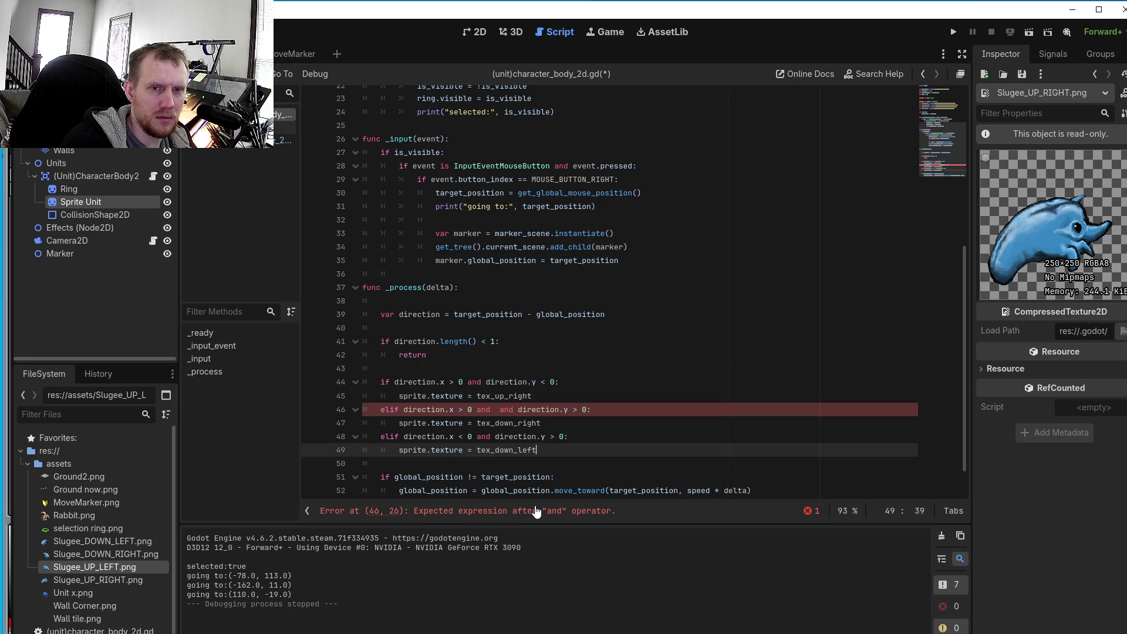
# - Add an elif branch for direction.x < 0 and direction.y < 0 setting sprite.texture = tex_up_left
pyautogui.press('Return')
pyautogui.write('w')
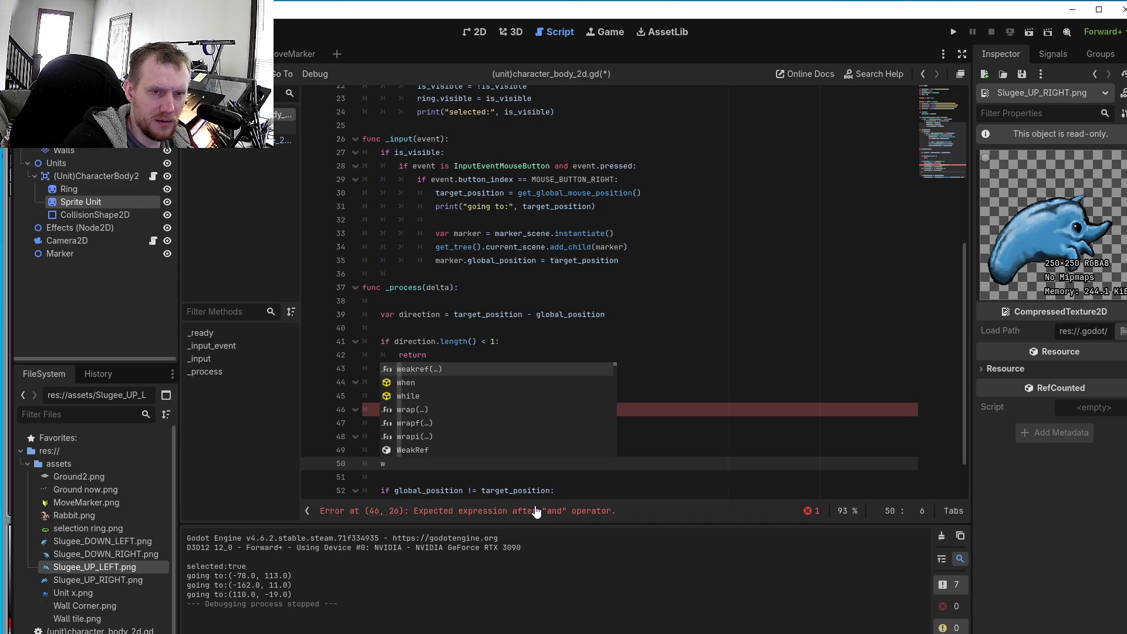
pyautogui.press('BackSpace')
pyautogui.write('elif')
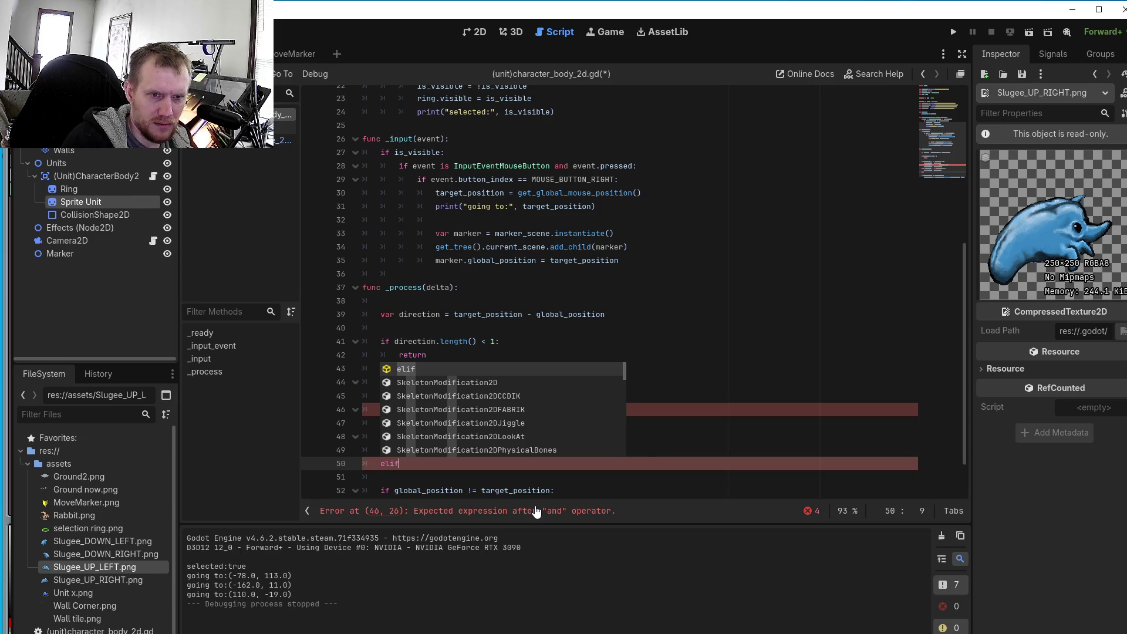
pyautogui.write(' direction')
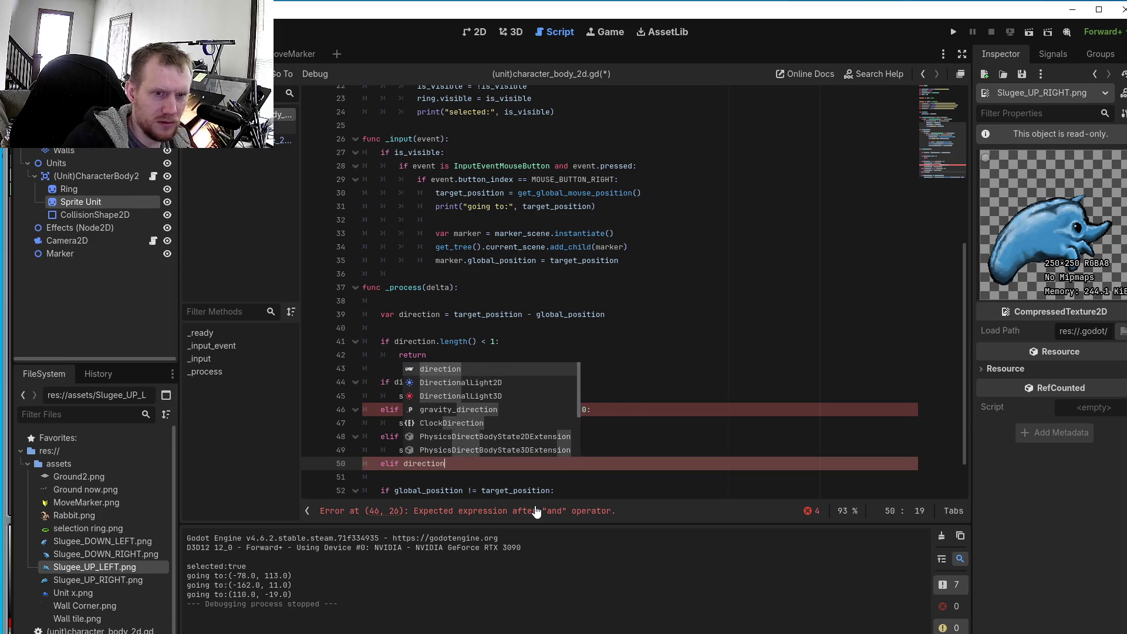
pyautogui.write('.x ')
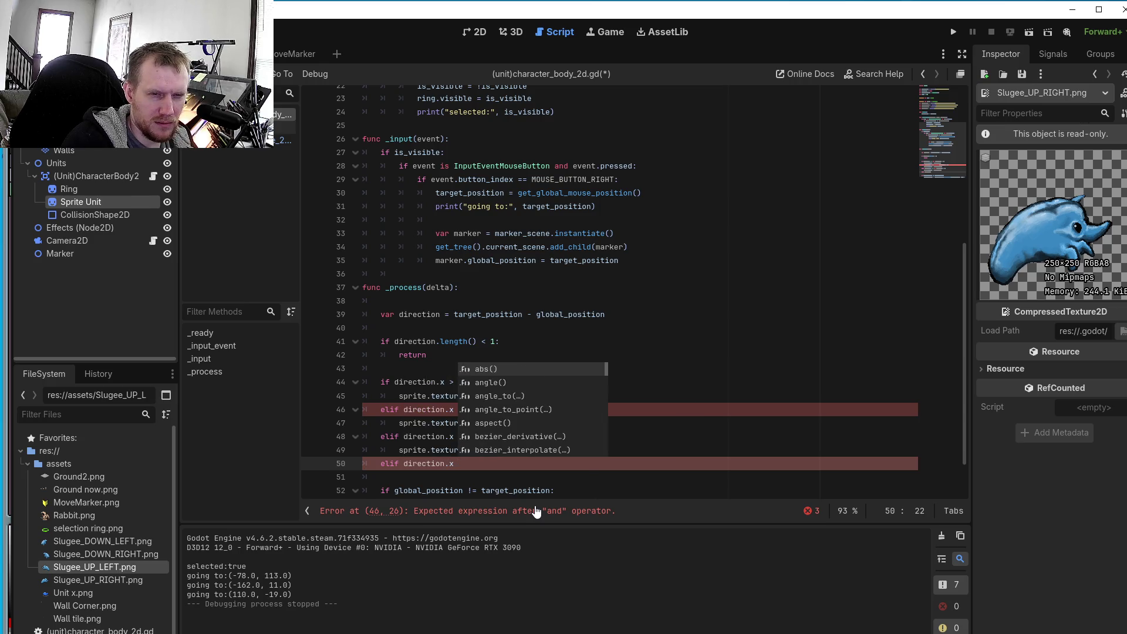
pyautogui.write('< 0 and direction.')
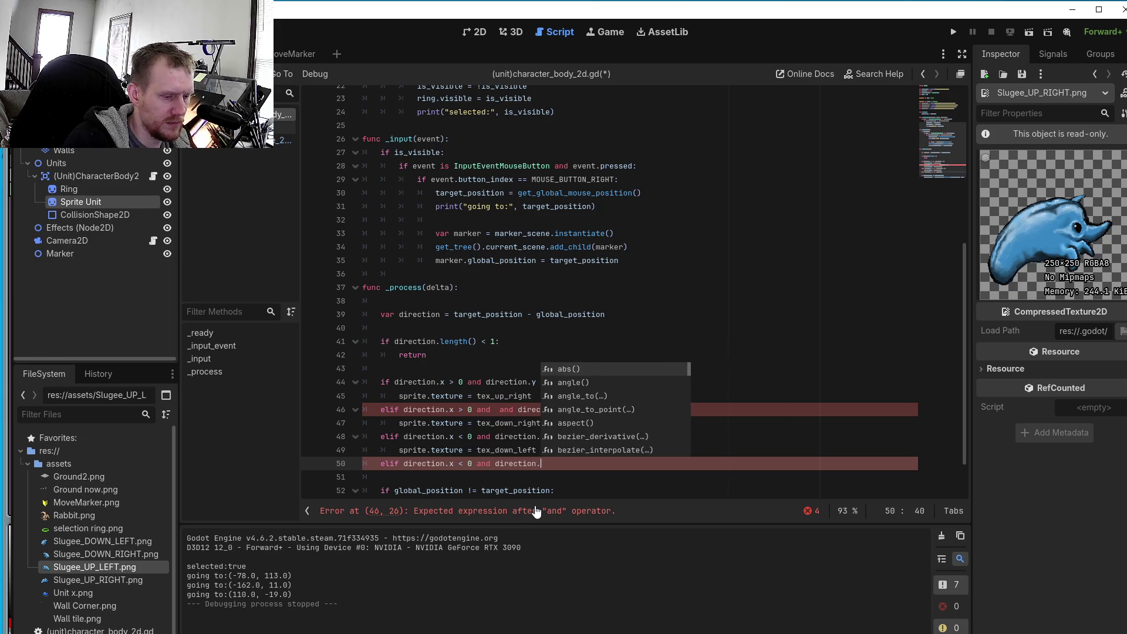
pyautogui.write('y < ')
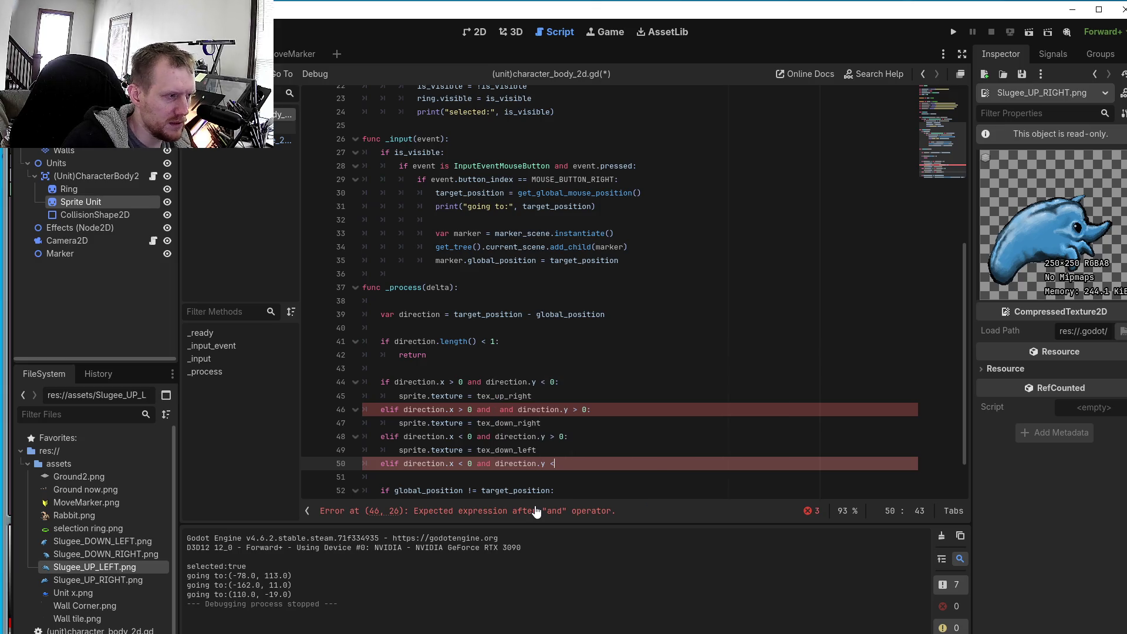
pyautogui.write('0:')
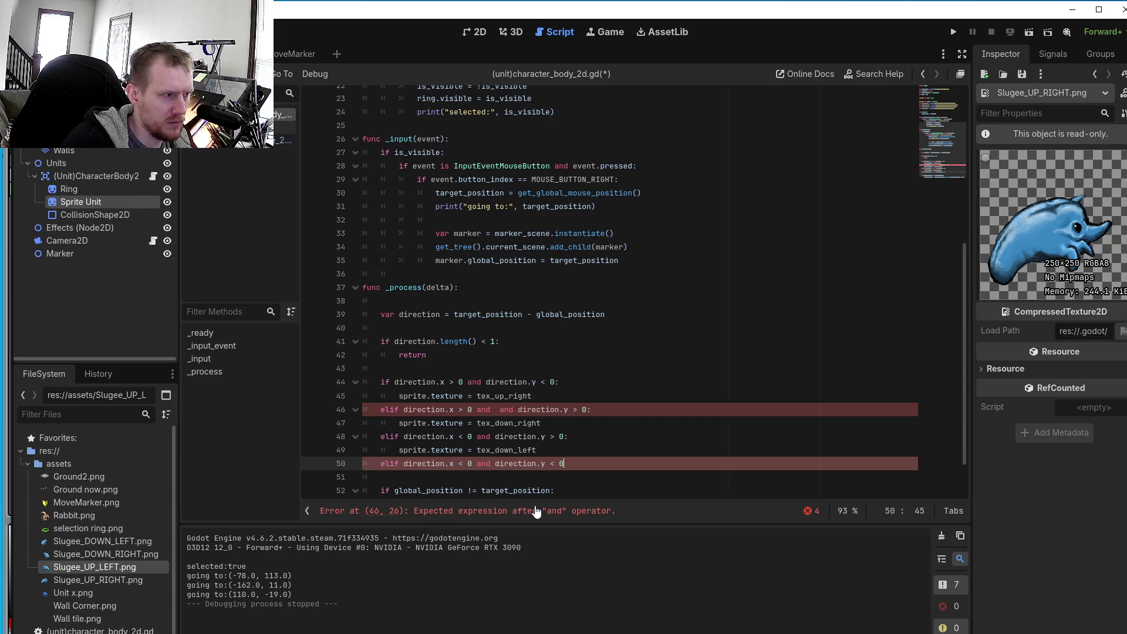
pyautogui.press('Return')
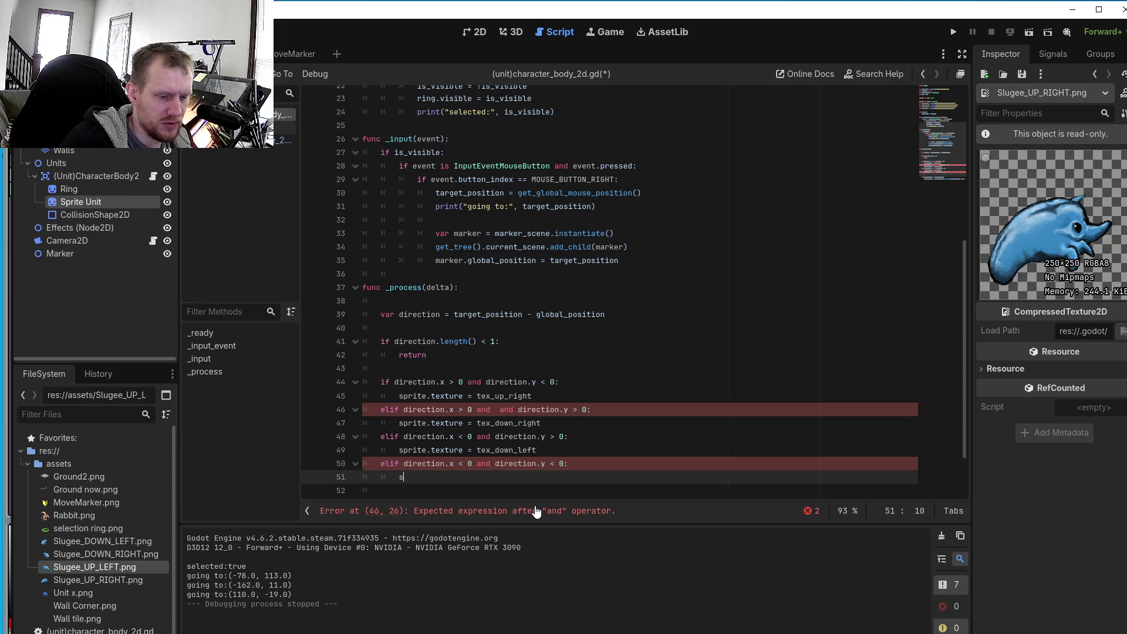
pyautogui.write('sprite')
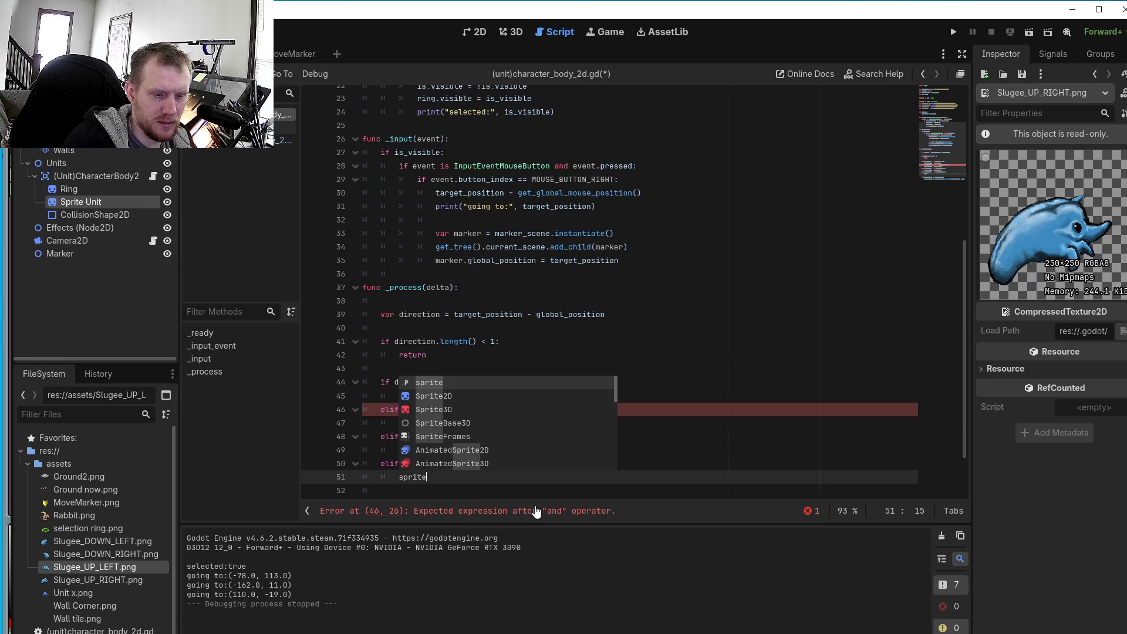
pyautogui.write(',')
pyautogui.press('BackSpace')
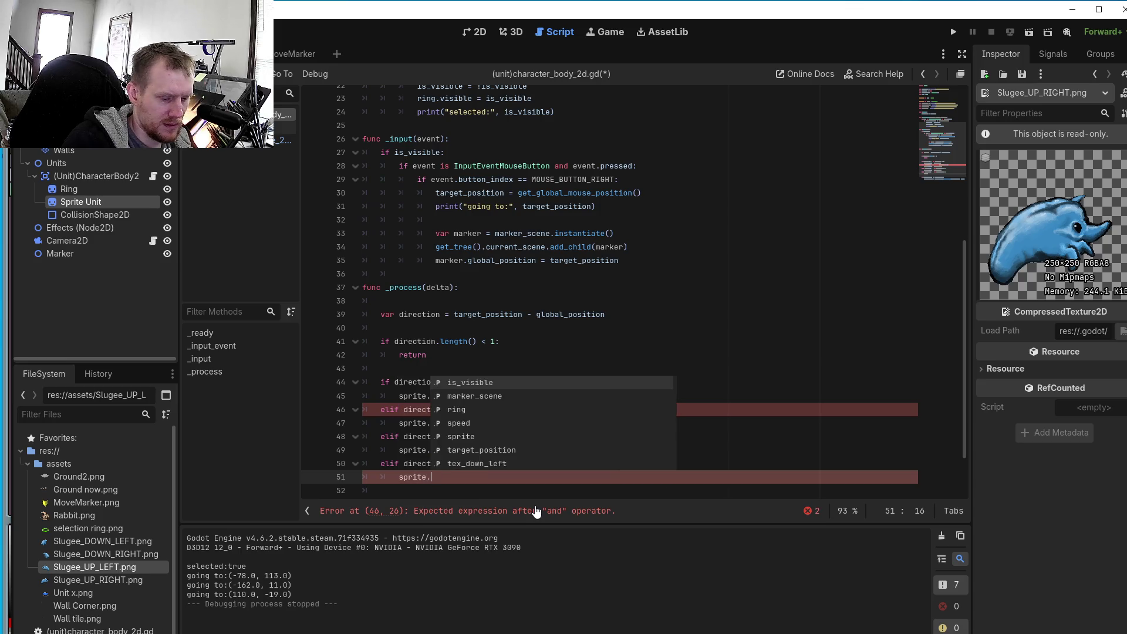
pyautogui.write('.texture ')
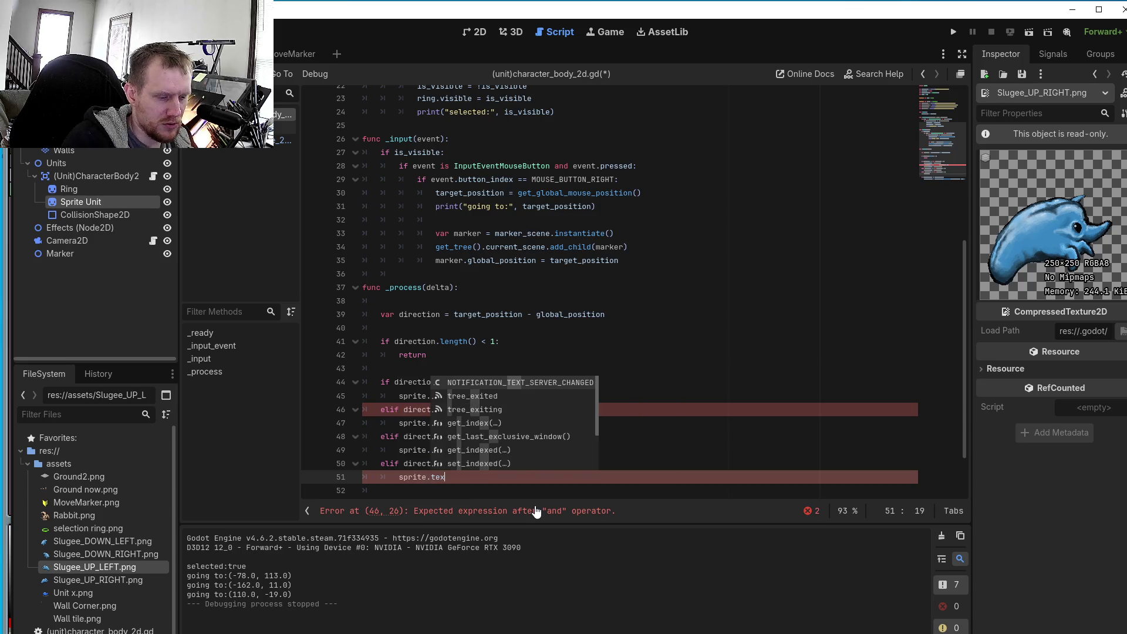
pyautogui.write('=')
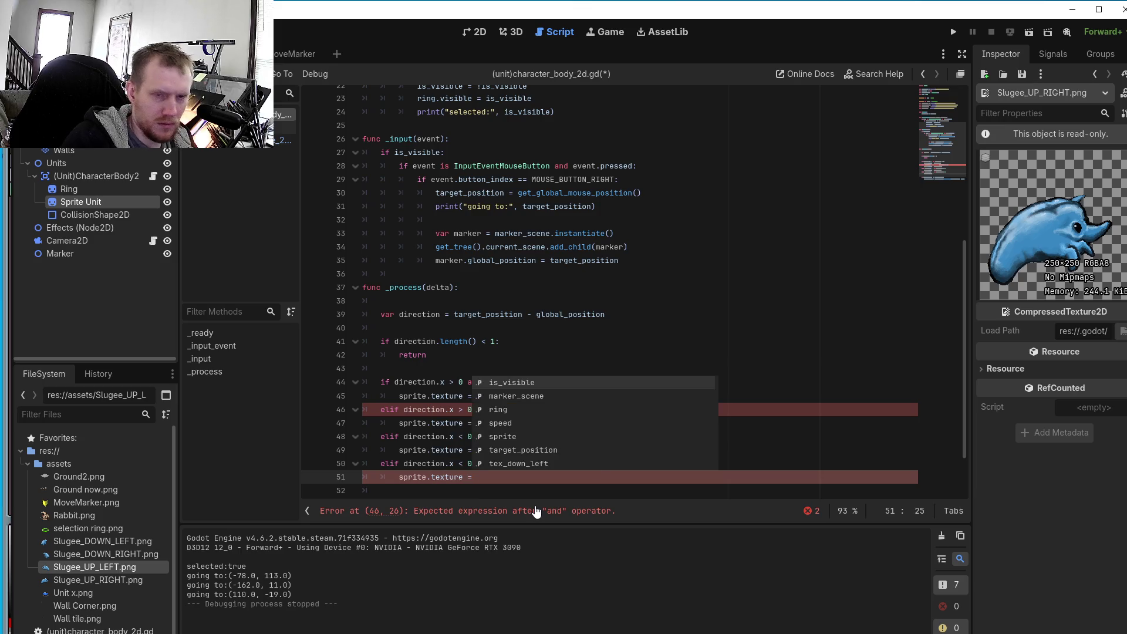
pyautogui.write(' tex')
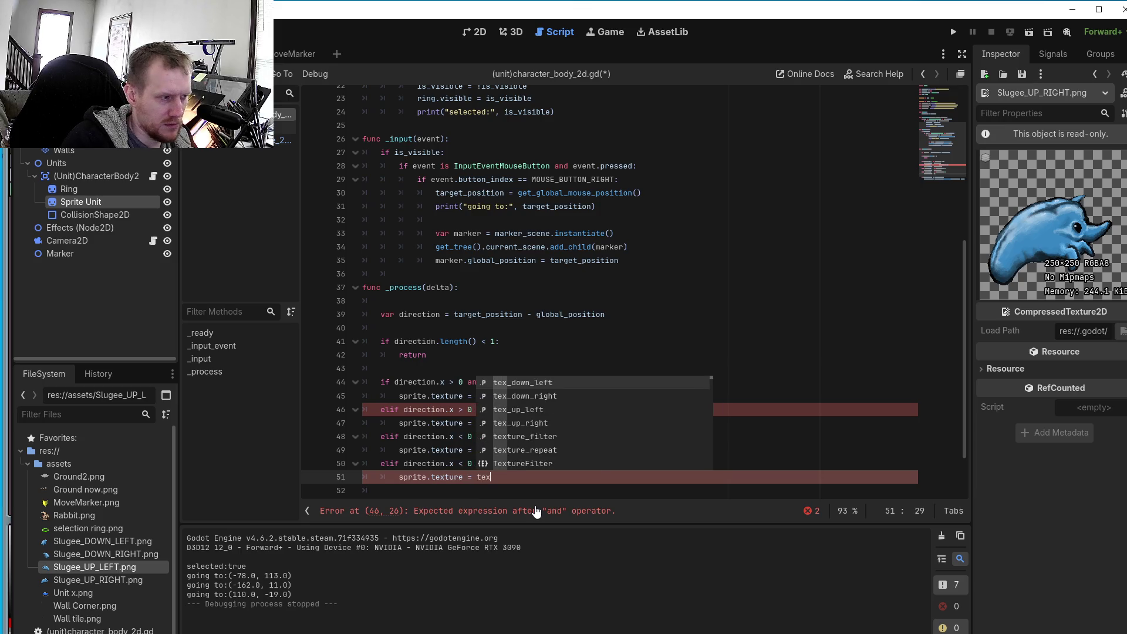
pyautogui.write('_')
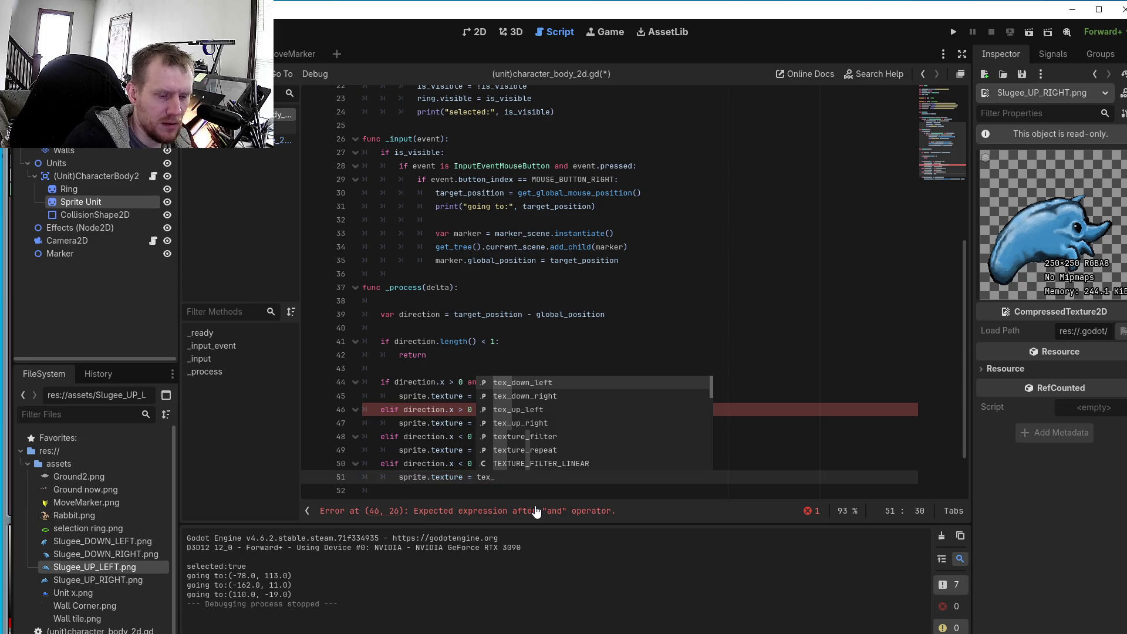
pyautogui.write('up_lef')
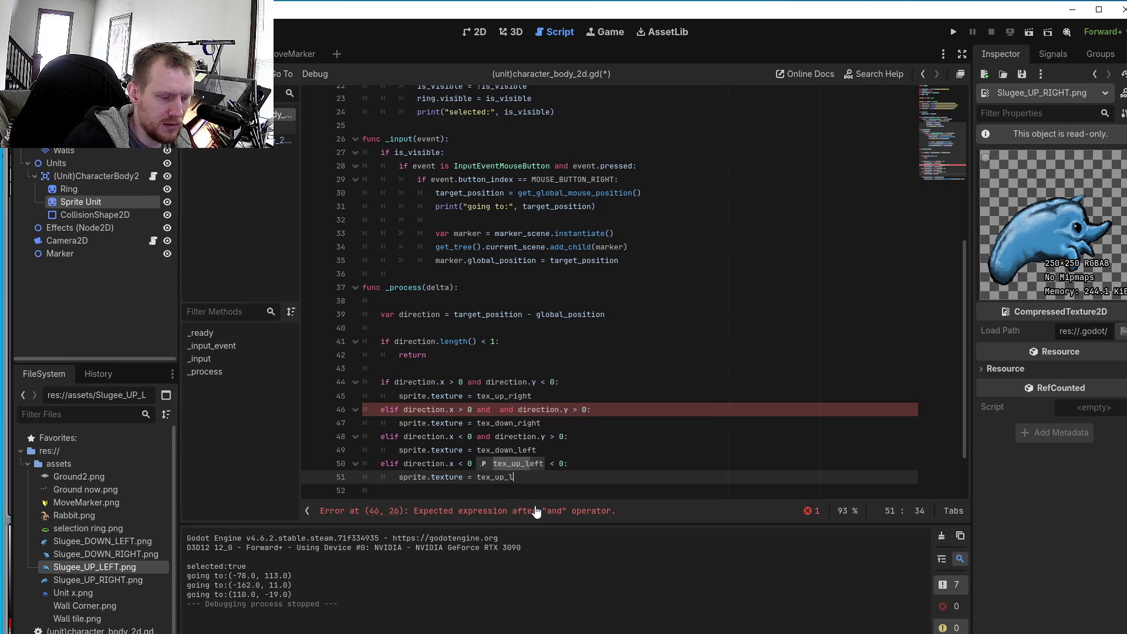
pyautogui.write('t')
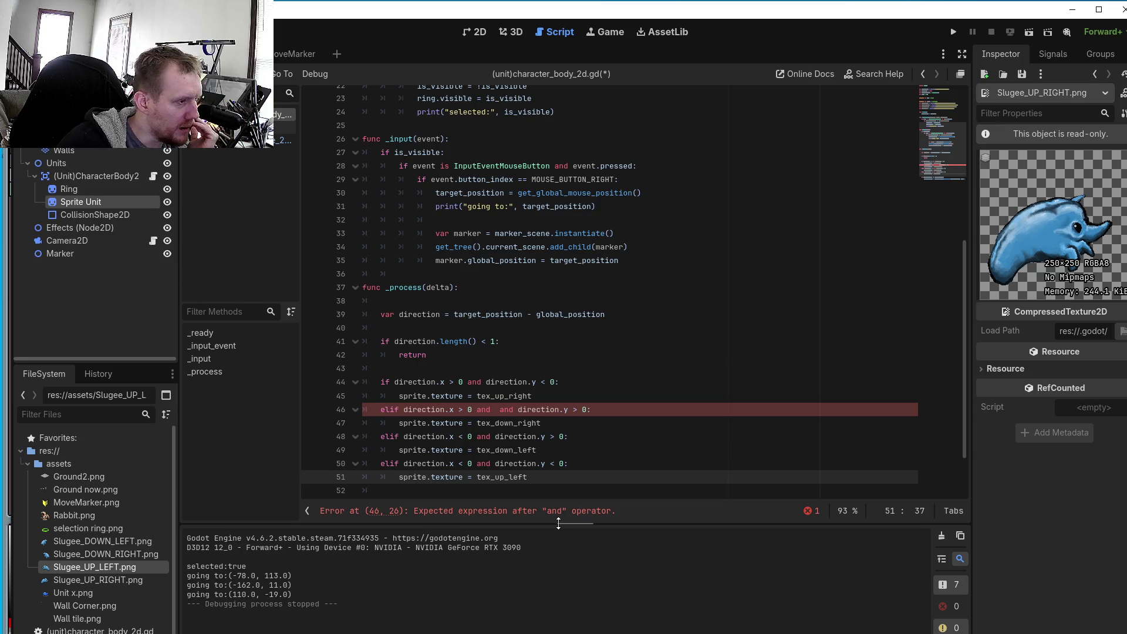
pyautogui.click(515, 409)
# - Delete the duplicated 'and' on line 46 and review the four direction branches
pyautogui.press('BackSpace')
pyautogui.press('BackSpace')
pyautogui.press('BackSpace')
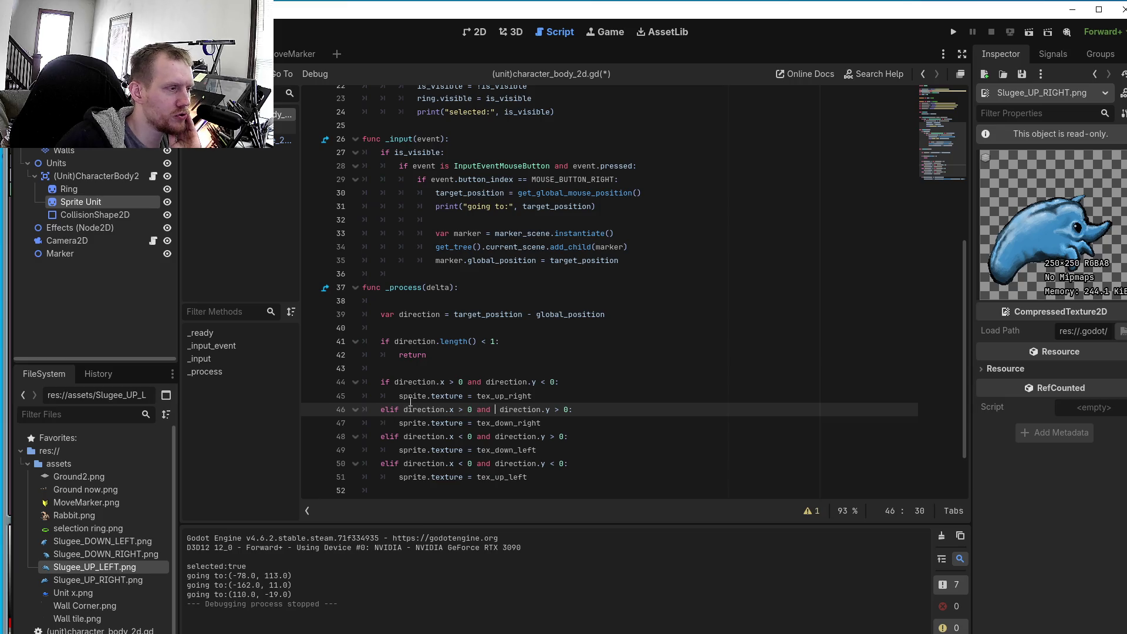
pyautogui.scroll(-2, 410, 401)
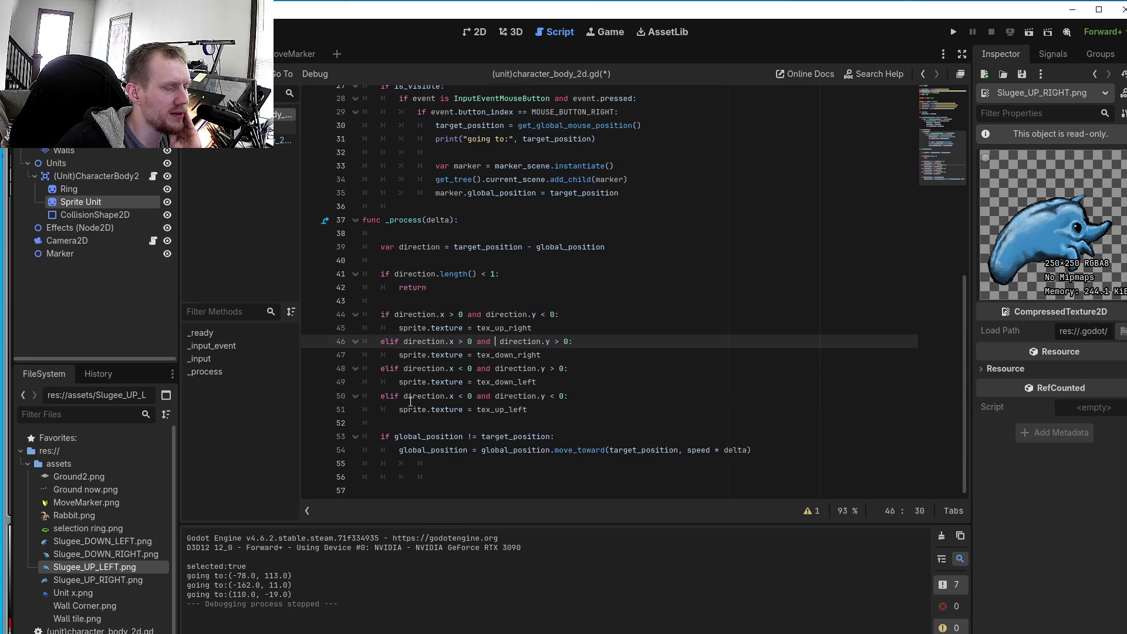
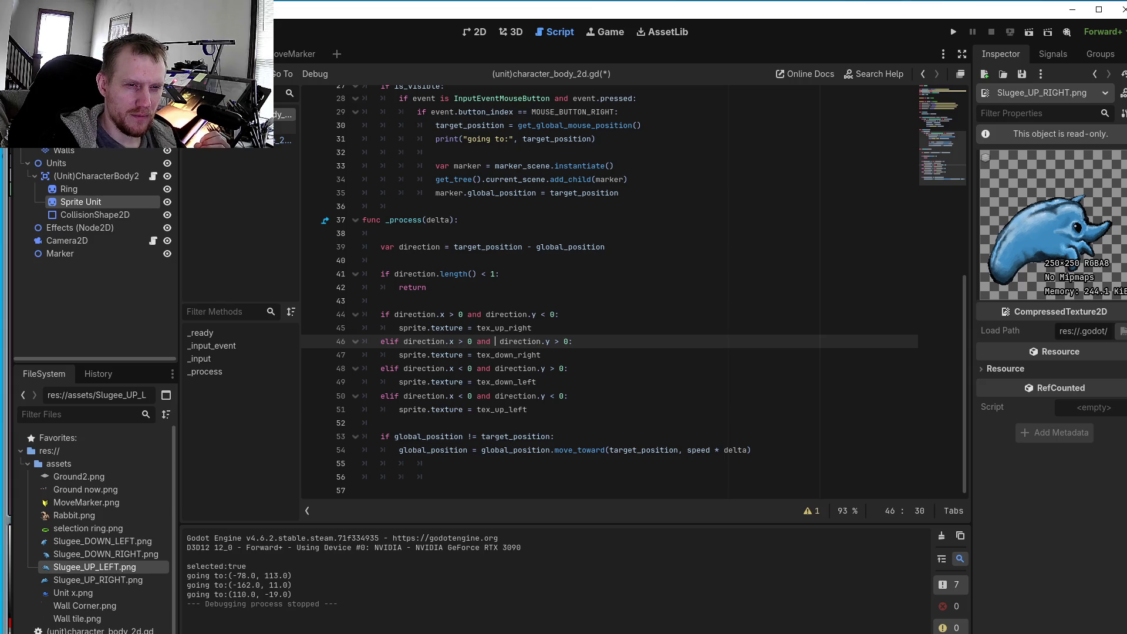
# - Run the project to test the unit; it halts at line 45 with a null texture error
pyautogui.click(953, 31)
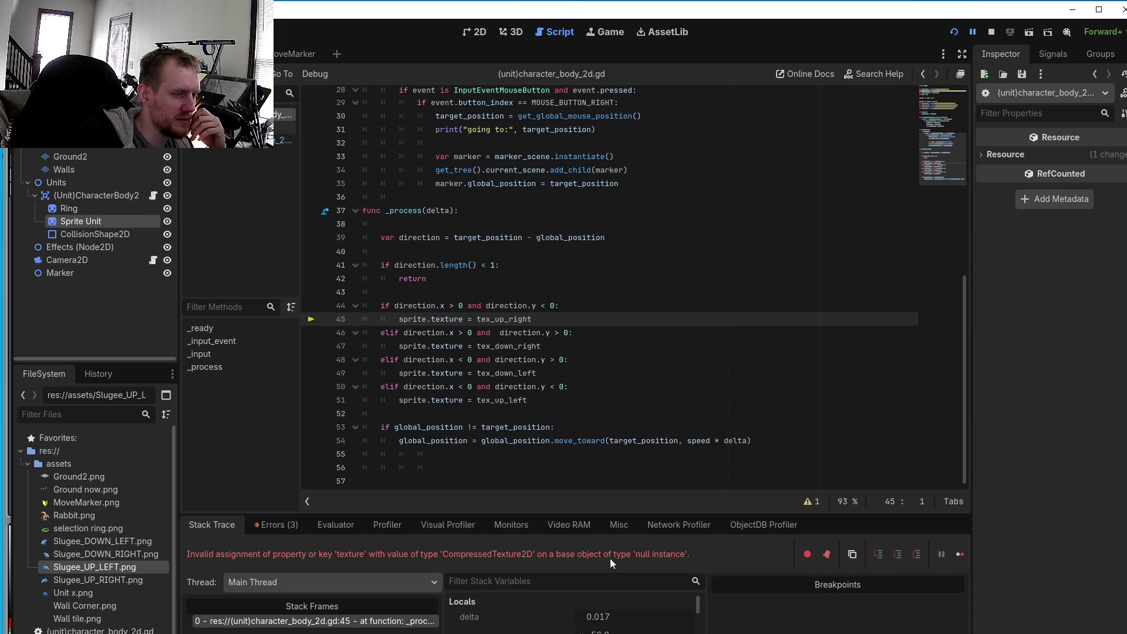
# - Copy the invalid texture-assignment error text from the Stack Trace and show the Errors (3) list
pyautogui.scroll(5, 635, 450)
pyautogui.scroll(4, 636, 449)
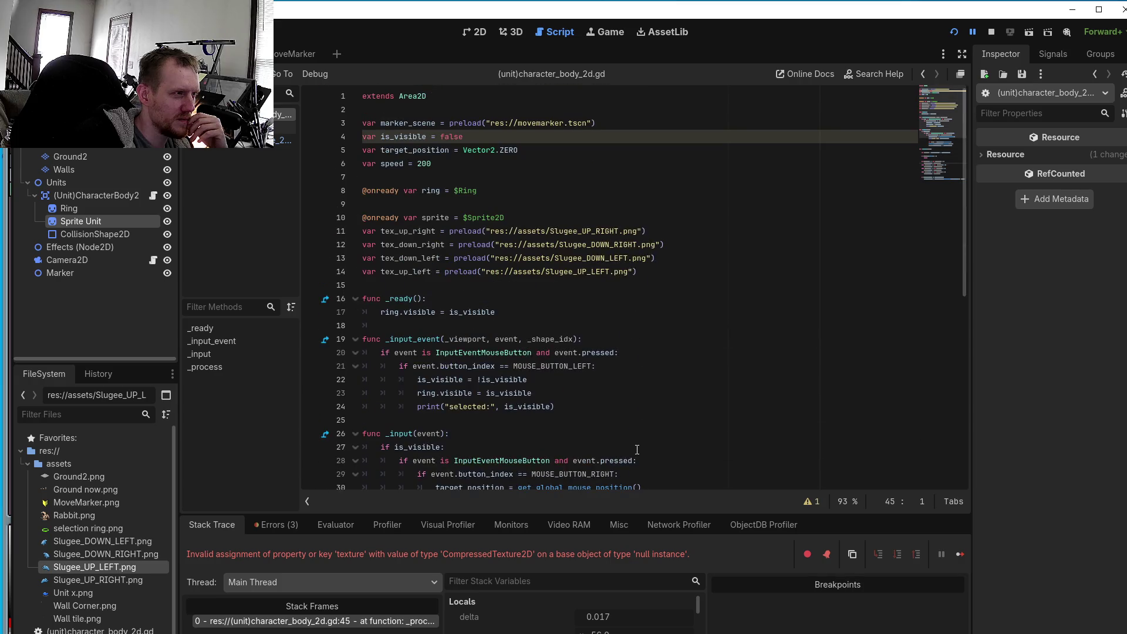
pyautogui.scroll(-9, 637, 449)
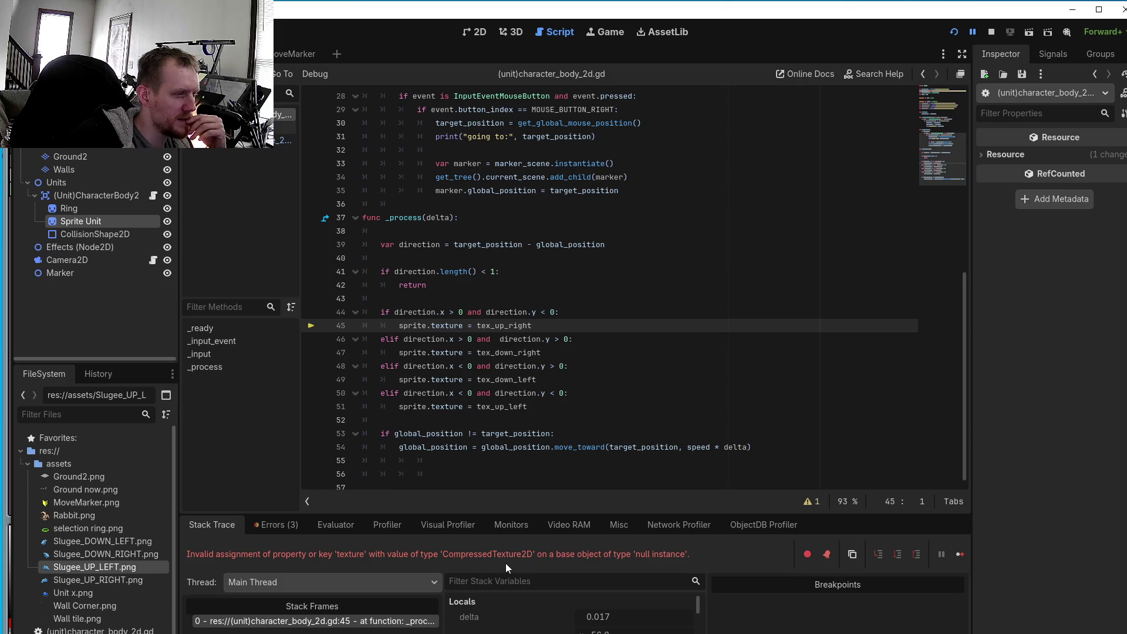
pyautogui.moveTo(688, 555); pyautogui.dragTo(185, 555)
pyautogui.rightClick(217, 551)
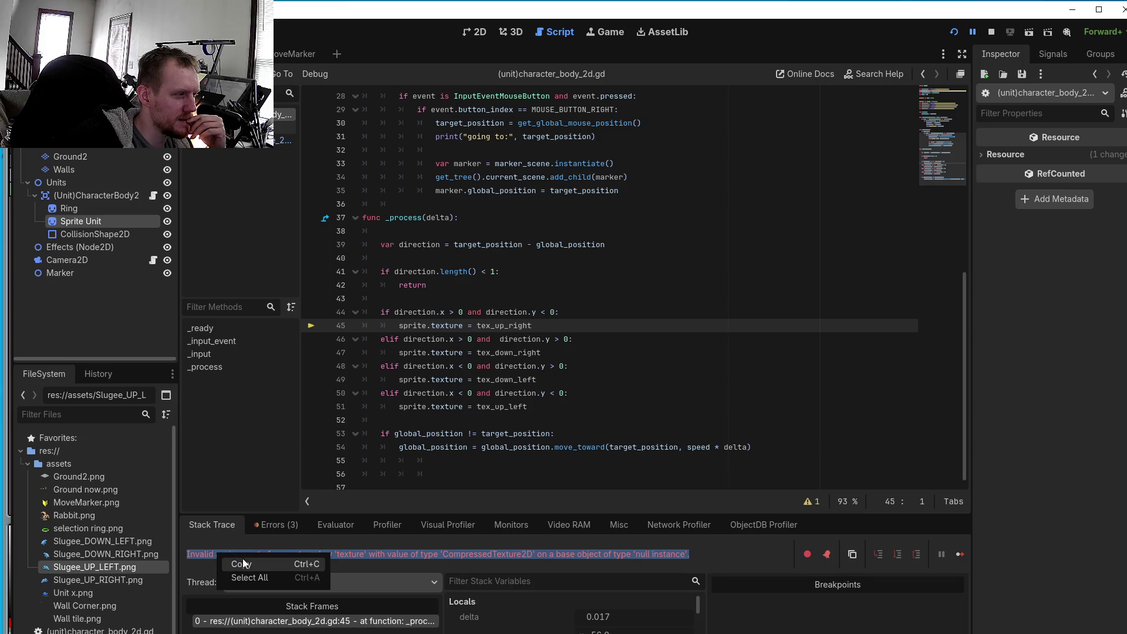
pyautogui.click(242, 562)
pyautogui.click(267, 527)
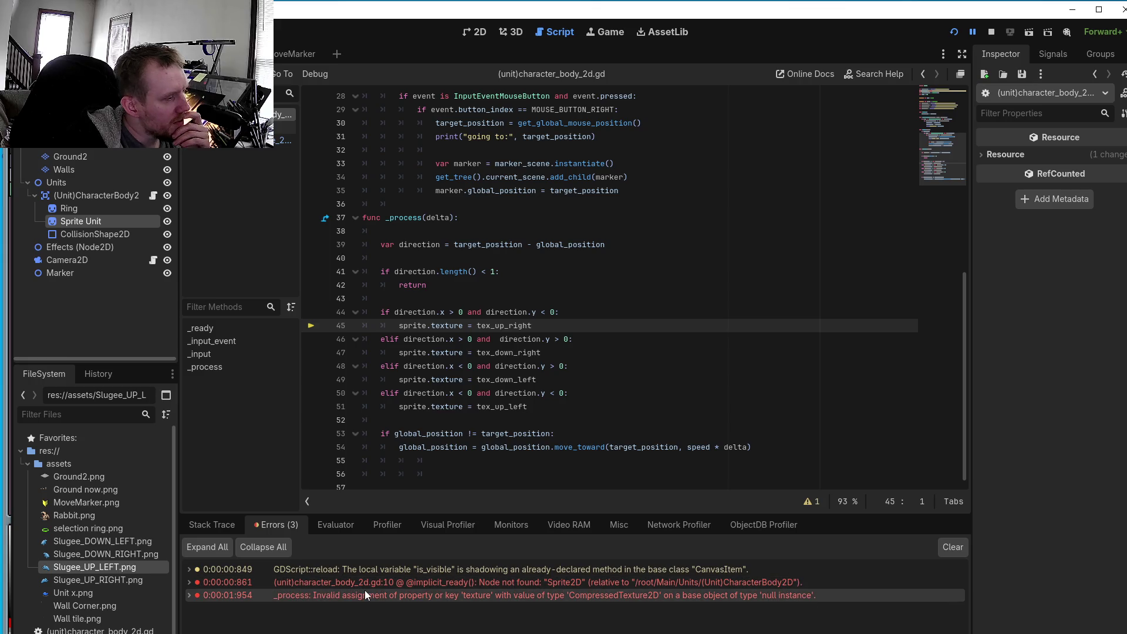
pyautogui.moveTo(508, 589)
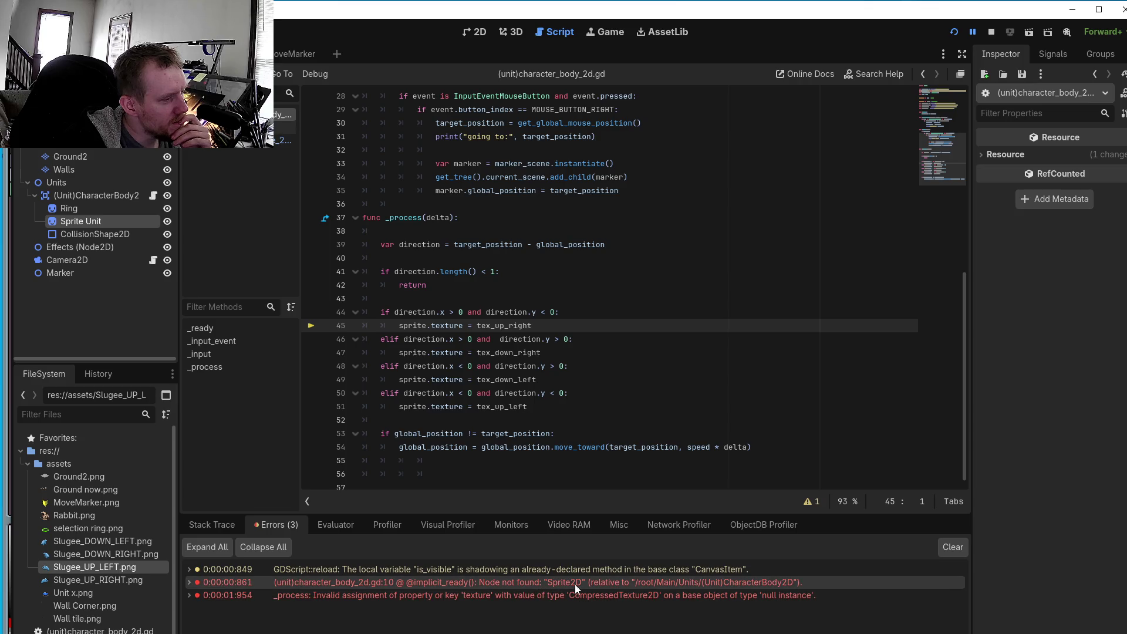
pyautogui.moveTo(579, 582)
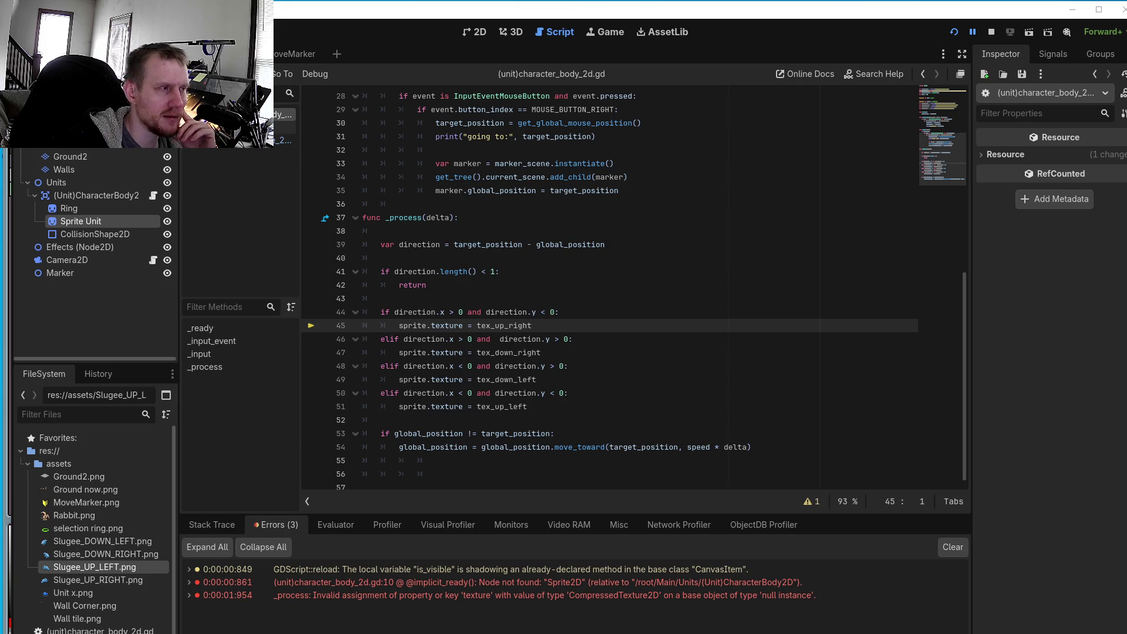
pyautogui.scroll(5, 523, 192)
pyautogui.scroll(4, 523, 192)
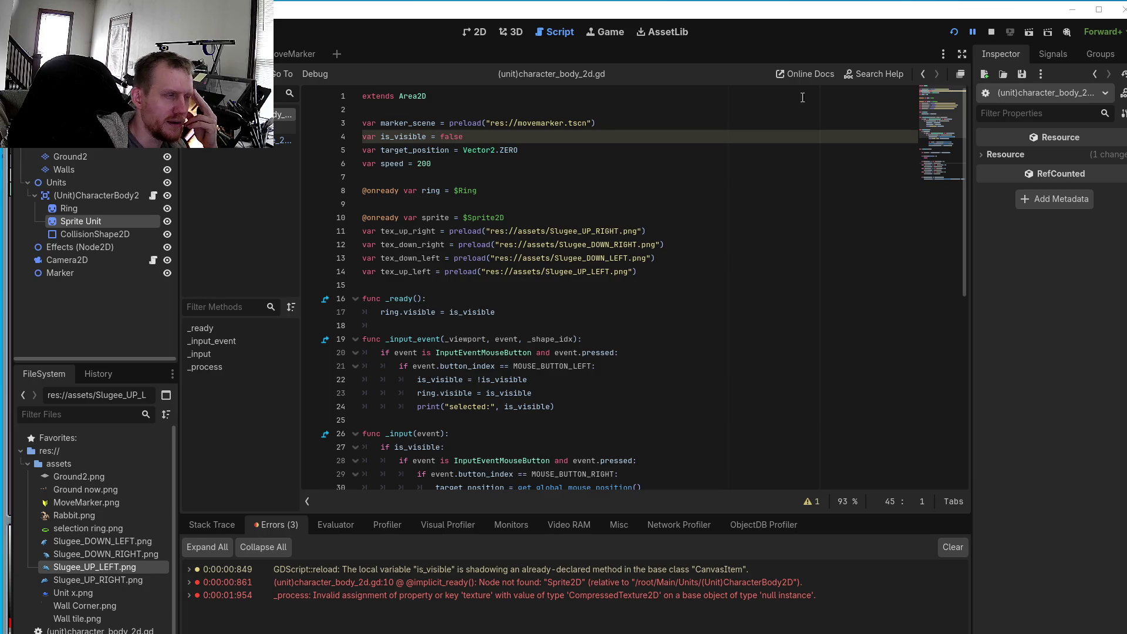
pyautogui.moveTo(486, 220)
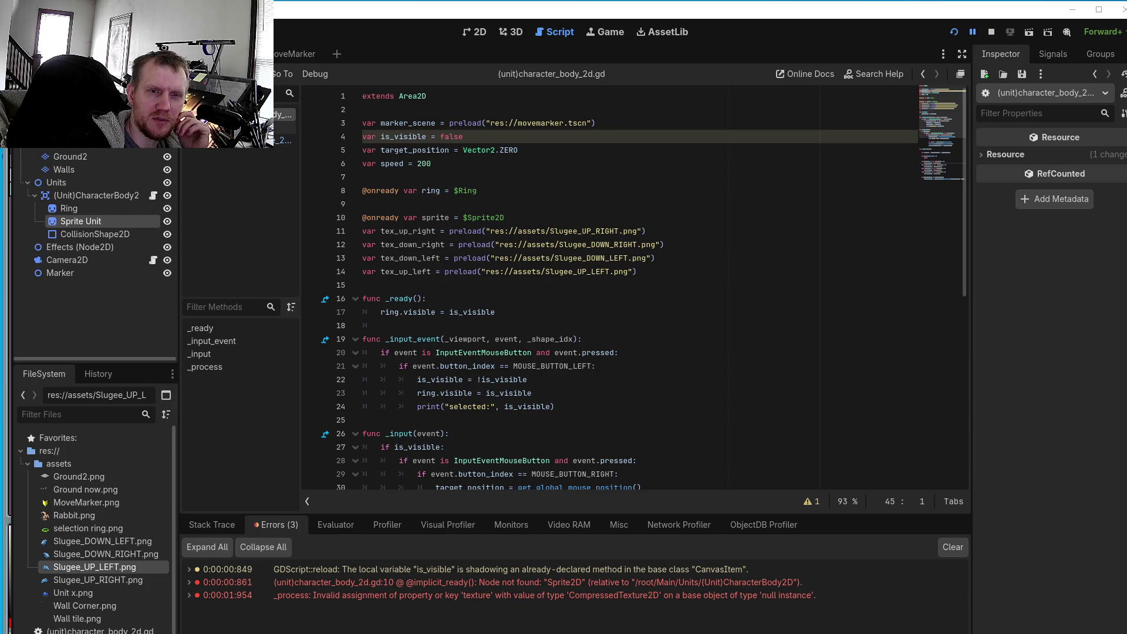
pyautogui.moveTo(506, 217); pyautogui.dragTo(467, 217)
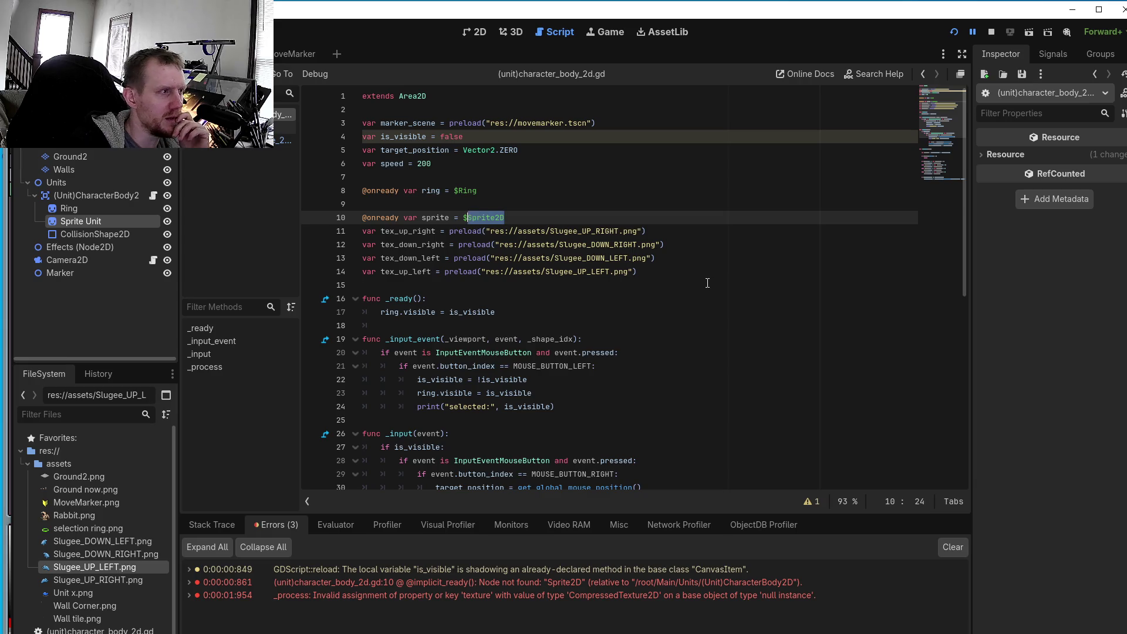
# - Wrap the Sprite Unit node path on line 10 in quotation marks
pyautogui.write('Sp')
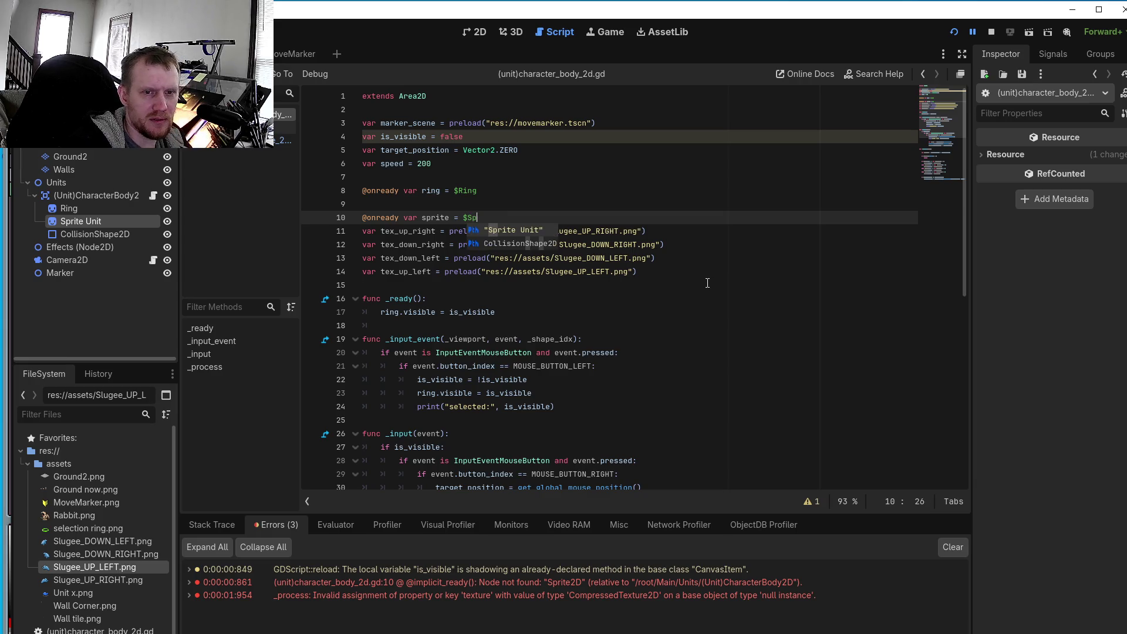
pyautogui.write('rite ')
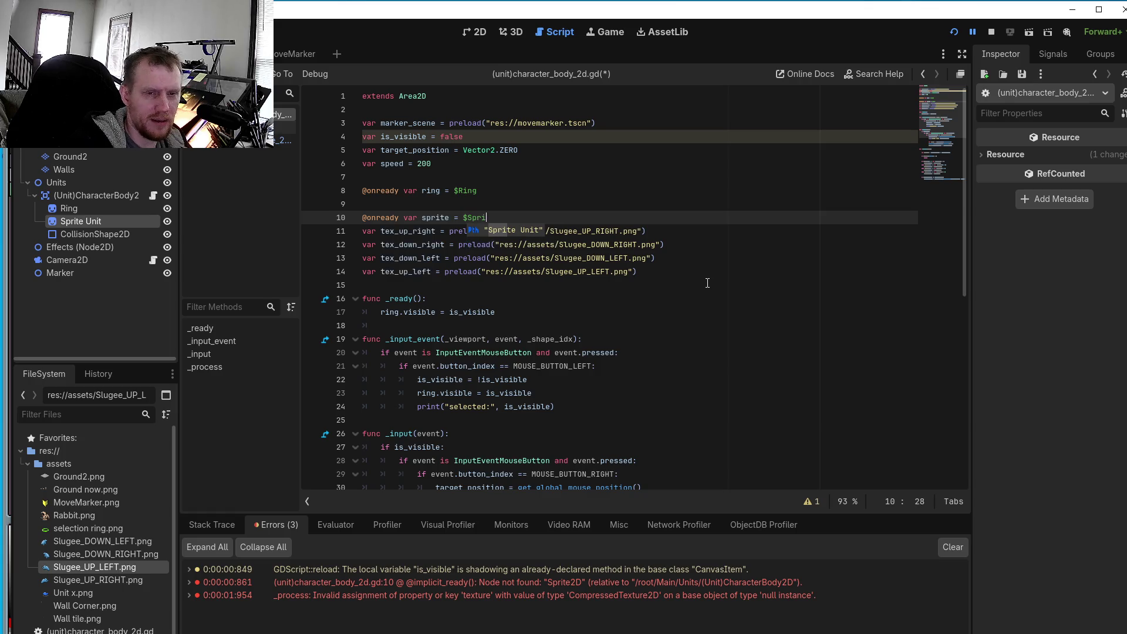
pyautogui.write('Unit')
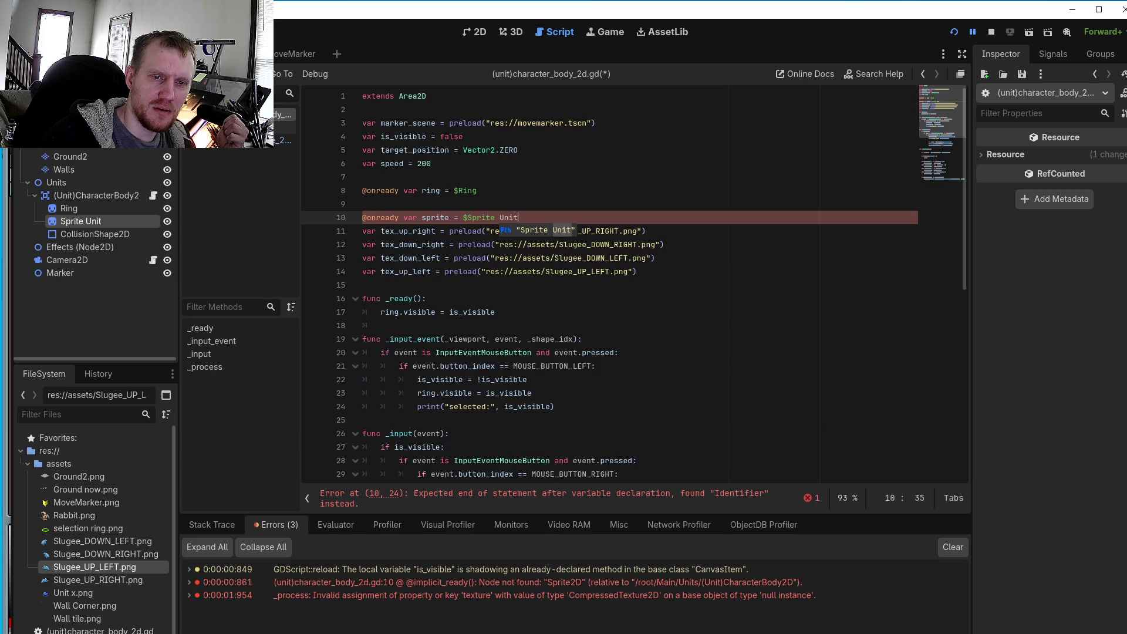
pyautogui.click(463, 213)
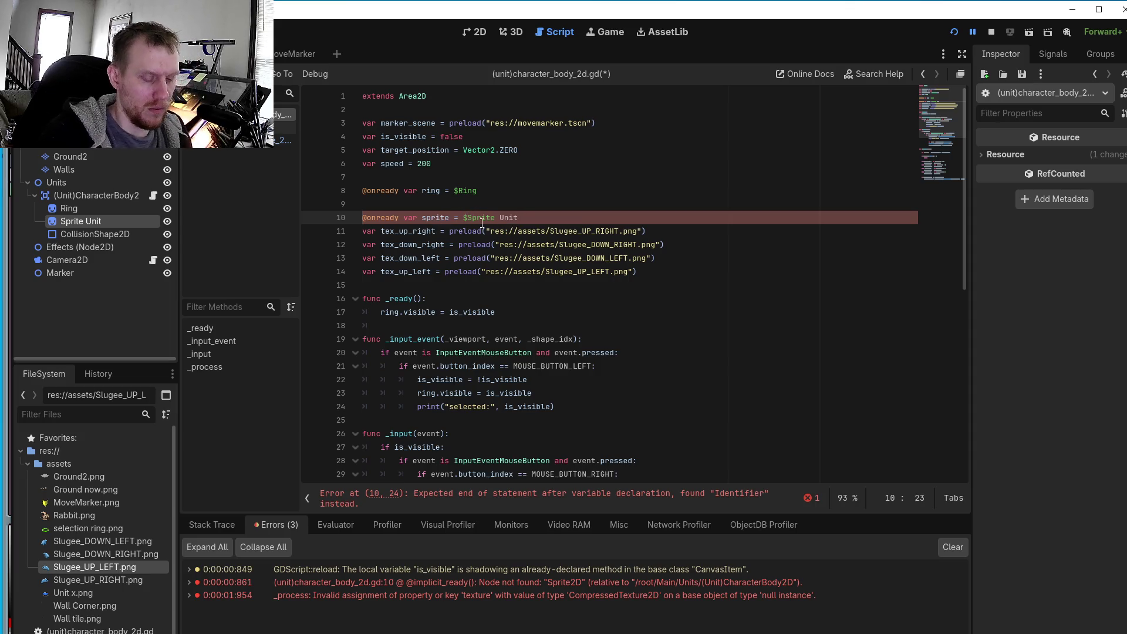
pyautogui.write('""')
pyautogui.press('End')
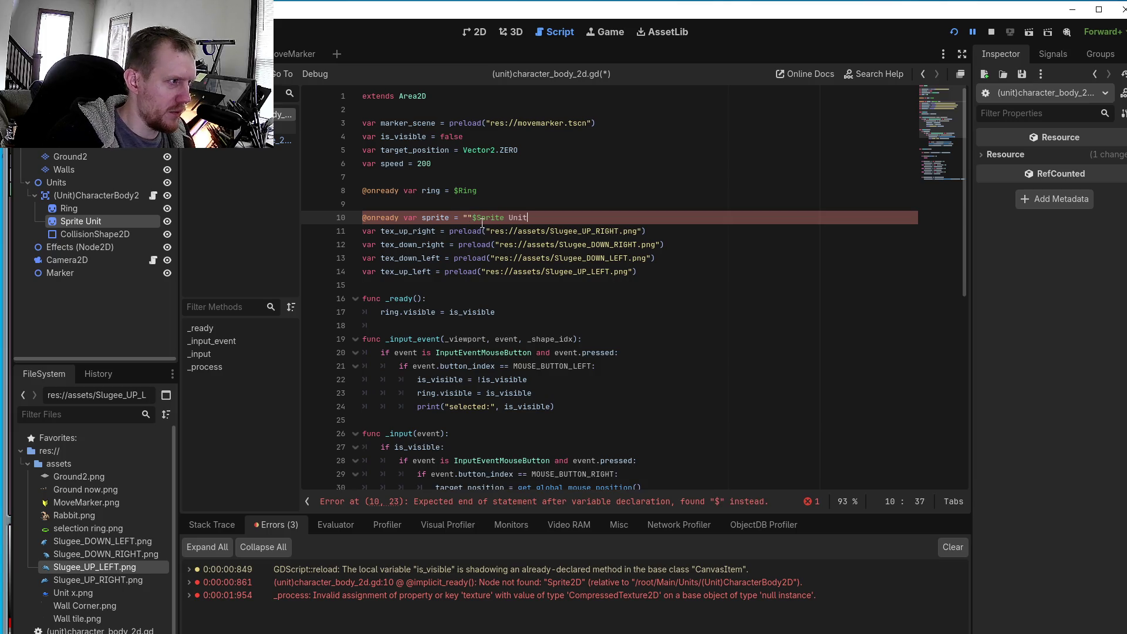
pyautogui.write('"')
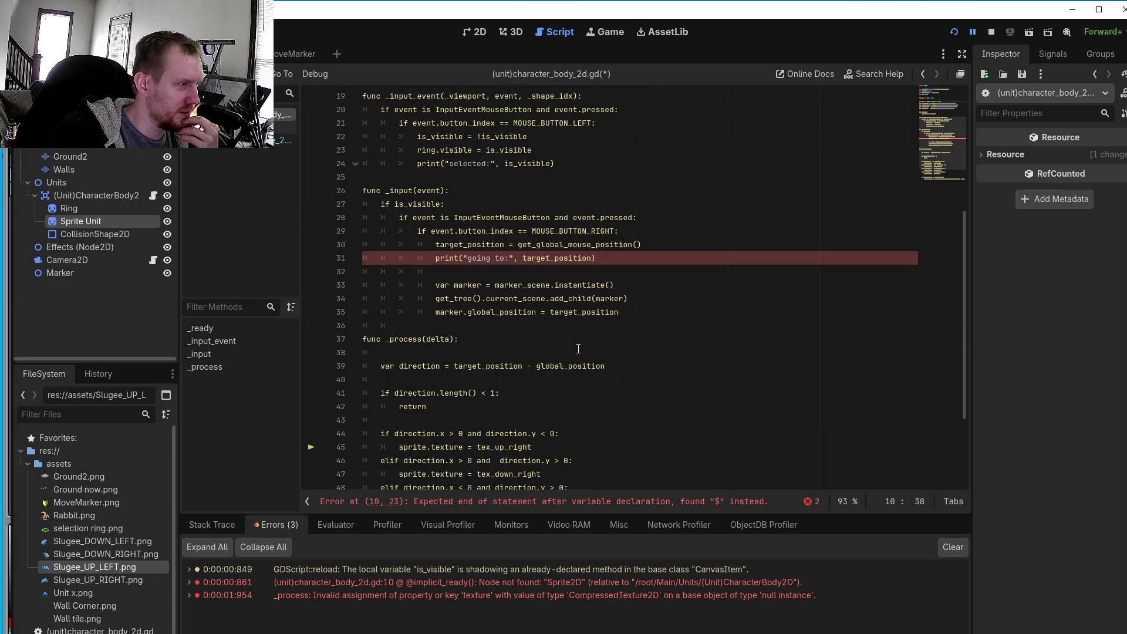
# - Clear the old messages from the Errors panel
pyautogui.scroll(-1, 578, 349)
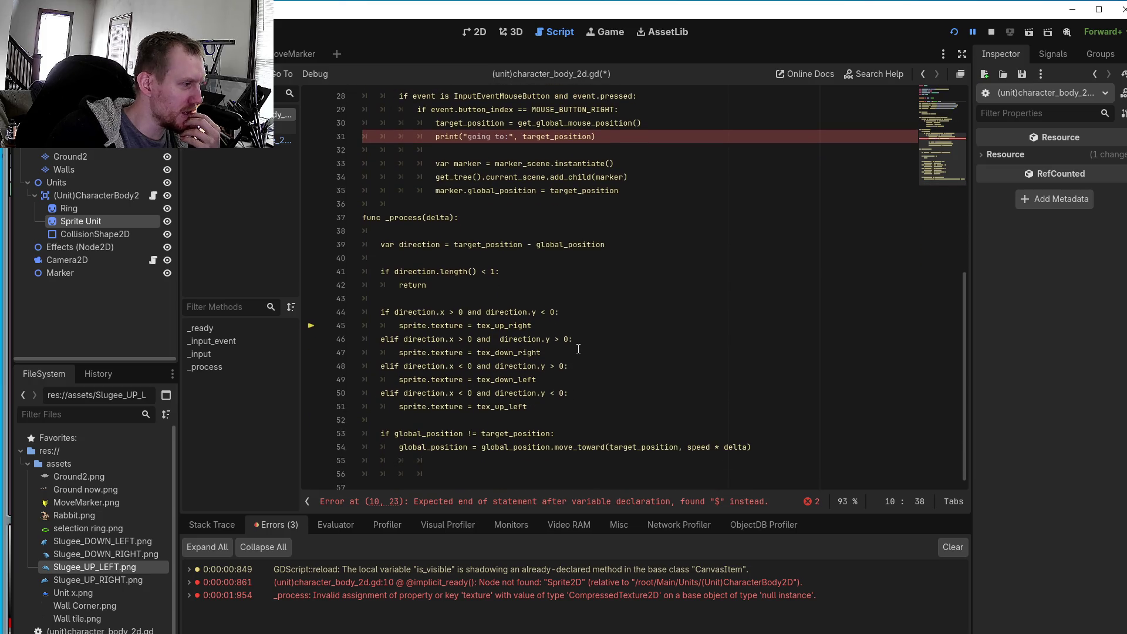
pyautogui.click(944, 548)
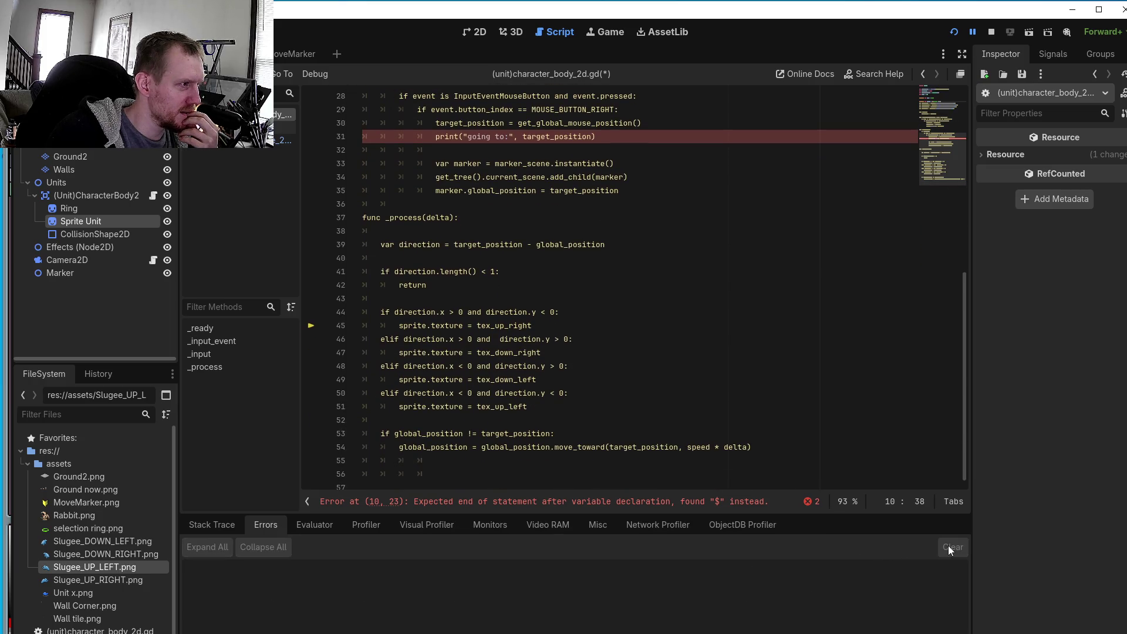
pyautogui.scroll(9, 560, 348)
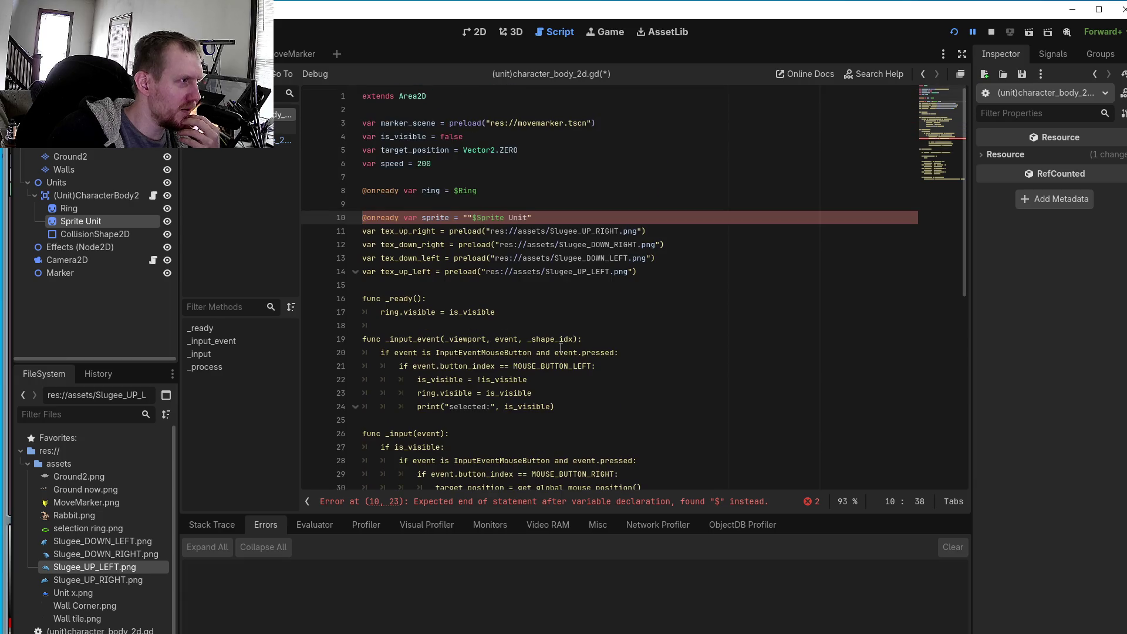
# - Run the game, then stop it after the line 10 'Expected end of statement' parse error
pyautogui.click(949, 31)
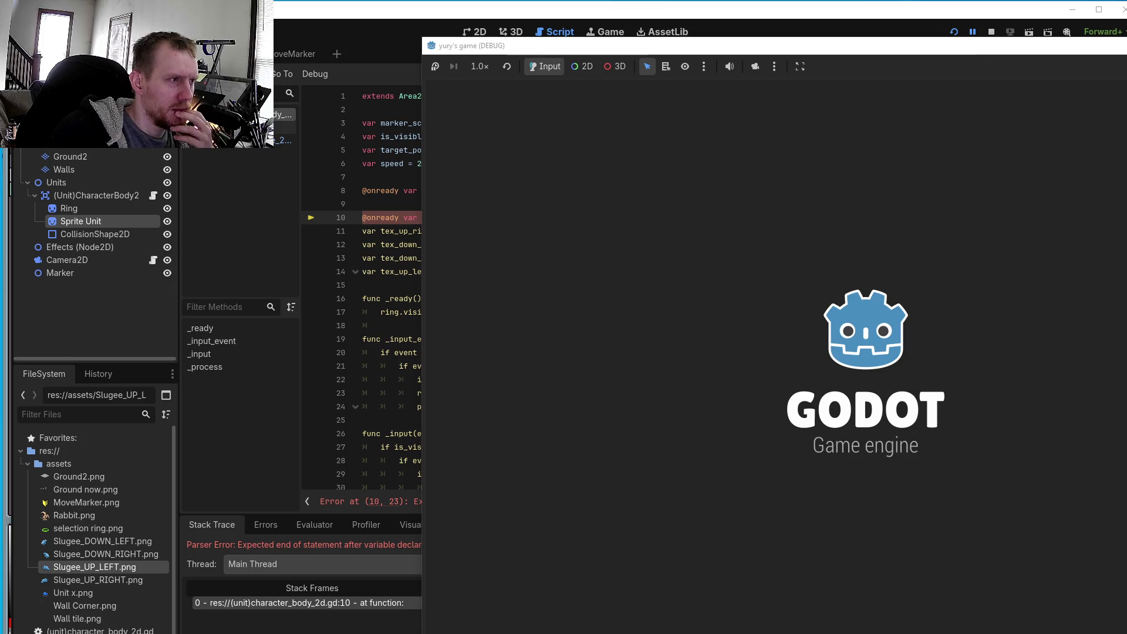
pyautogui.press('F8')
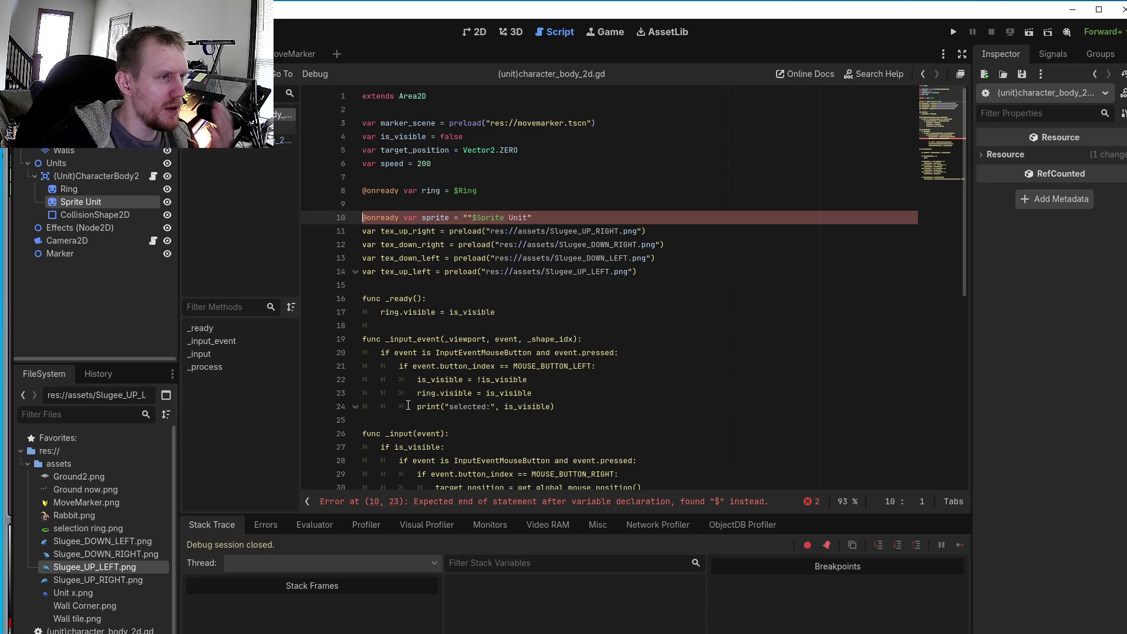
# - Fix line 10 so the node path reads $"Sprite Unit" without stray quotes
pyautogui.scroll(-5, 449, 379)
pyautogui.scroll(-6, 449, 379)
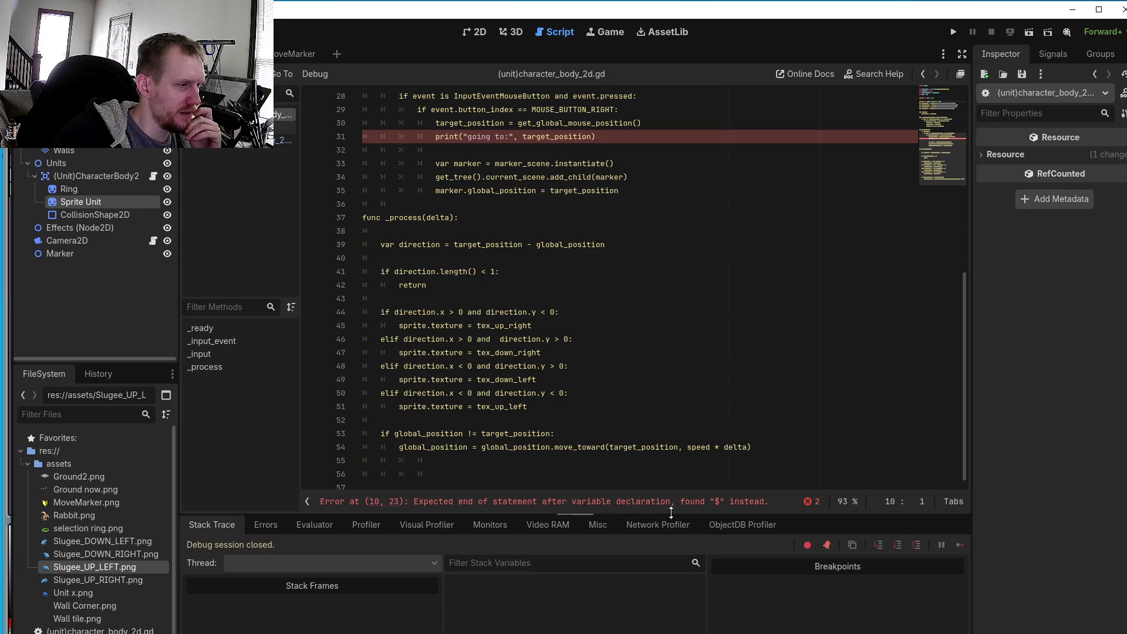
pyautogui.scroll(6, 609, 381)
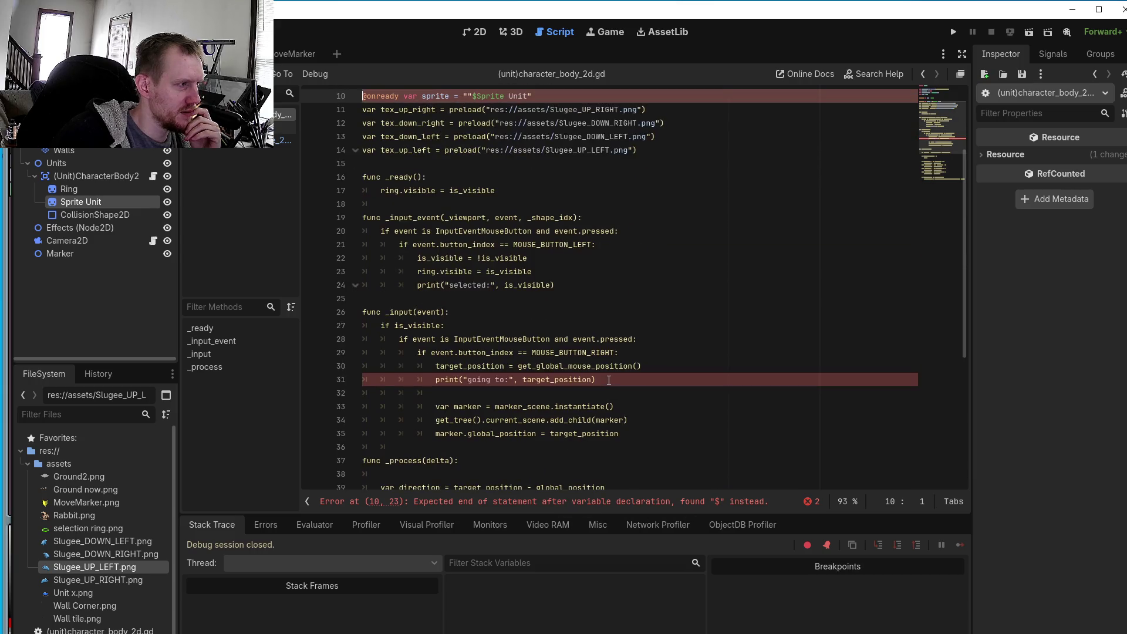
pyautogui.scroll(3, 572, 361)
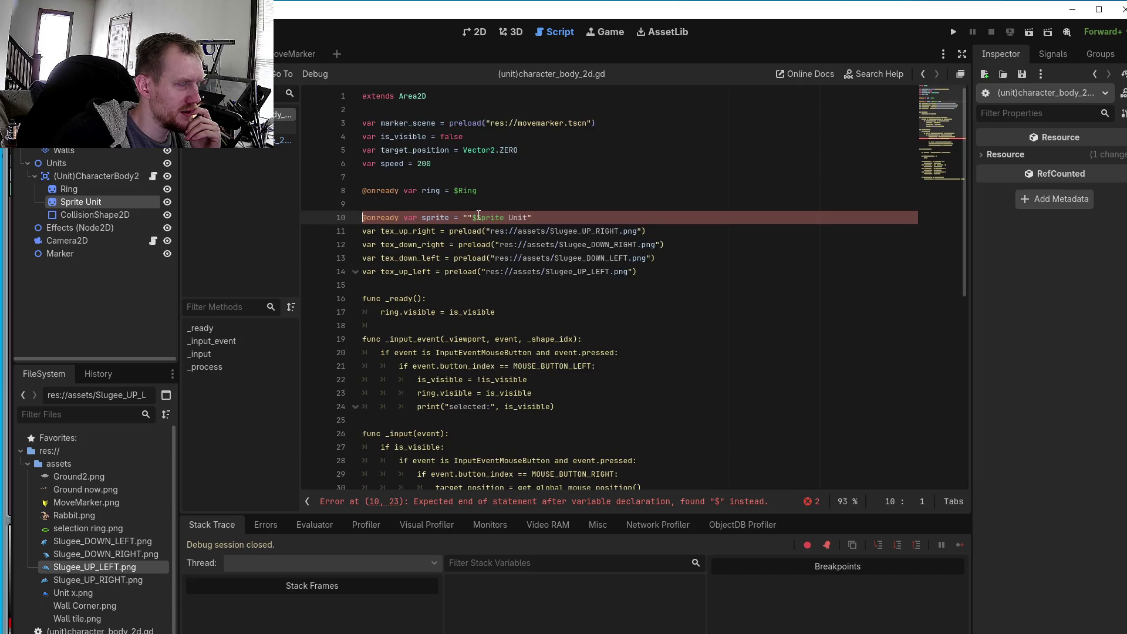
pyautogui.click(476, 218)
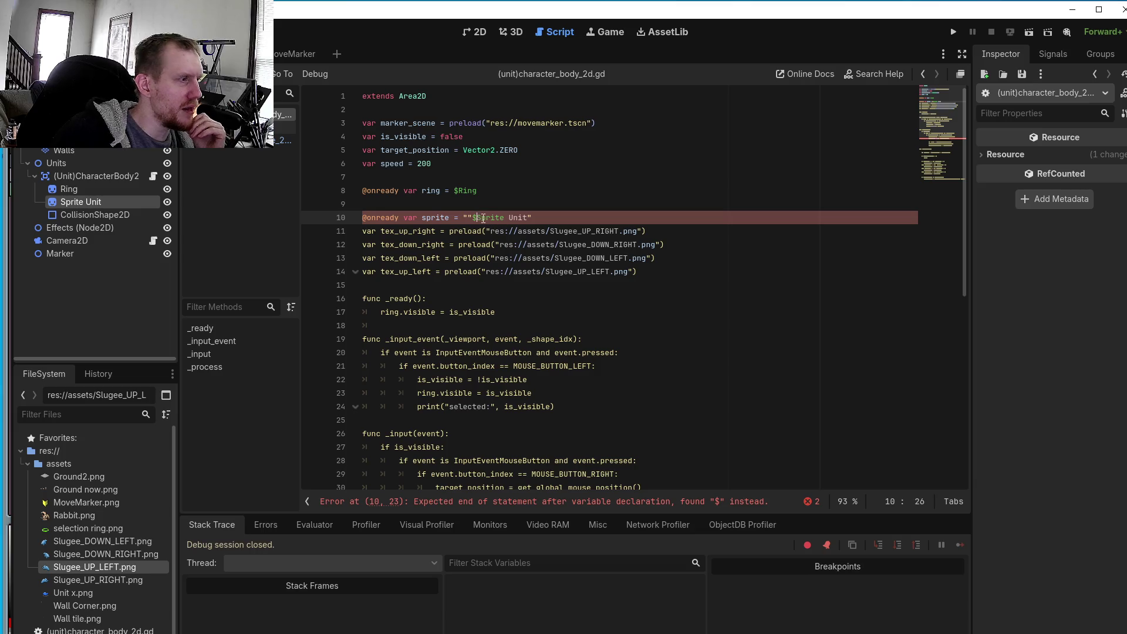
pyautogui.press('BackSpace')
pyautogui.press('BackSpace')
pyautogui.press('BackSpace')
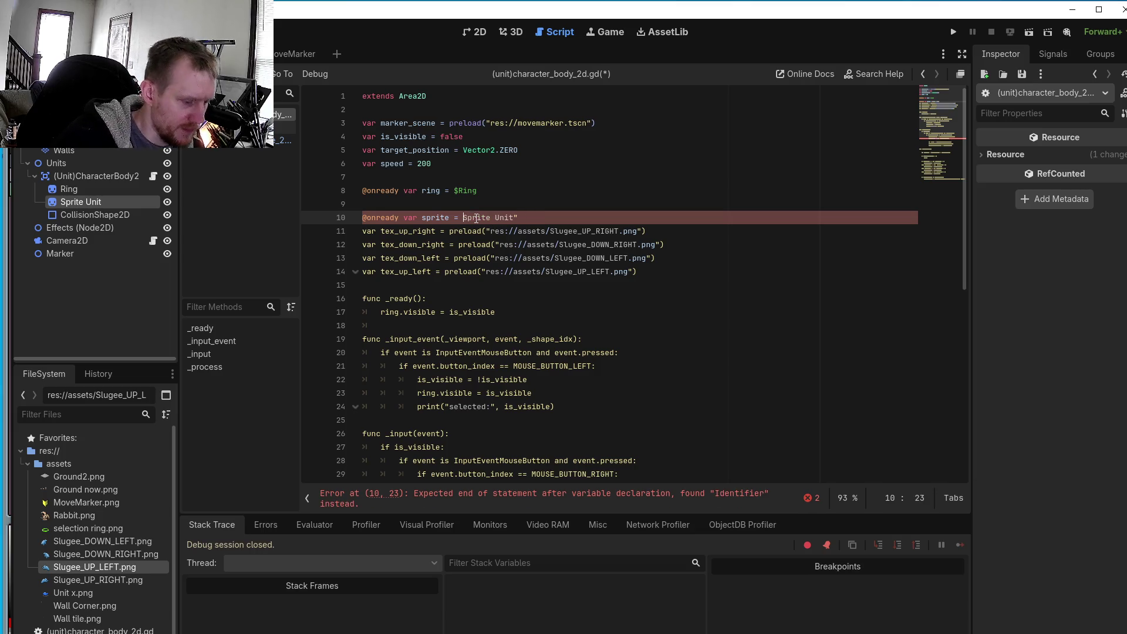
pyautogui.write('$')
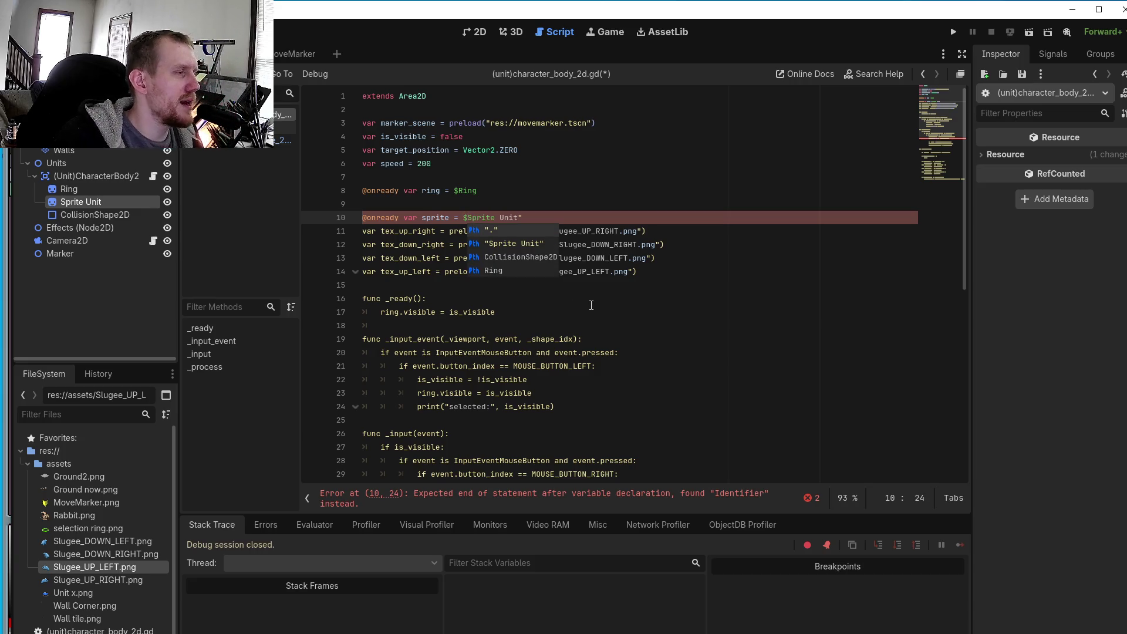
pyautogui.press('End')
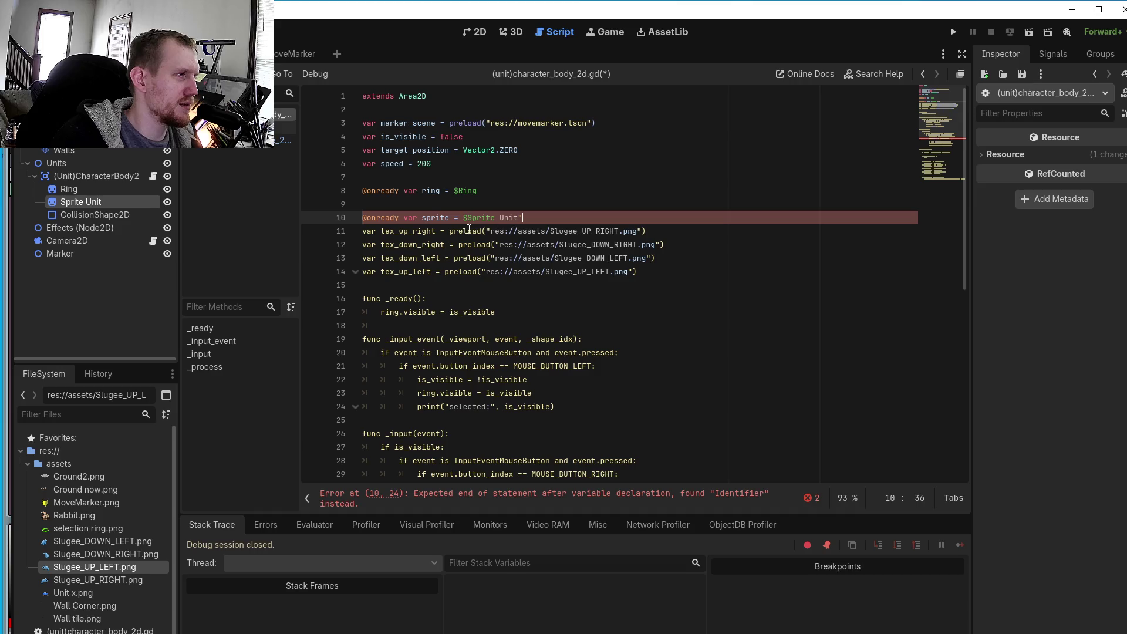
pyautogui.click(467, 216)
pyautogui.write('"')
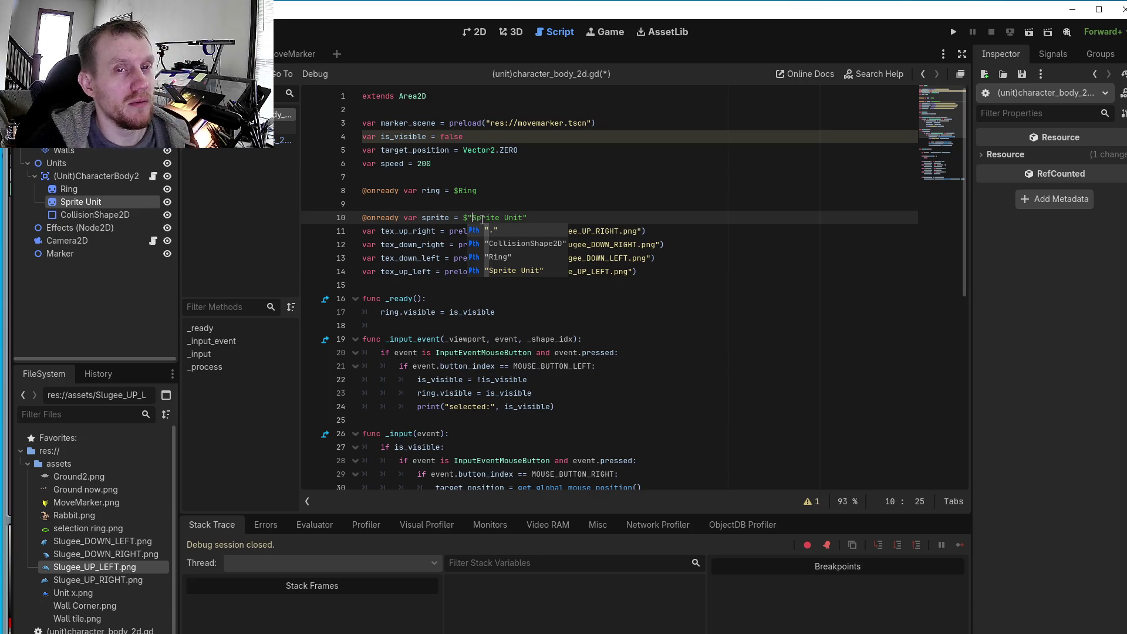
# - Move to the _ready function, then switch to the Slugee_DOWN sprite in Aseprite
pyautogui.click(609, 296)
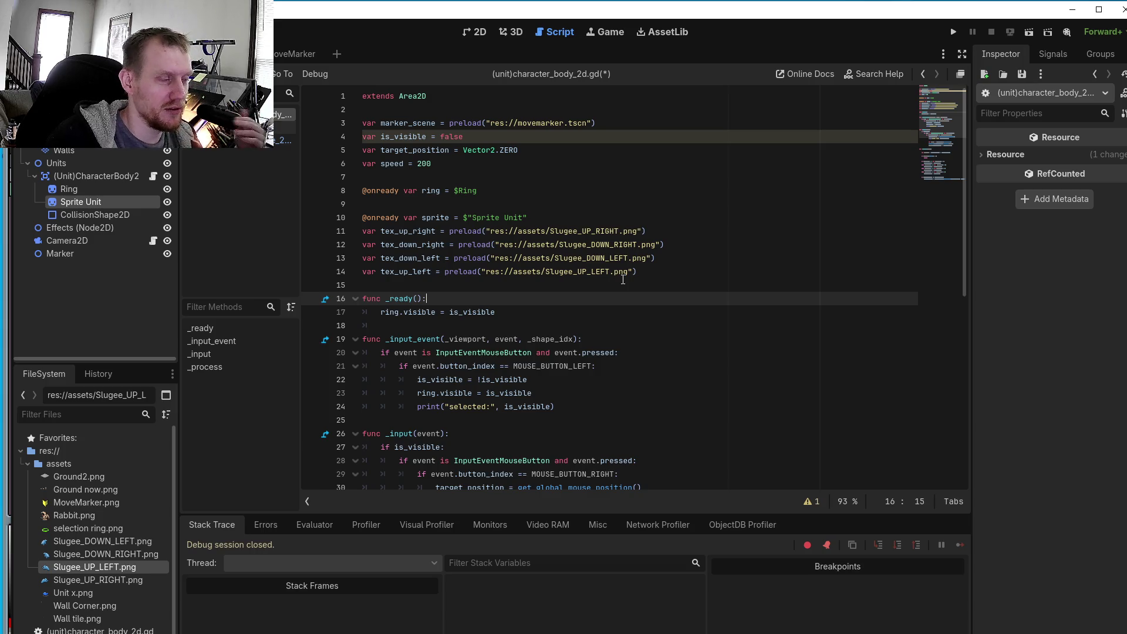
pyautogui.moveTo(620, 277)
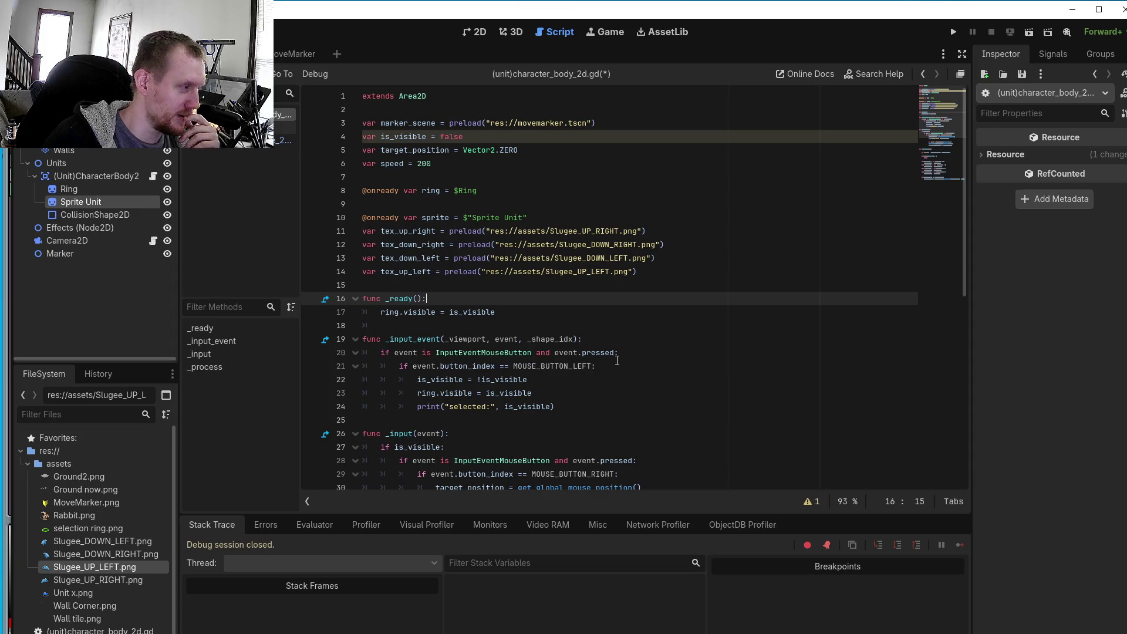
pyautogui.hotkey('alt', 'Tab')
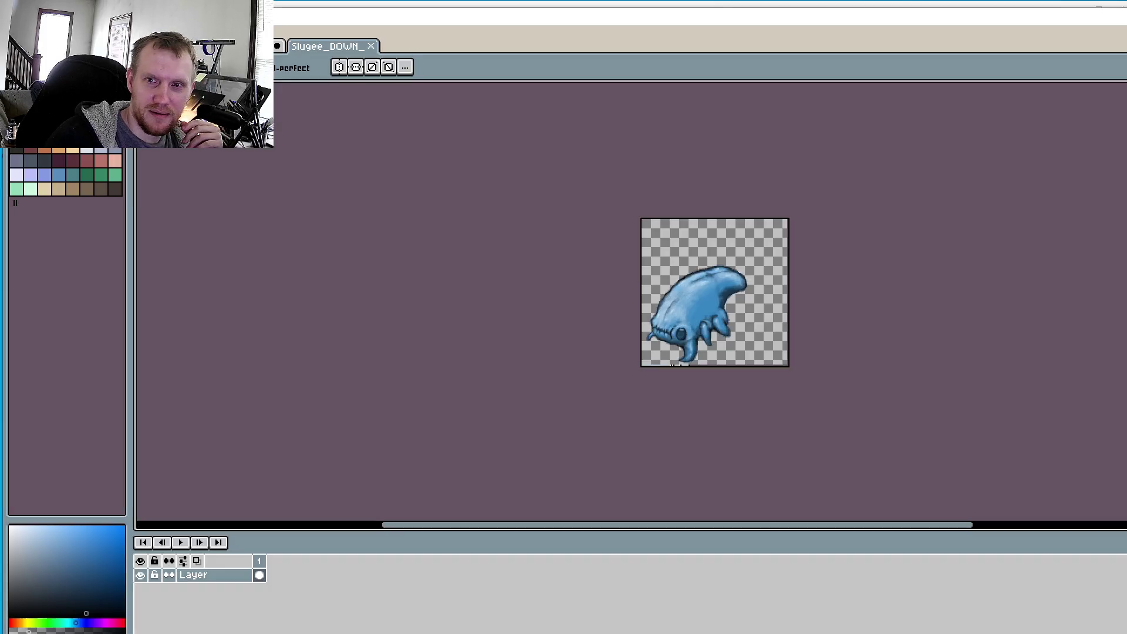
# - Zoom in and out on the Slugee_DOWN sprite, then return to the Godot script
pyautogui.scroll(3, 726, 351)
pyautogui.scroll(1, 870, 418)
pyautogui.scroll(-4, 870, 418)
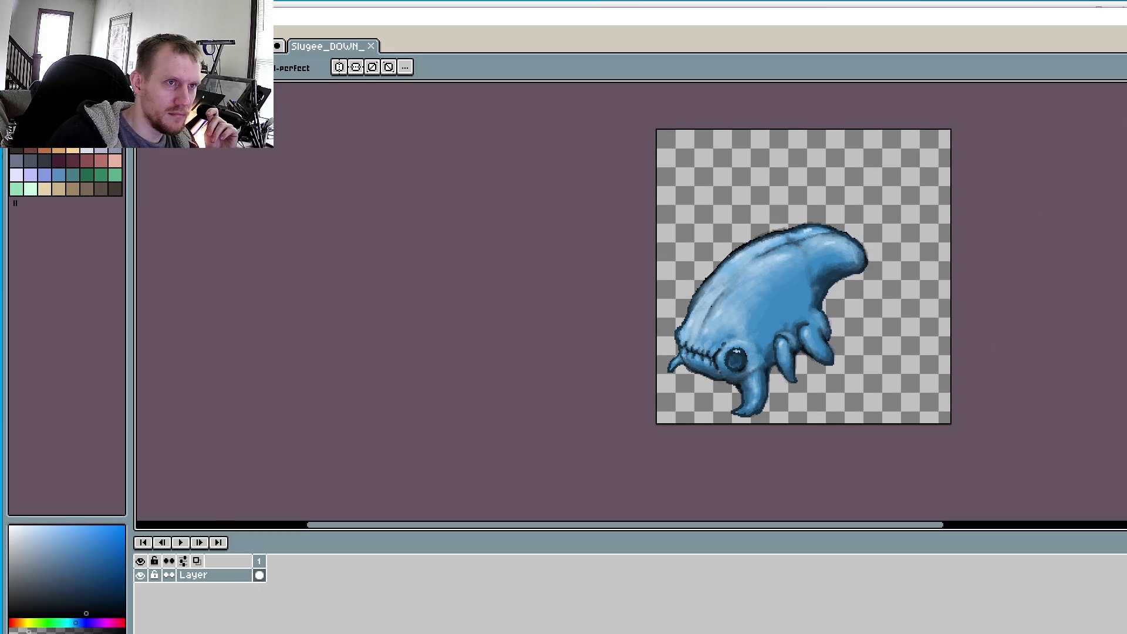
pyautogui.hotkey('alt', 'Tab')
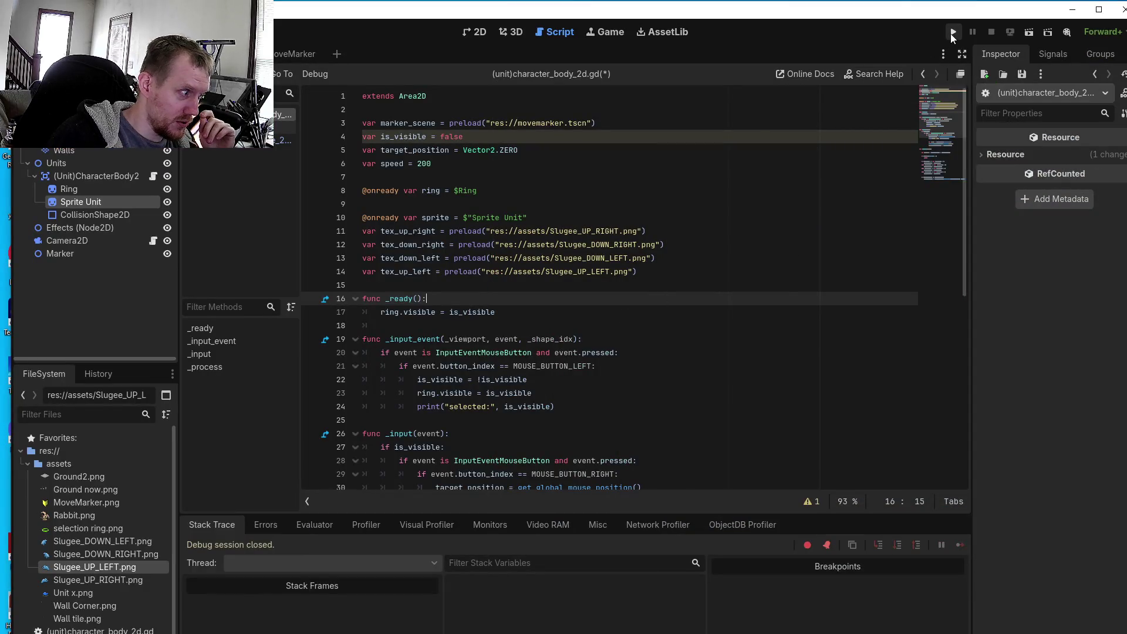
# - Launch the game, select the Slugee unit and send it to two floor spots
pyautogui.click(954, 33)
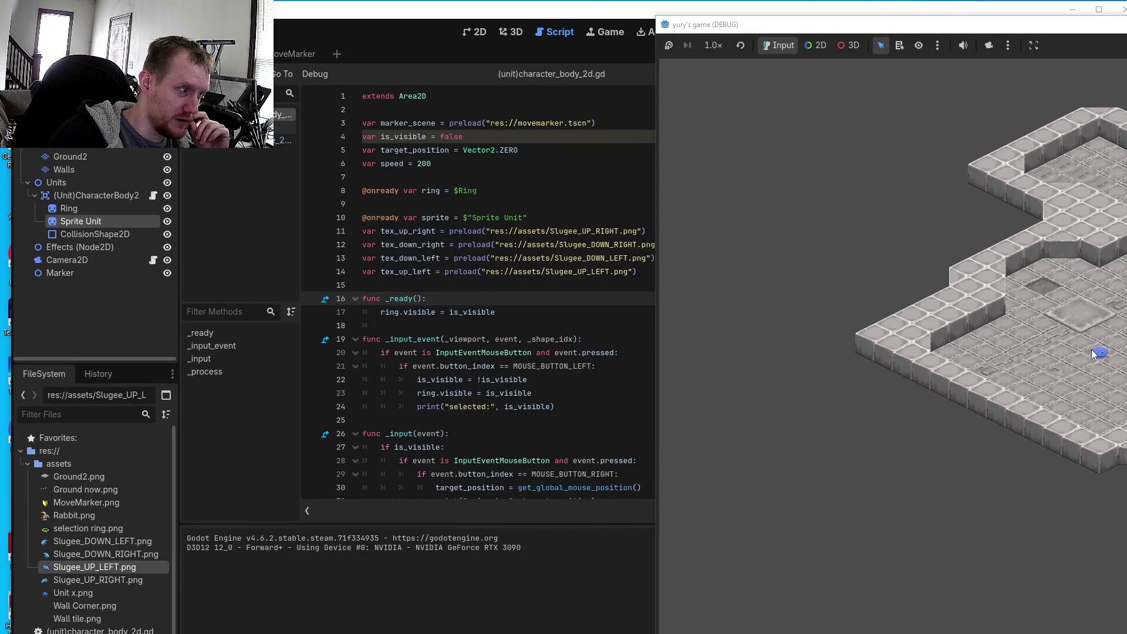
pyautogui.click(1095, 357)
pyautogui.rightClick(1097, 361)
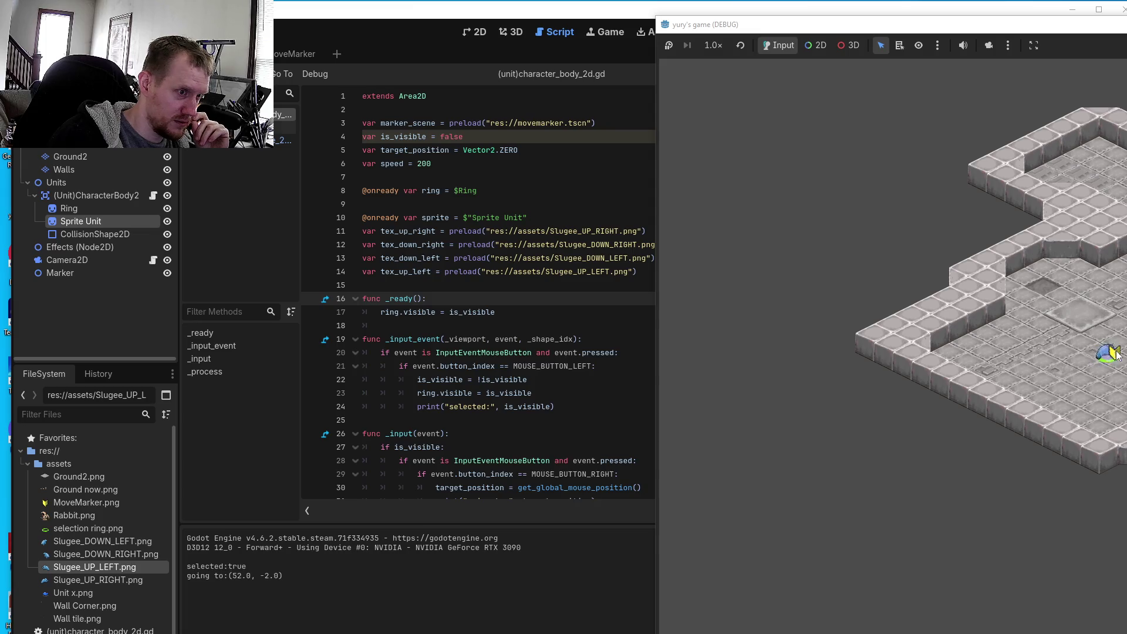
pyautogui.rightClick(1060, 330)
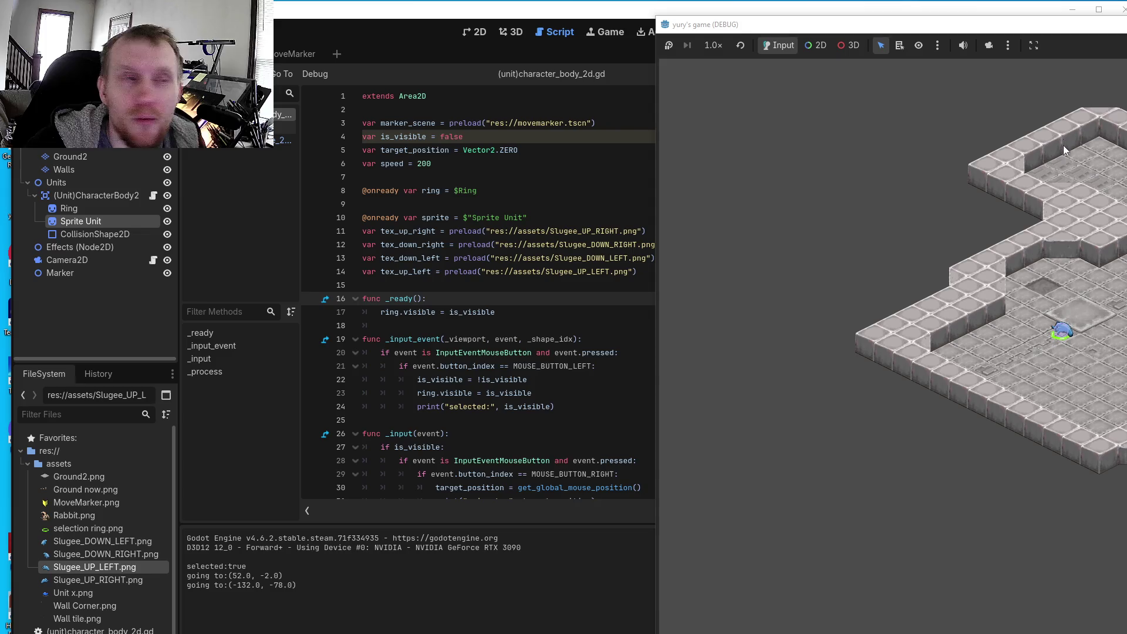
# - Enlarge the game window, move the unit to two more spots, and enable camera override
pyautogui.moveTo(1113, 30)
pyautogui.mouseDown()
pyautogui.moveTo(731, 28)
pyautogui.moveTo(726, 61)
pyautogui.mouseUp()
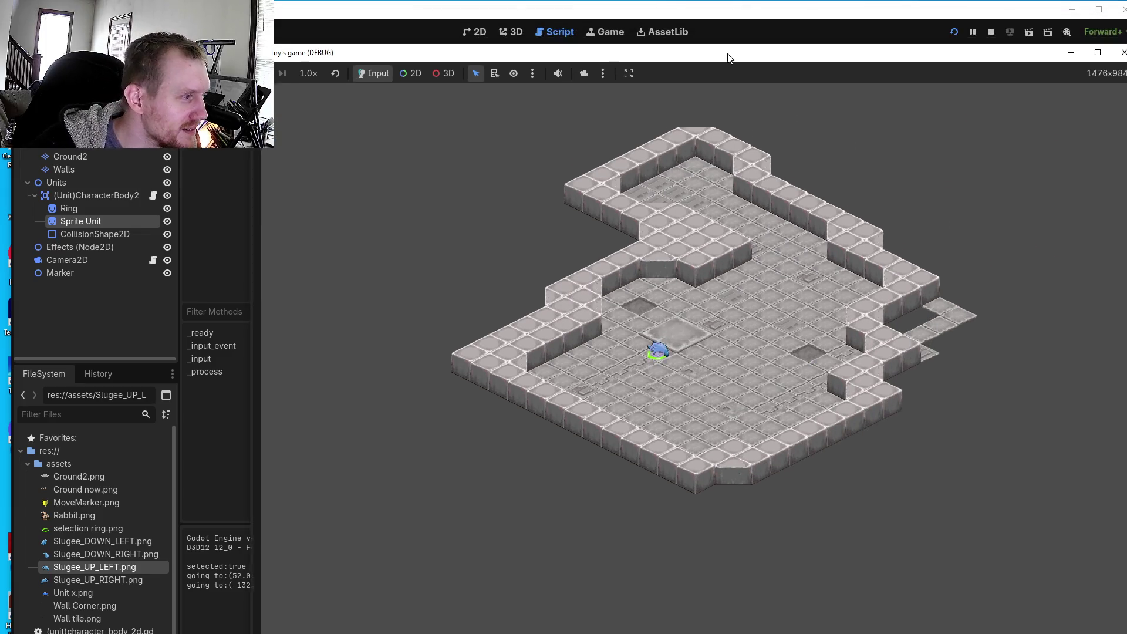
pyautogui.rightClick(624, 394)
pyautogui.rightClick(664, 422)
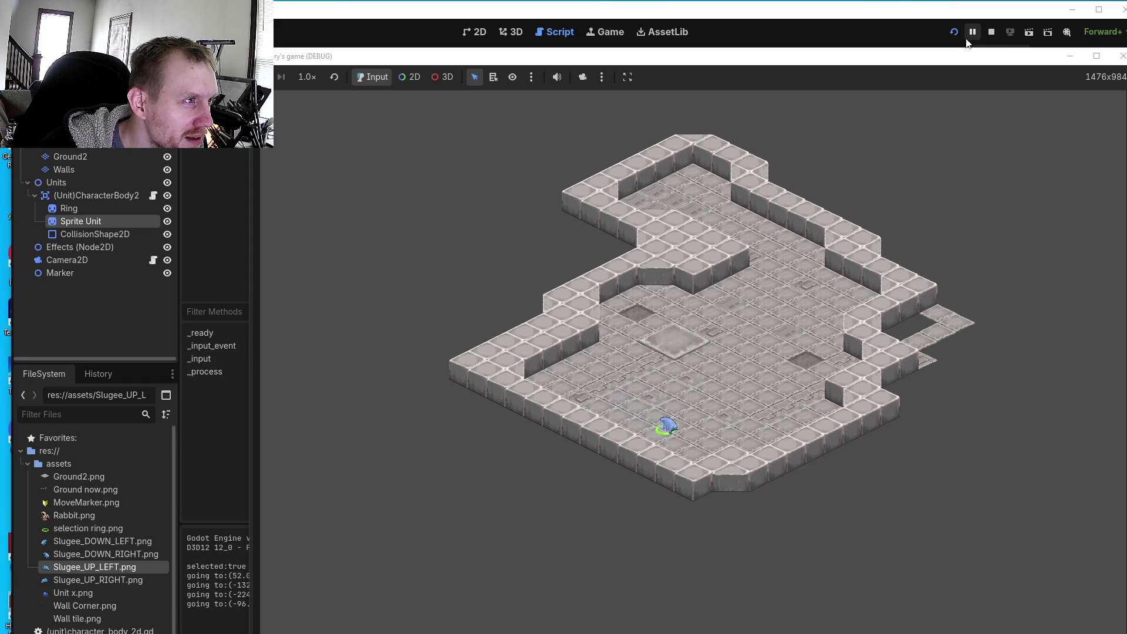
pyautogui.click(557, 77)
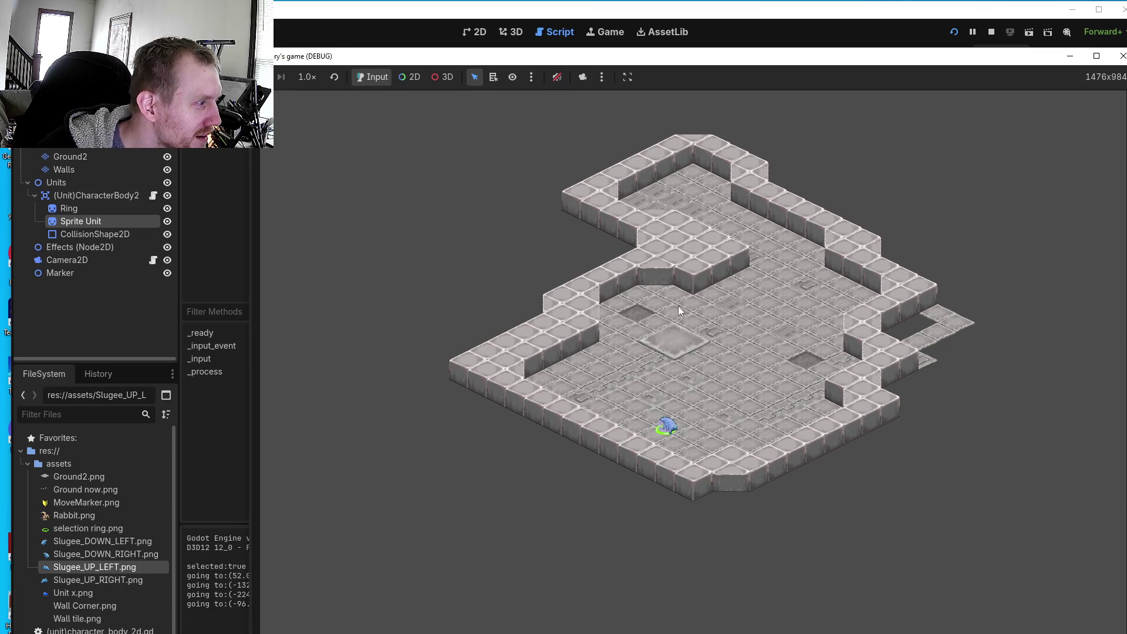
pyautogui.click(556, 77)
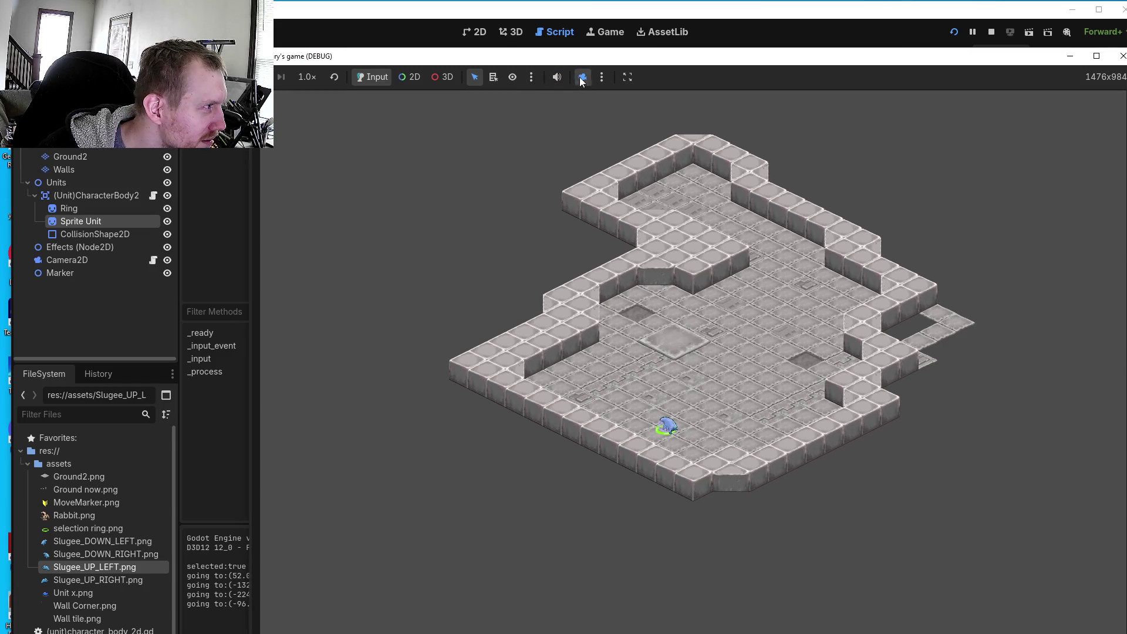
pyautogui.click(582, 77)
# - Send the unit to fourteen spots around the floor, including up toward the raised slab
pyautogui.click(691, 386)
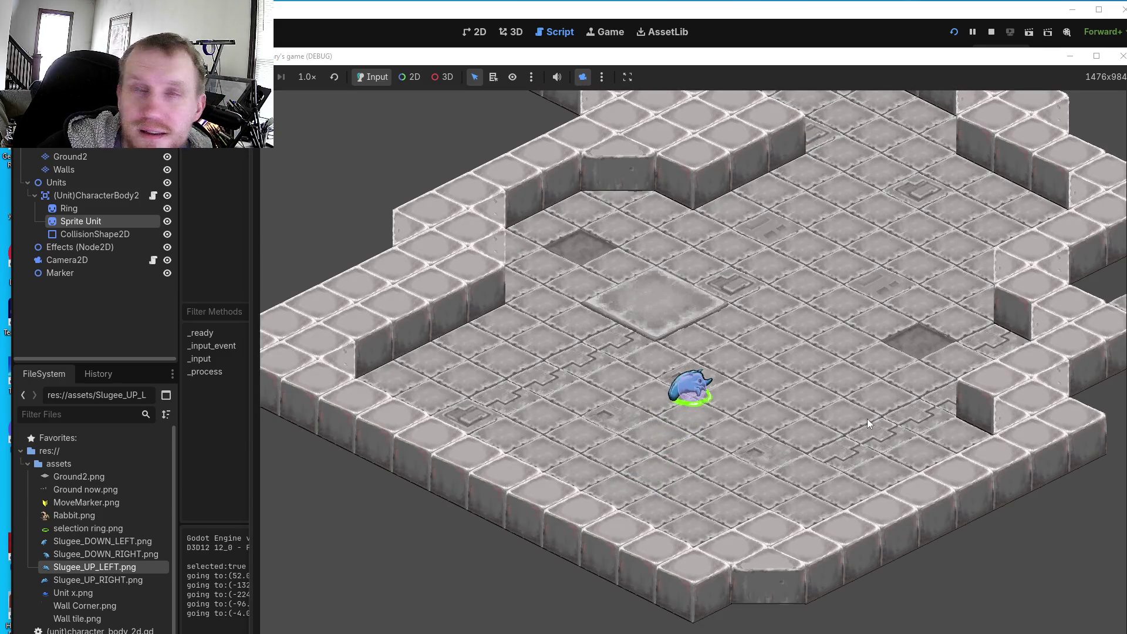
pyautogui.click(754, 463)
pyautogui.click(875, 439)
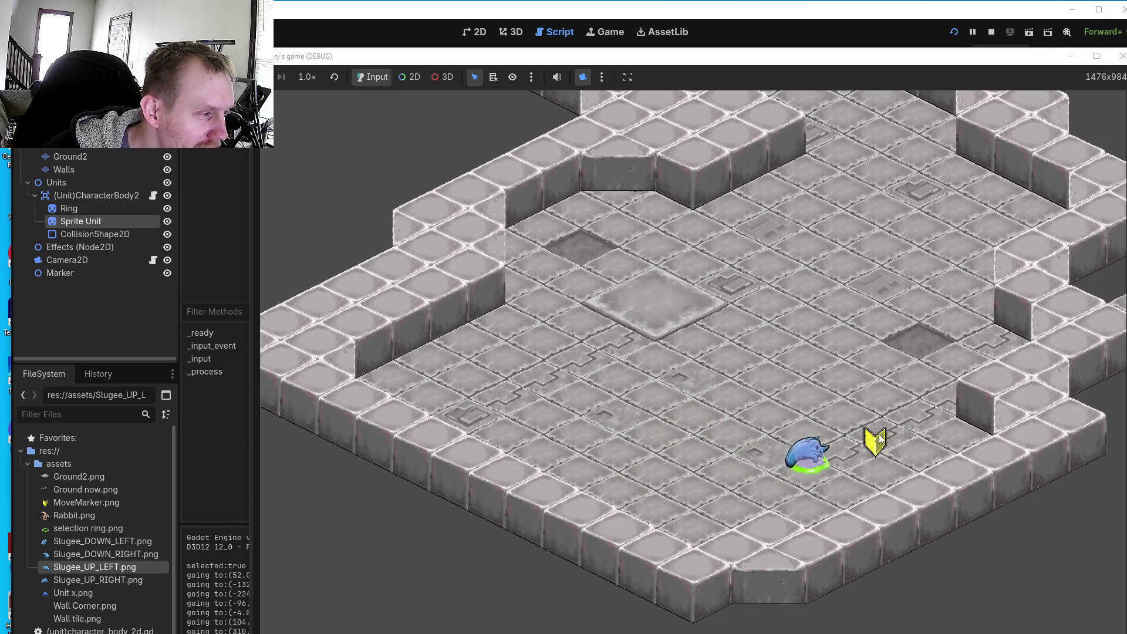
pyautogui.click(719, 387)
pyautogui.click(773, 327)
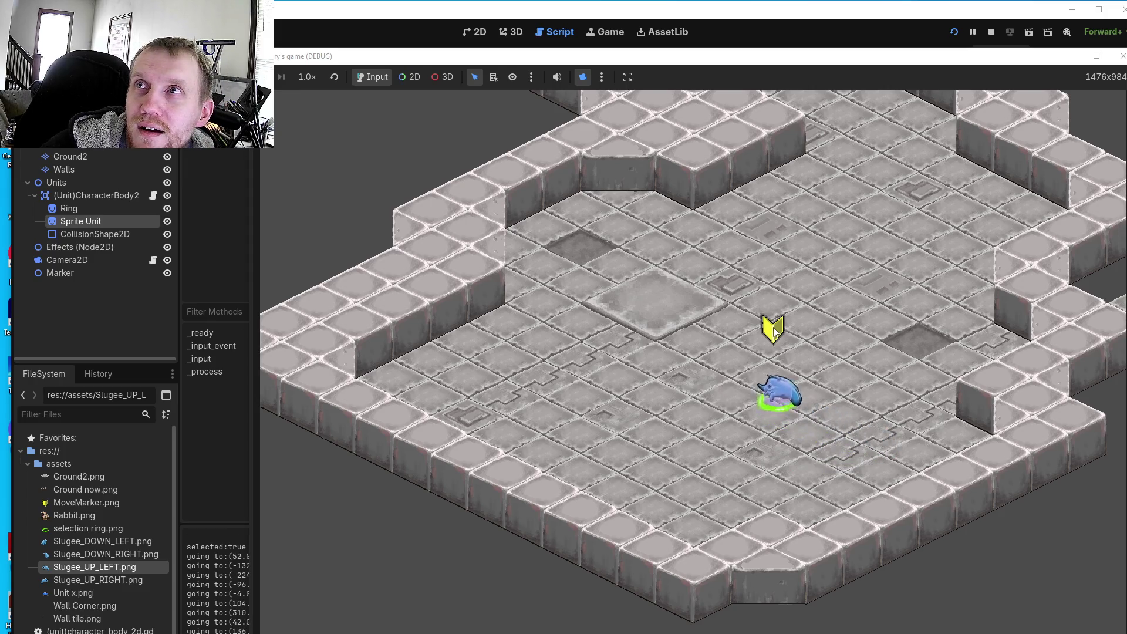
pyautogui.click(798, 235)
pyautogui.click(820, 330)
pyautogui.click(752, 391)
pyautogui.click(664, 382)
pyautogui.click(678, 334)
pyautogui.click(741, 286)
pyautogui.click(816, 358)
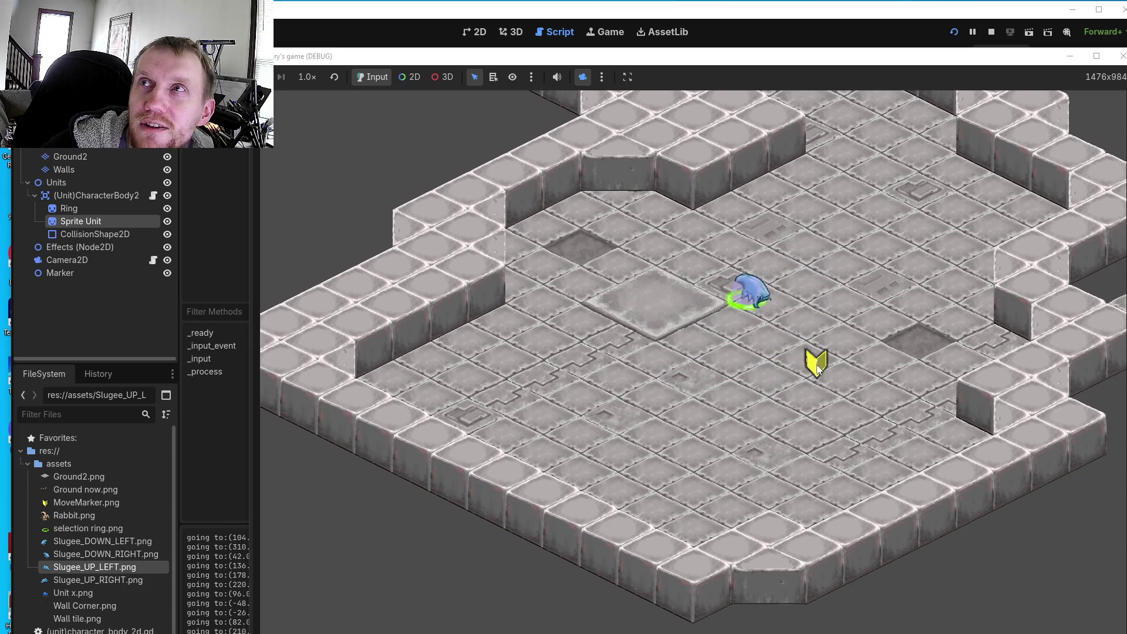
pyautogui.click(784, 410)
pyautogui.click(713, 430)
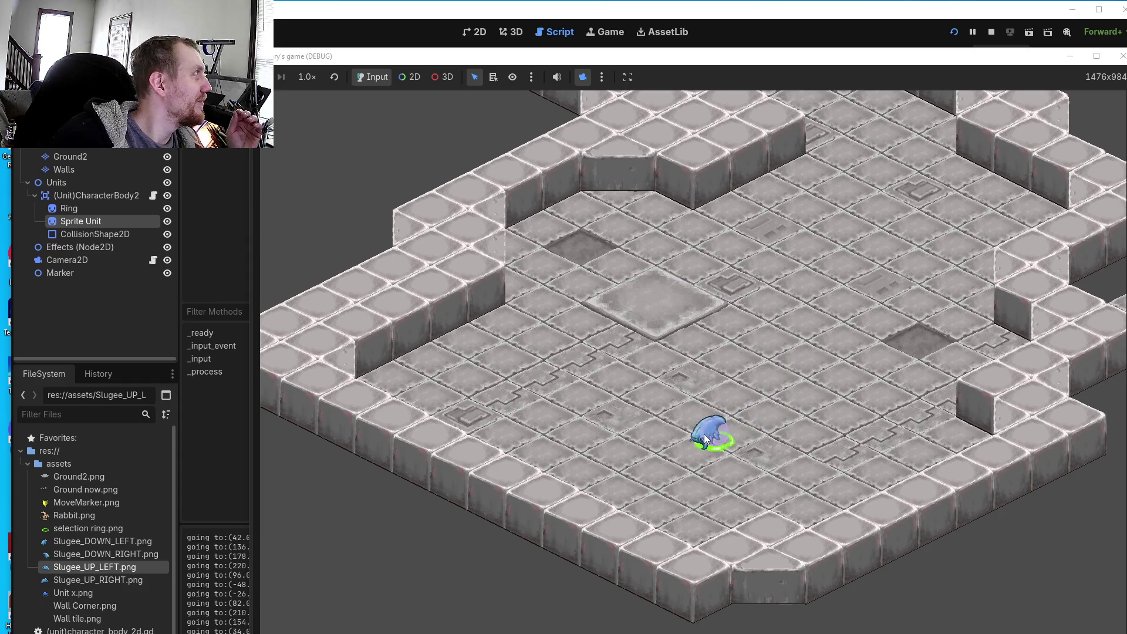
# - Sweep the unit left, right, up and down across the floor, watching its sprite change facing
pyautogui.click(696, 383)
pyautogui.click(647, 395)
pyautogui.click(590, 415)
pyautogui.click(643, 450)
pyautogui.click(696, 469)
pyautogui.click(721, 415)
pyautogui.click(787, 379)
pyautogui.click(835, 404)
pyautogui.click(801, 464)
pyautogui.click(658, 500)
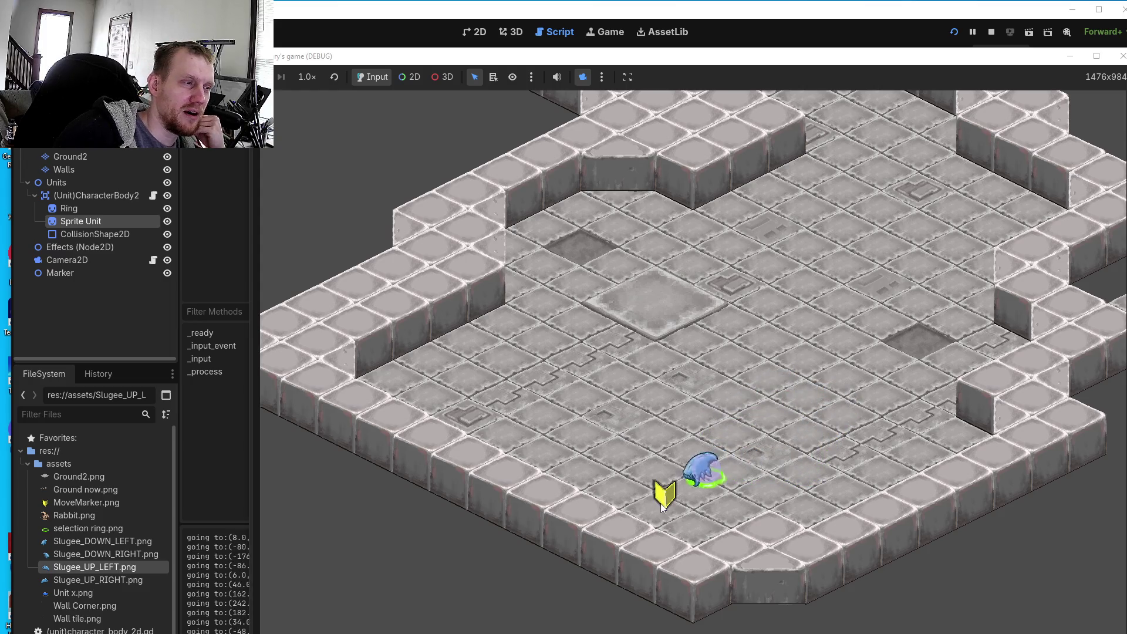
pyautogui.click(603, 484)
pyautogui.click(616, 431)
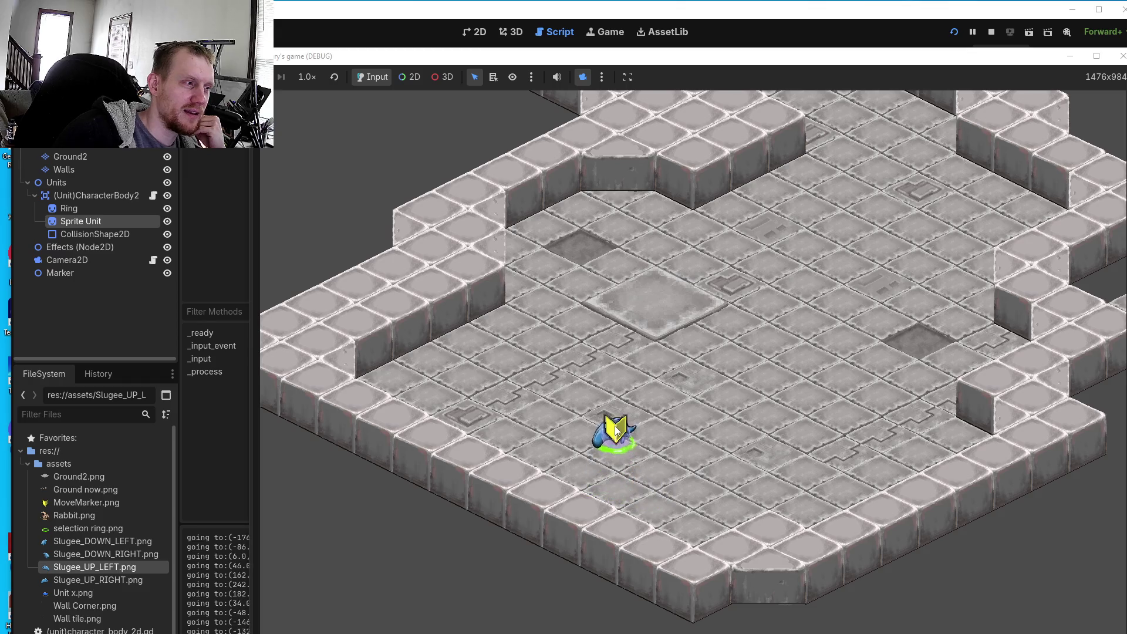
pyautogui.click(604, 373)
pyautogui.click(618, 316)
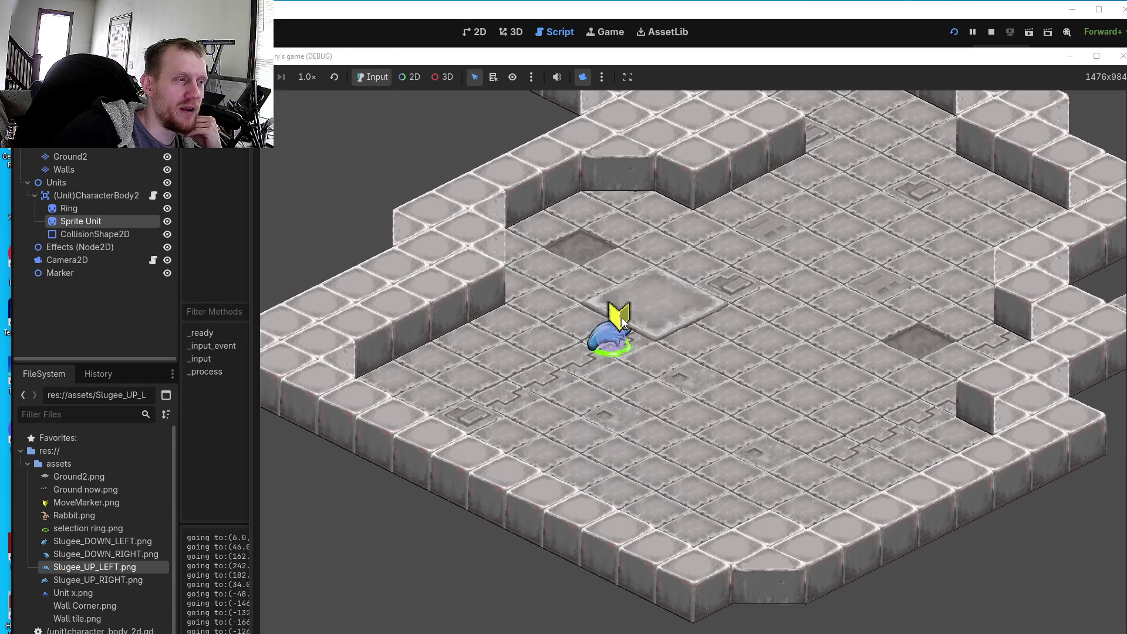
pyautogui.click(753, 367)
pyautogui.click(748, 433)
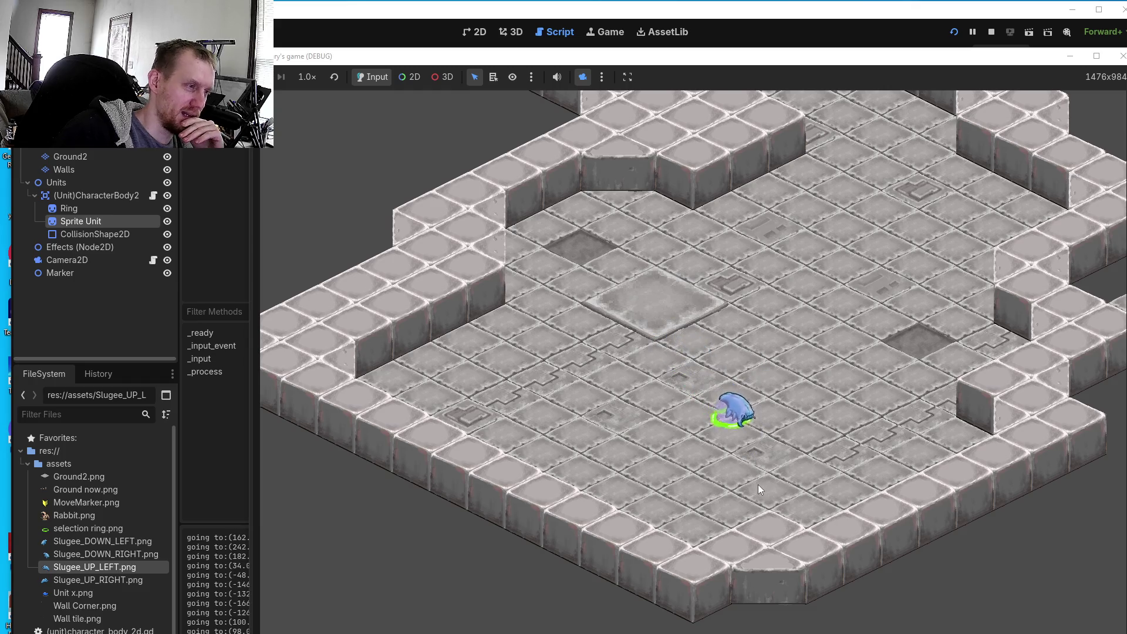
pyautogui.click(756, 512)
pyautogui.click(687, 489)
pyautogui.click(646, 441)
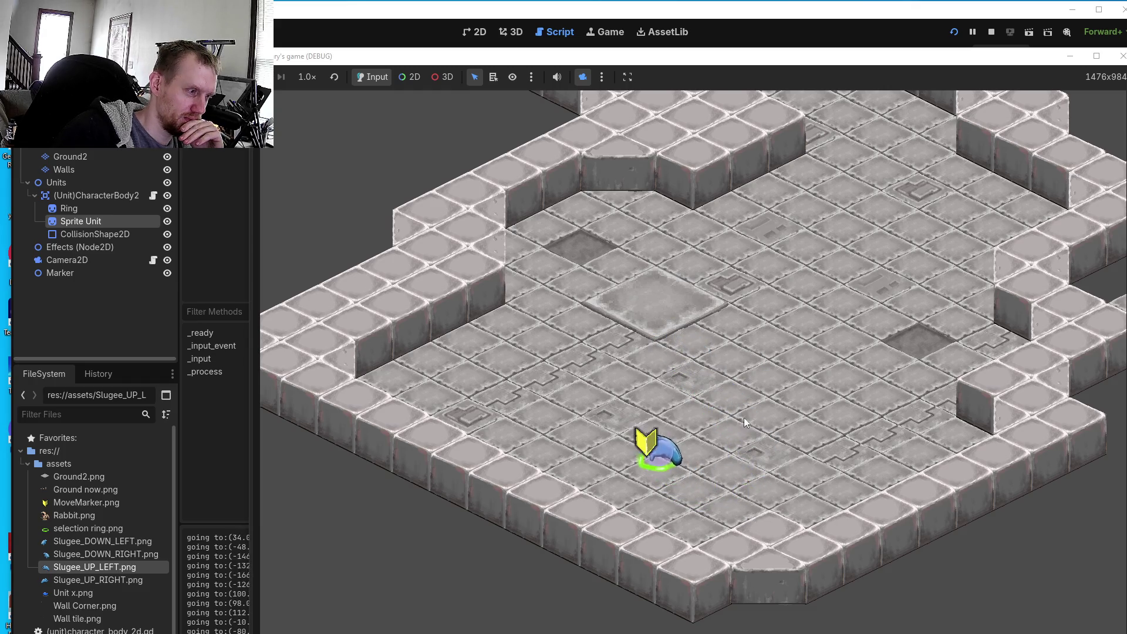
pyautogui.click(635, 379)
pyautogui.click(761, 338)
pyautogui.click(797, 297)
pyautogui.click(741, 279)
pyautogui.click(662, 242)
pyautogui.click(821, 232)
pyautogui.click(824, 373)
pyautogui.click(681, 434)
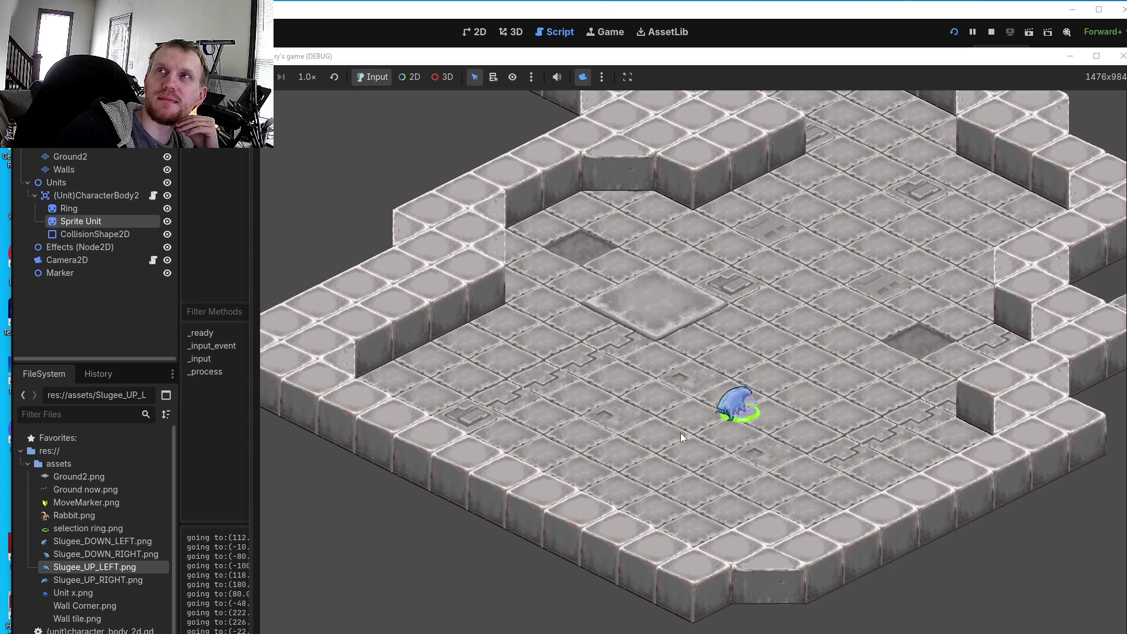
pyautogui.click(632, 333)
pyautogui.click(767, 342)
pyautogui.click(801, 398)
pyautogui.click(733, 475)
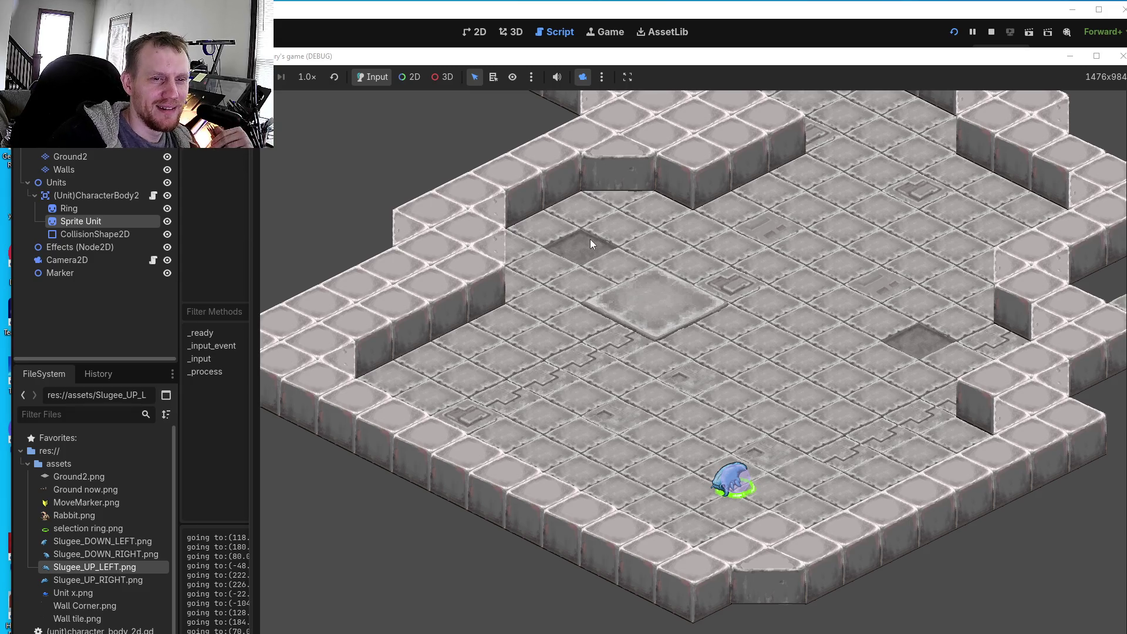
# - Move the unit to two more floor spots, one on the right, then one nearer the centre
pyautogui.click(795, 439)
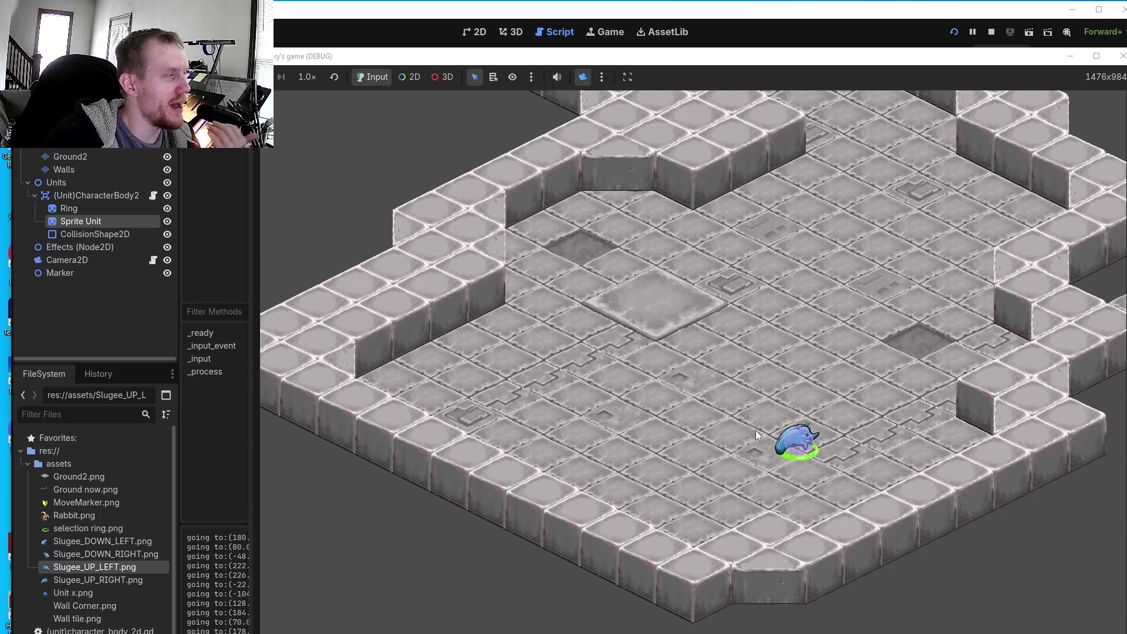
pyautogui.click(746, 407)
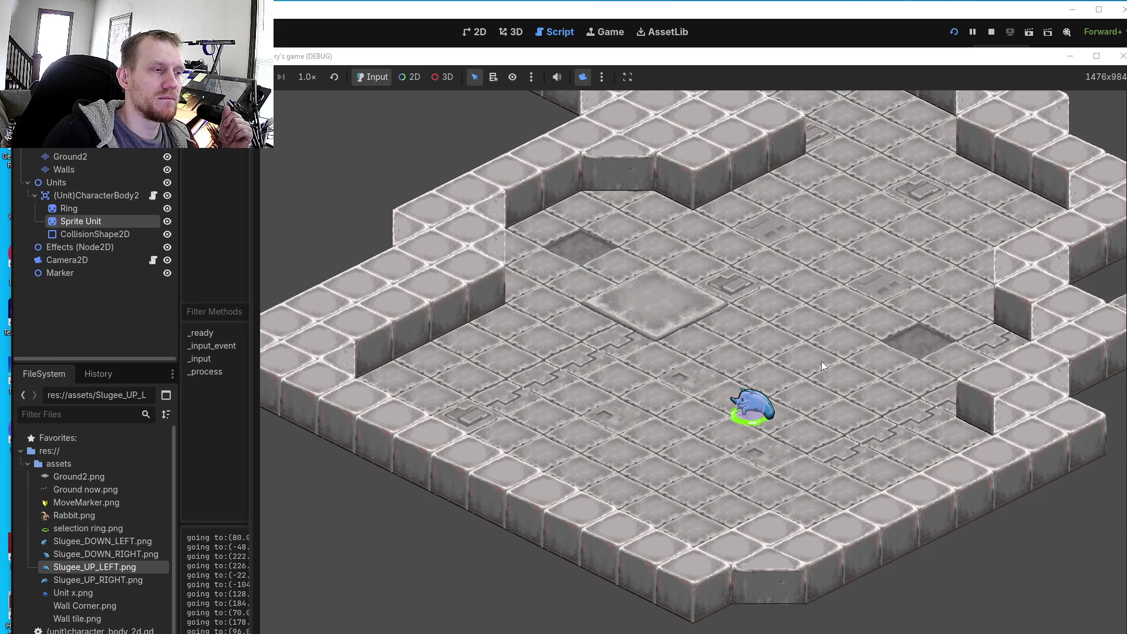
# - Send the Slugee unit to a string of floor tiles around the room, checking its facing sprite
pyautogui.click(822, 361)
pyautogui.click(875, 421)
pyautogui.click(762, 460)
pyautogui.click(687, 386)
pyautogui.click(830, 327)
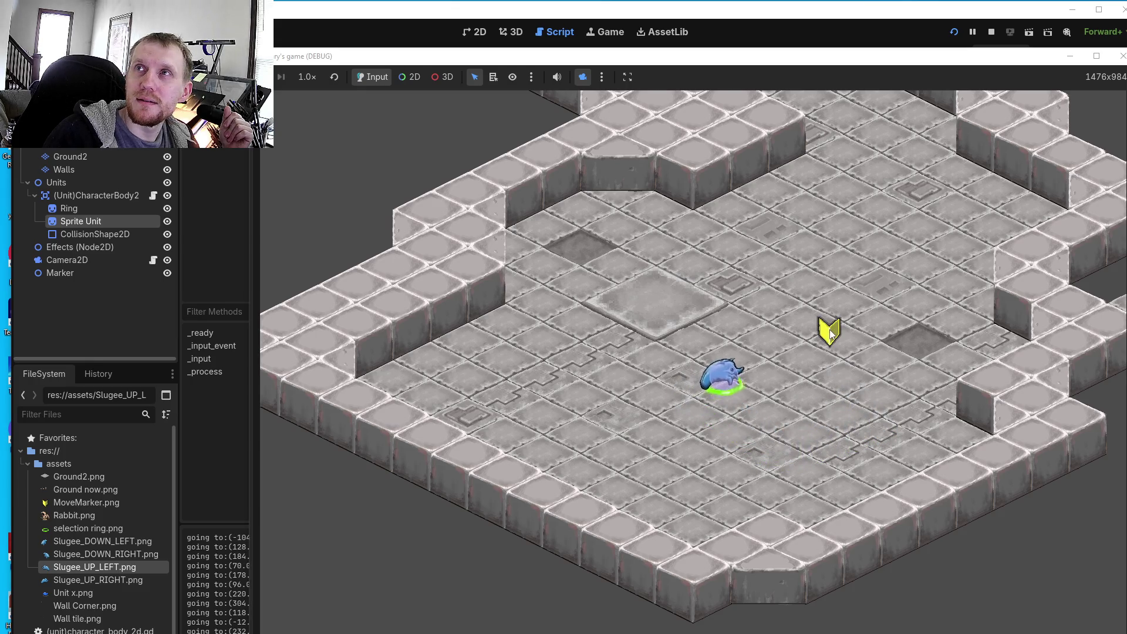
pyautogui.click(663, 296)
pyautogui.click(738, 246)
pyautogui.click(806, 202)
pyautogui.click(822, 302)
pyautogui.click(838, 381)
pyautogui.click(726, 398)
pyautogui.click(657, 410)
pyautogui.click(618, 392)
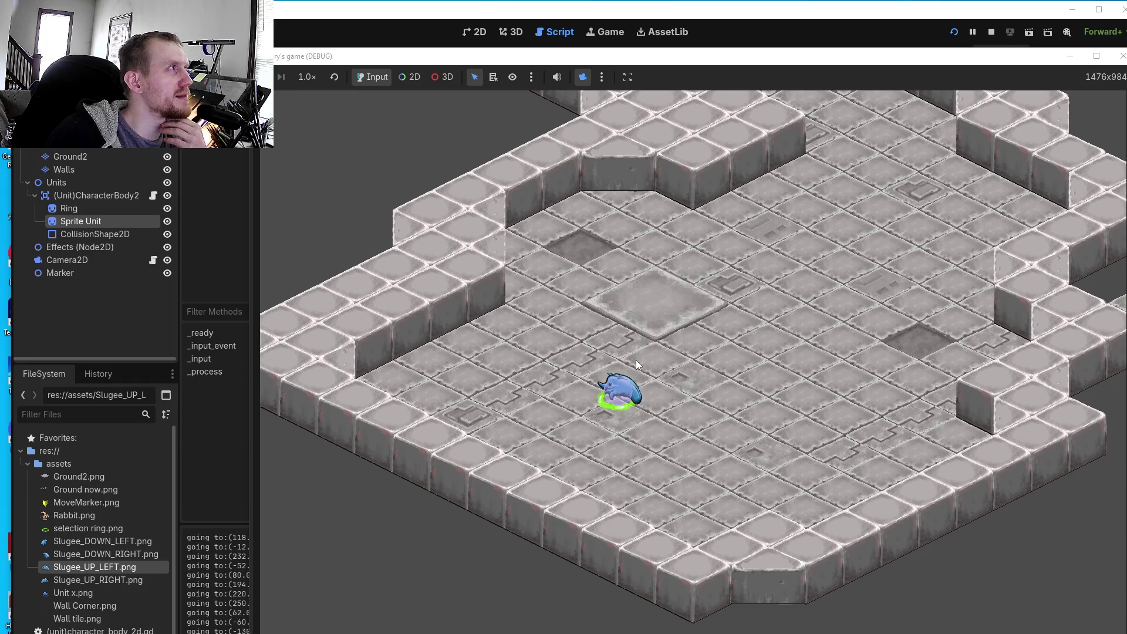
pyautogui.click(790, 308)
pyautogui.click(822, 387)
pyautogui.click(767, 445)
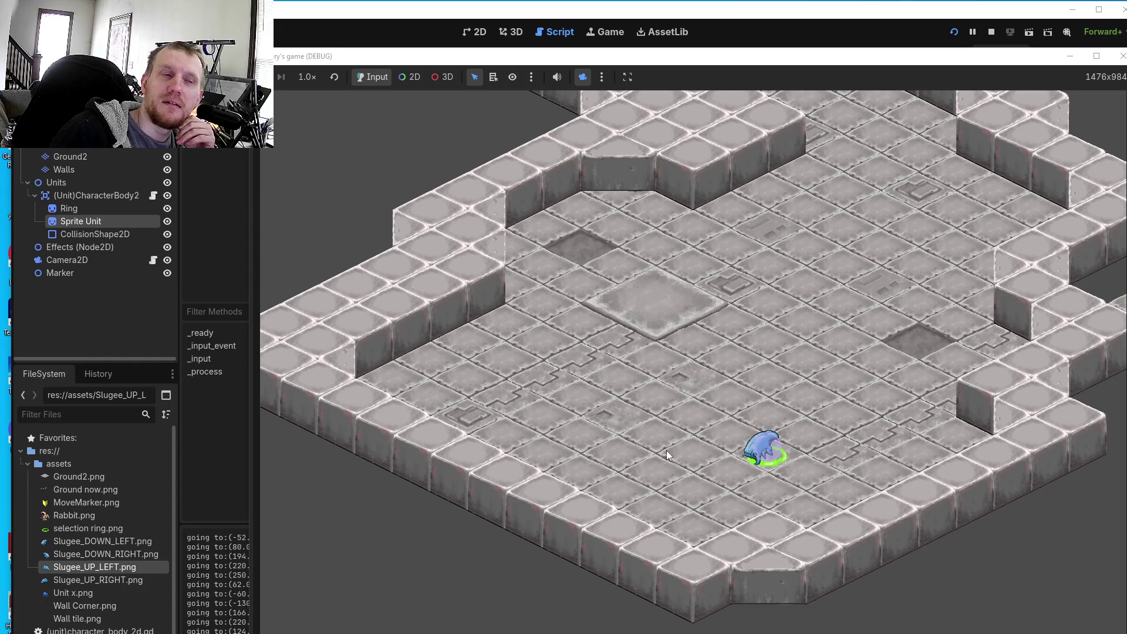
pyautogui.click(651, 442)
pyautogui.click(667, 309)
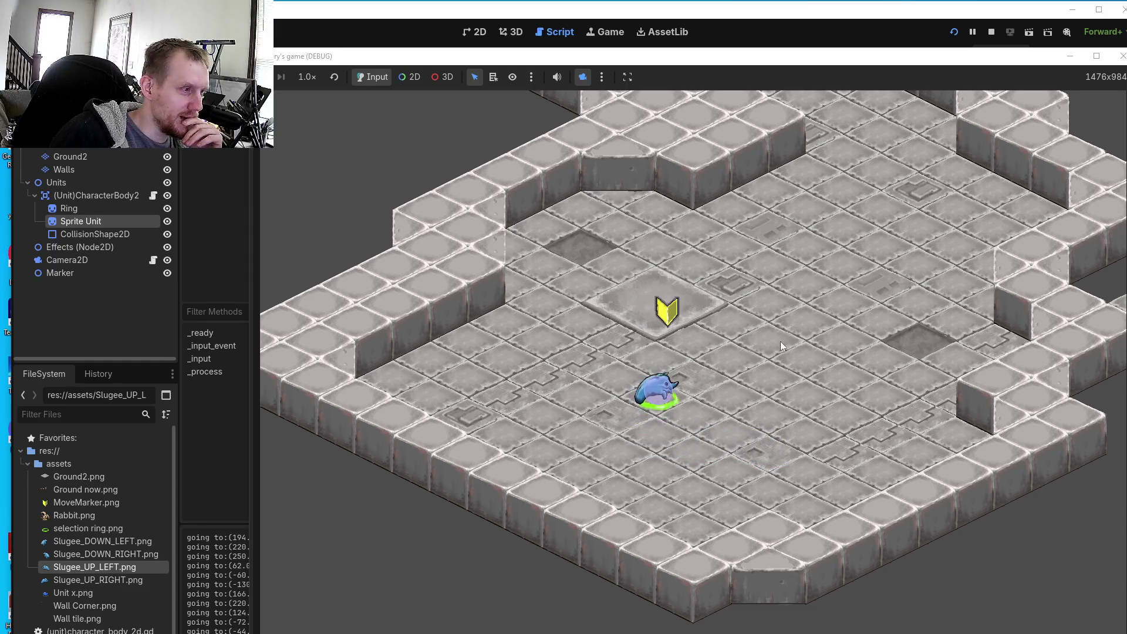
pyautogui.click(826, 417)
pyautogui.click(759, 476)
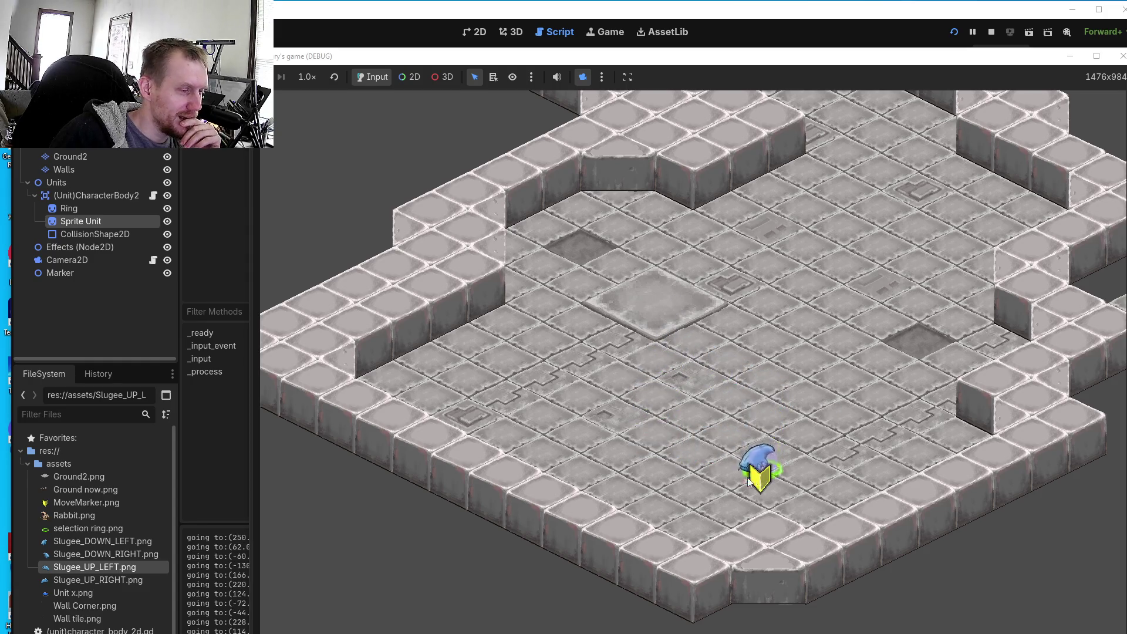
pyautogui.click(635, 481)
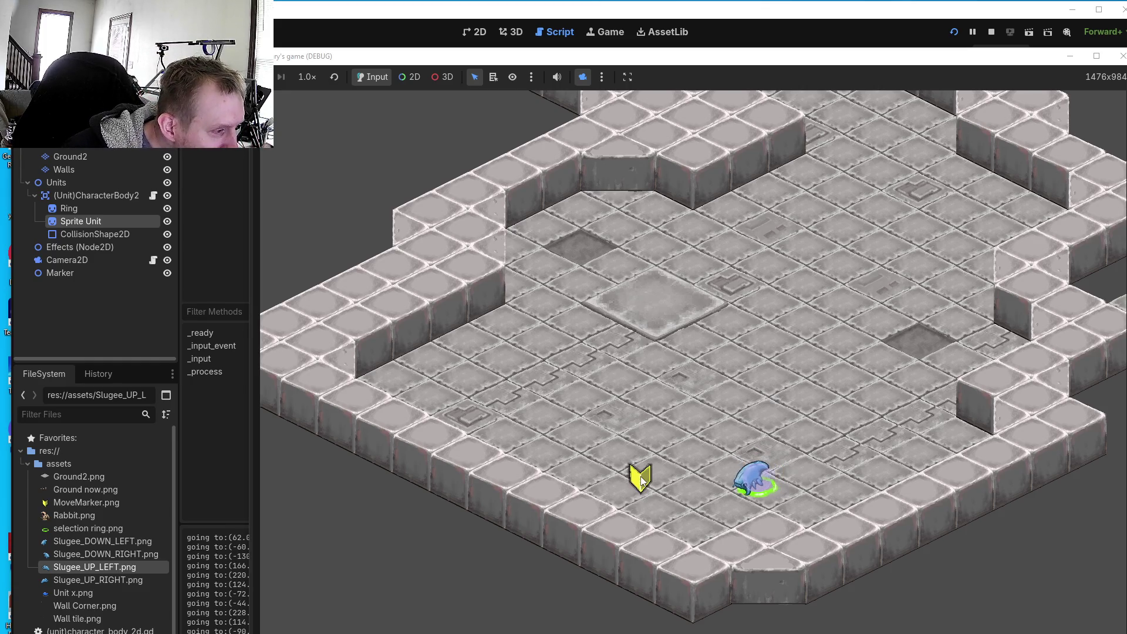
pyautogui.click(554, 397)
pyautogui.click(725, 338)
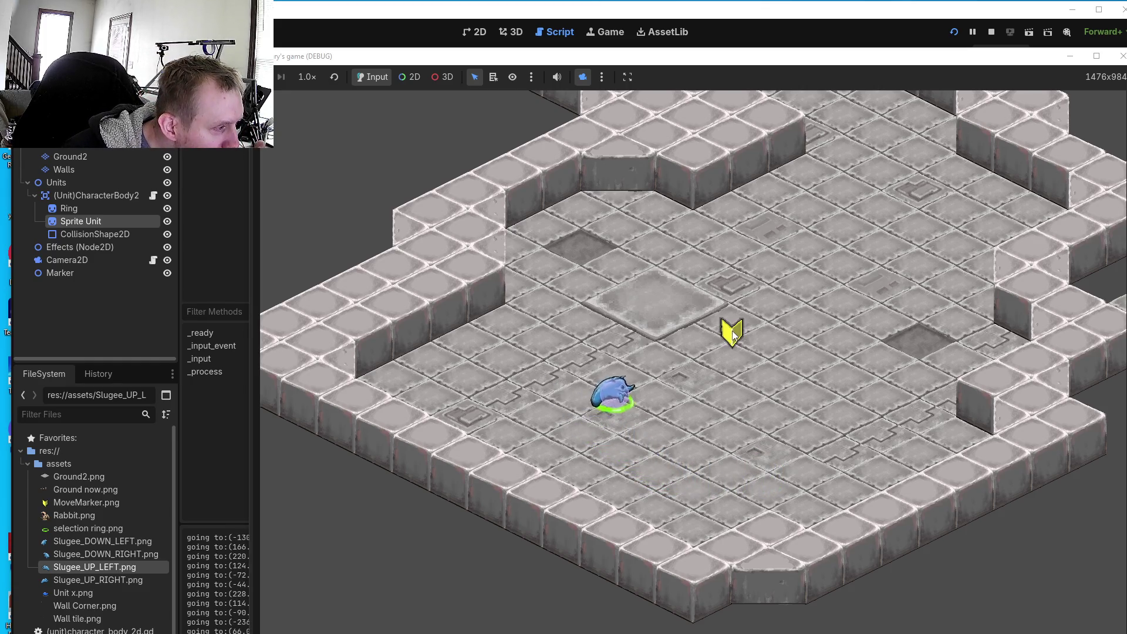
pyautogui.click(829, 449)
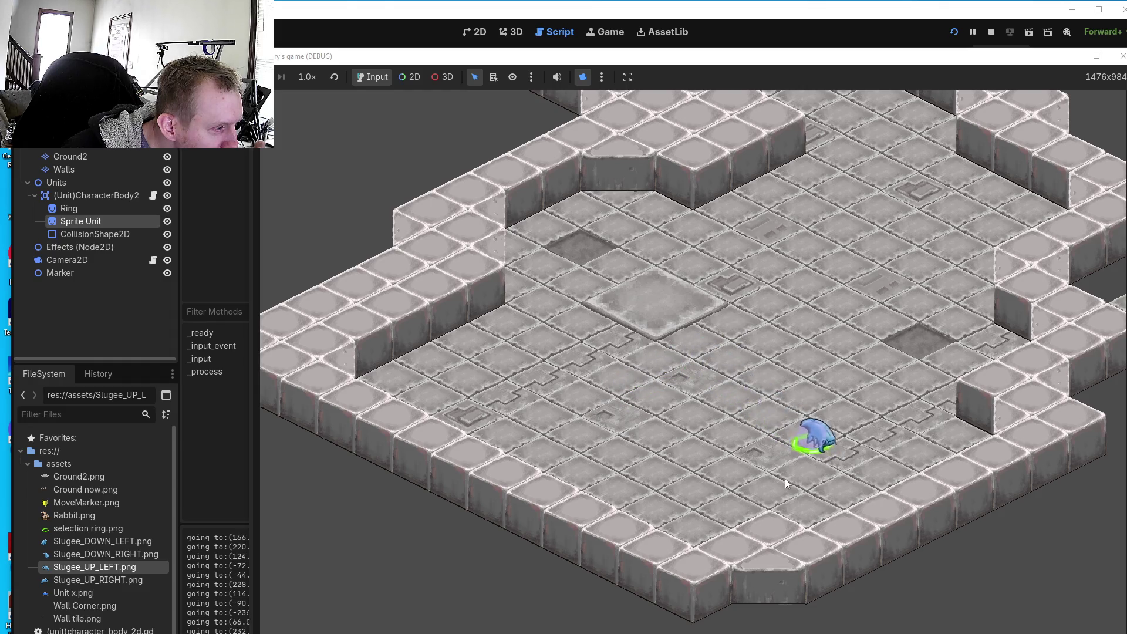
pyautogui.click(741, 494)
pyautogui.click(698, 403)
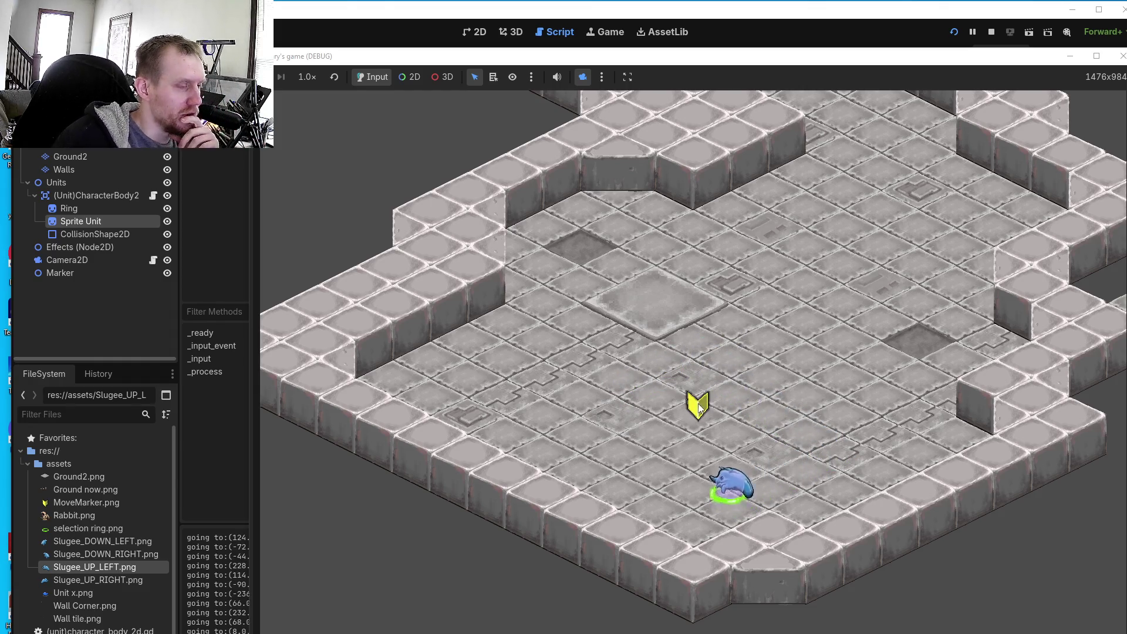
pyautogui.click(776, 332)
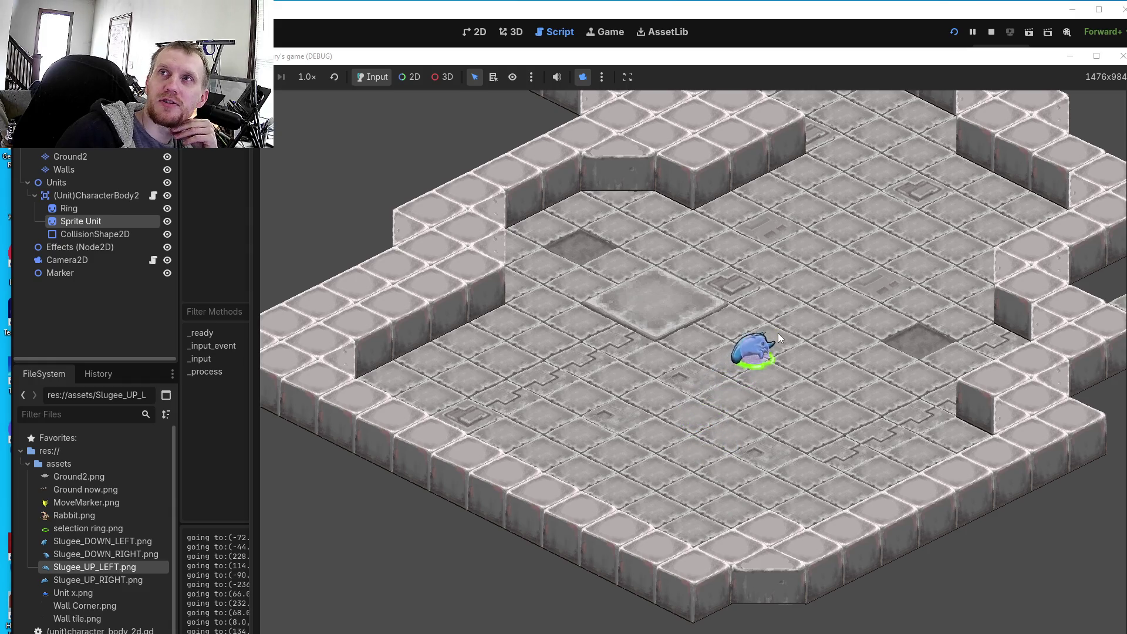
# - Deselect and reselect the unit, then steer it across the floor up to the top-left wall
pyautogui.click(774, 327)
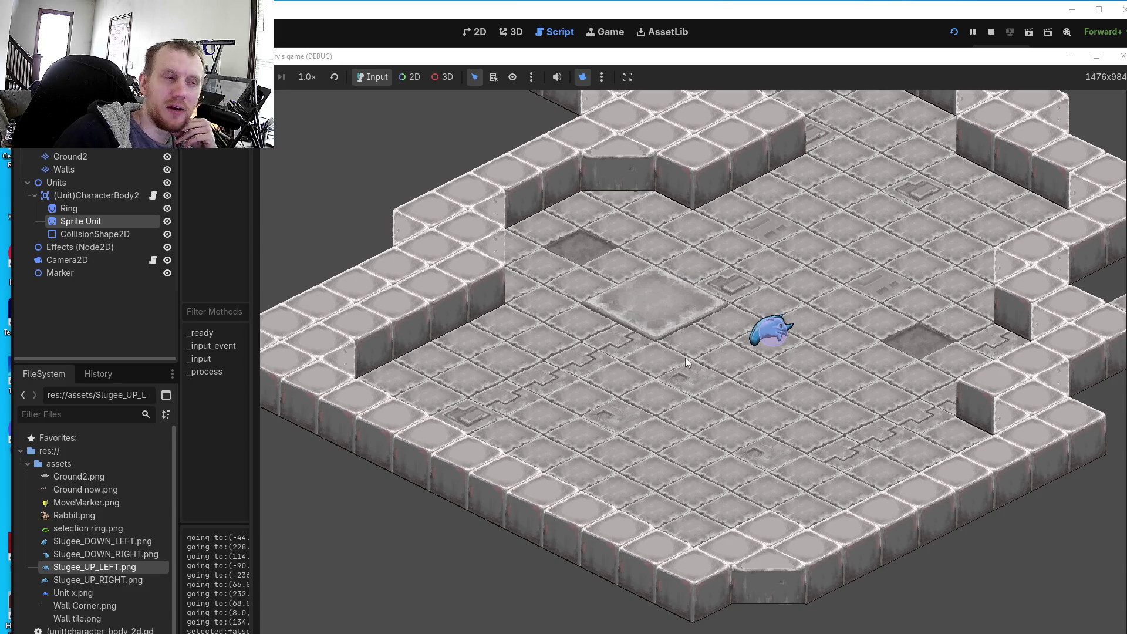
pyautogui.click(775, 339)
pyautogui.click(677, 404)
pyautogui.click(814, 425)
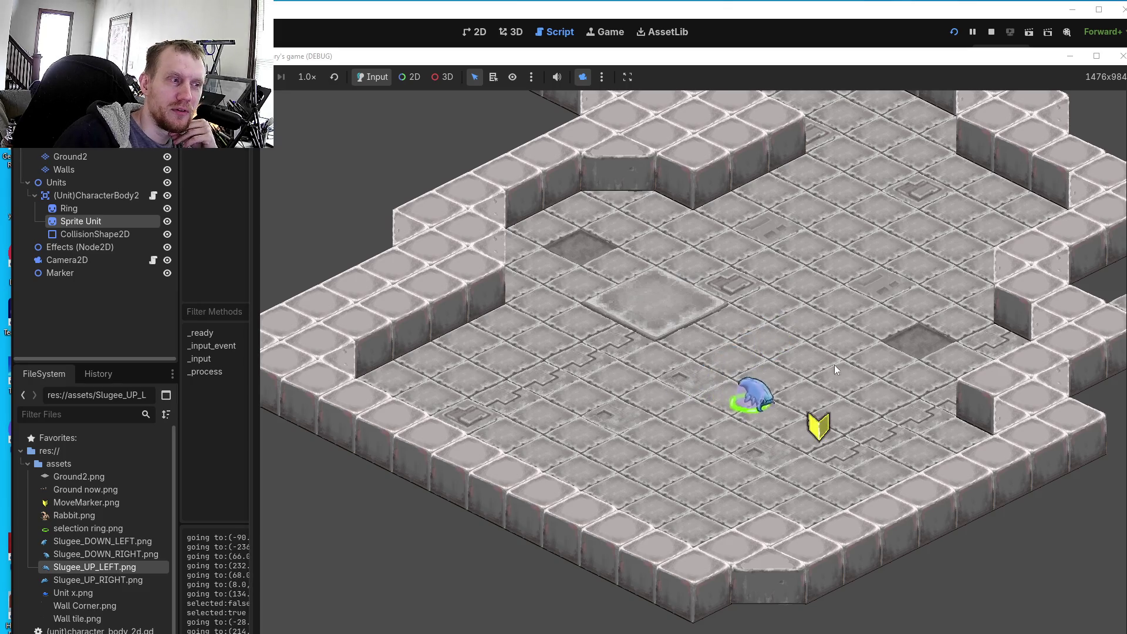
pyautogui.click(845, 315)
pyautogui.click(631, 305)
pyautogui.click(620, 404)
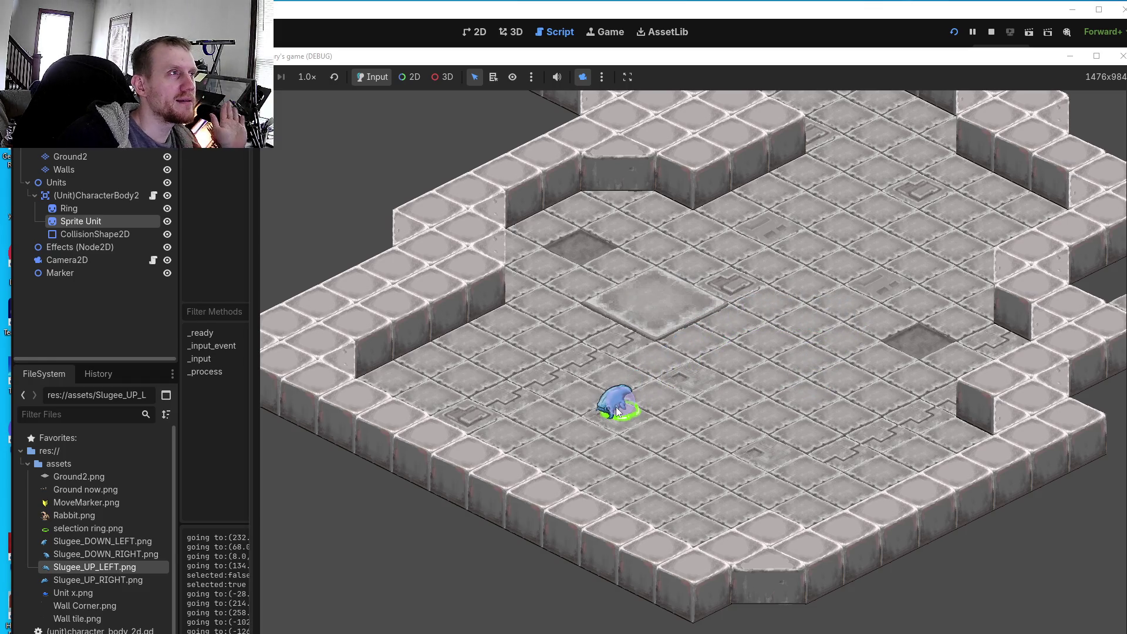
pyautogui.click(692, 414)
pyautogui.click(742, 332)
pyautogui.click(816, 308)
pyautogui.click(801, 405)
pyautogui.click(619, 409)
pyautogui.click(615, 360)
pyautogui.click(731, 294)
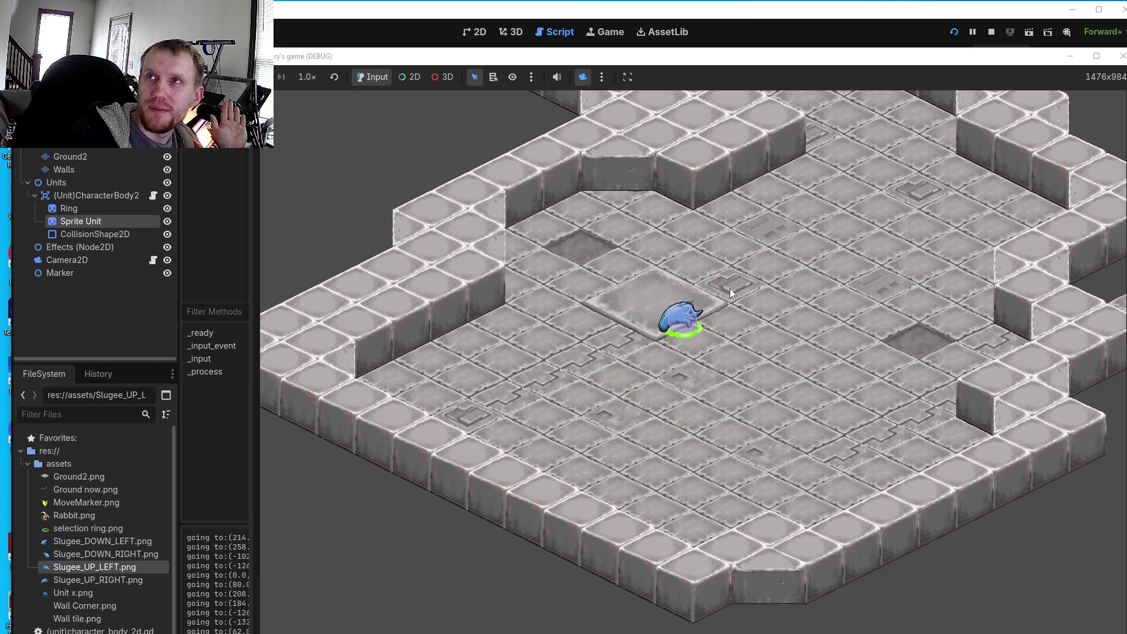
pyautogui.click(486, 267)
pyautogui.click(492, 192)
pyautogui.click(524, 176)
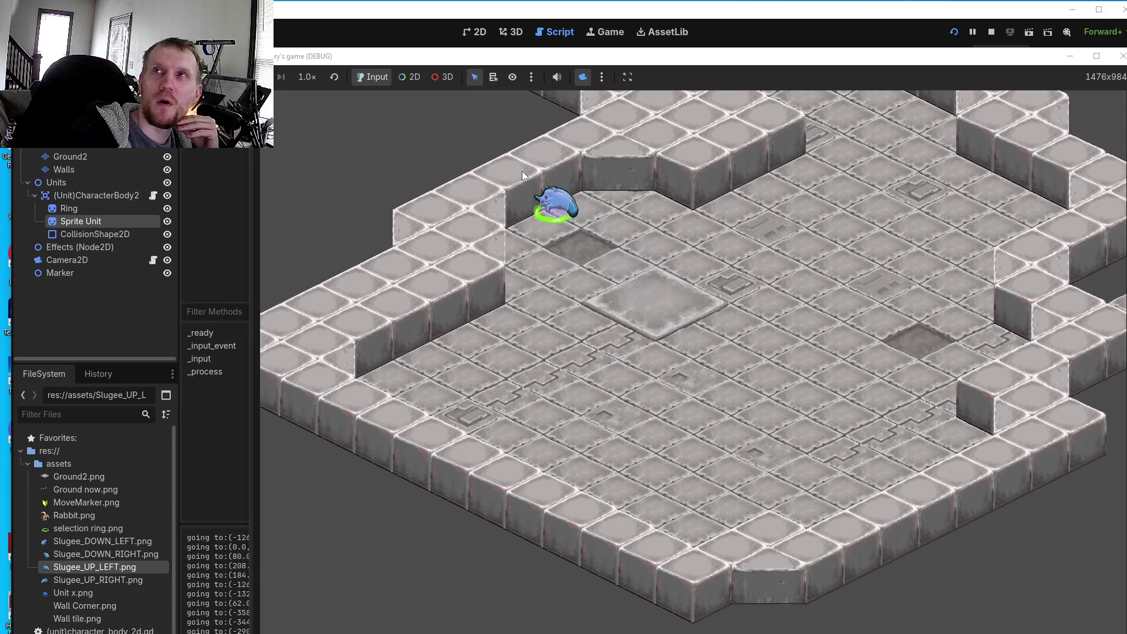
pyautogui.click(662, 238)
pyautogui.click(663, 351)
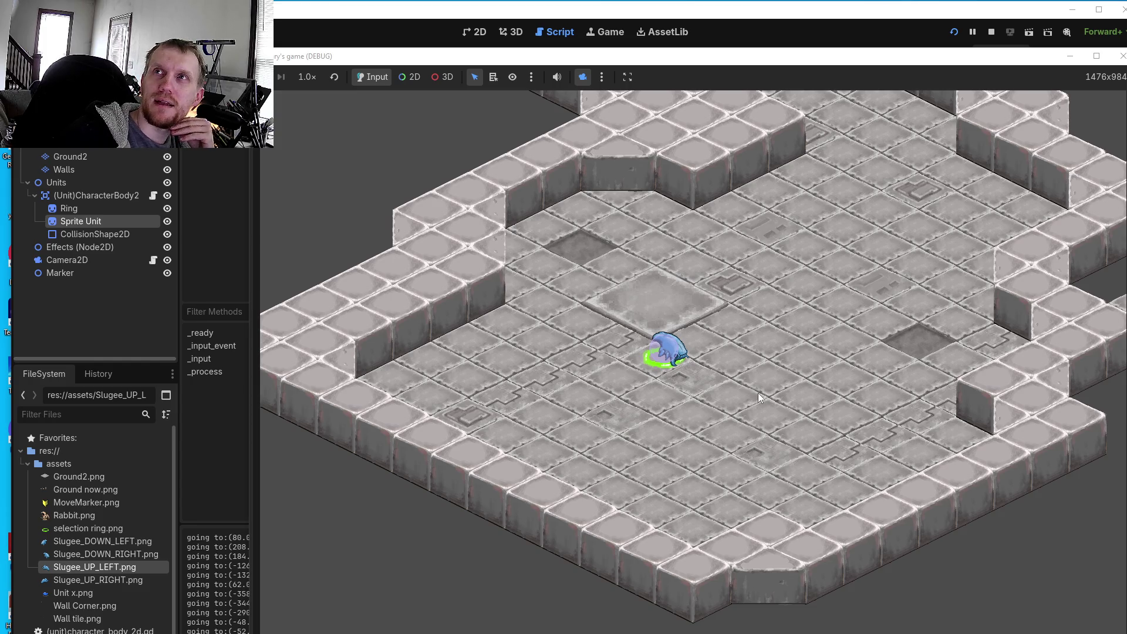
# - Drive the unit to the top wall, far left and past the lower-left edge, then back to centre
pyautogui.click(688, 171)
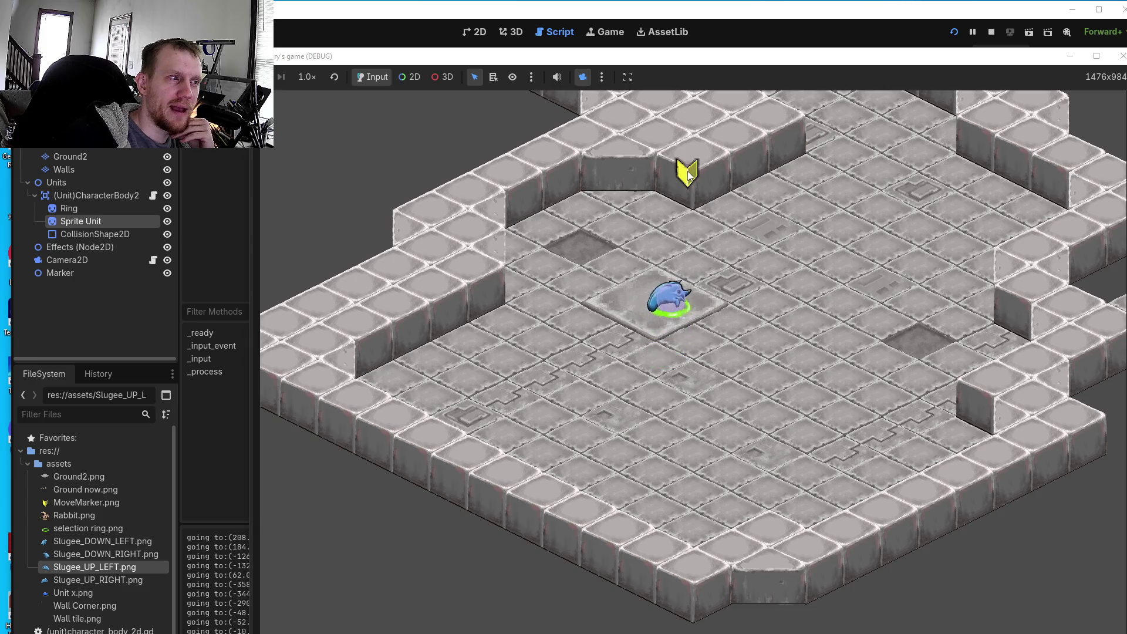
pyautogui.click(700, 151)
pyautogui.click(768, 265)
pyautogui.click(679, 167)
pyautogui.click(581, 188)
pyautogui.click(538, 261)
pyautogui.click(467, 277)
pyautogui.click(397, 294)
pyautogui.click(527, 379)
pyautogui.click(528, 448)
pyautogui.click(505, 449)
pyautogui.click(491, 460)
pyautogui.click(492, 500)
pyautogui.click(471, 593)
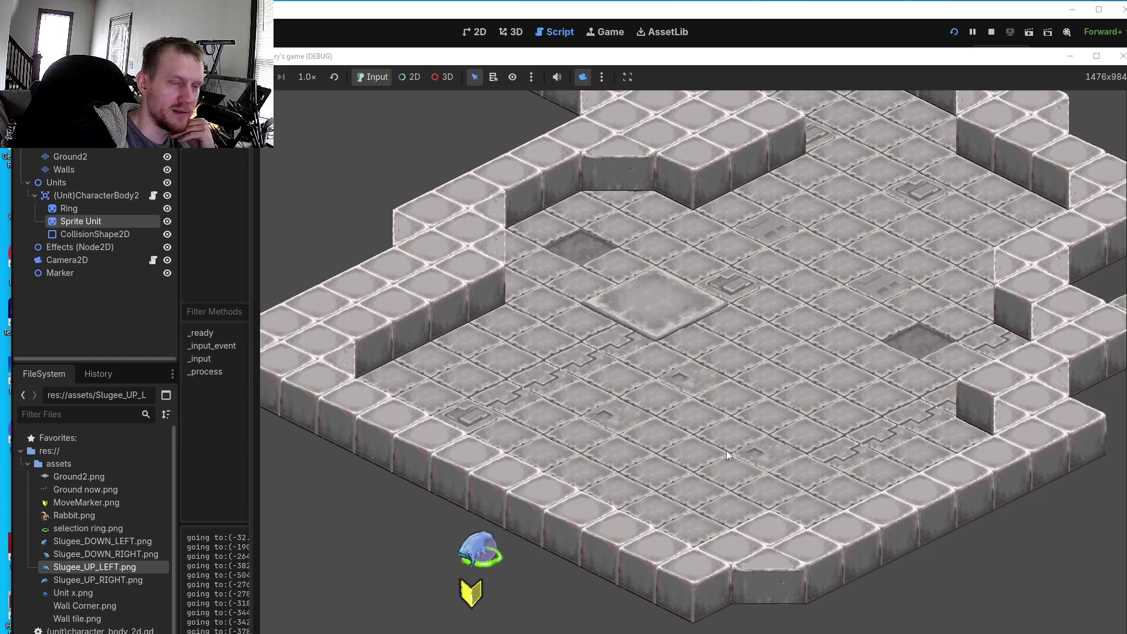
pyautogui.click(781, 408)
pyautogui.click(659, 362)
pyautogui.click(553, 328)
pyautogui.click(745, 356)
pyautogui.click(786, 373)
pyautogui.click(762, 447)
pyautogui.click(760, 368)
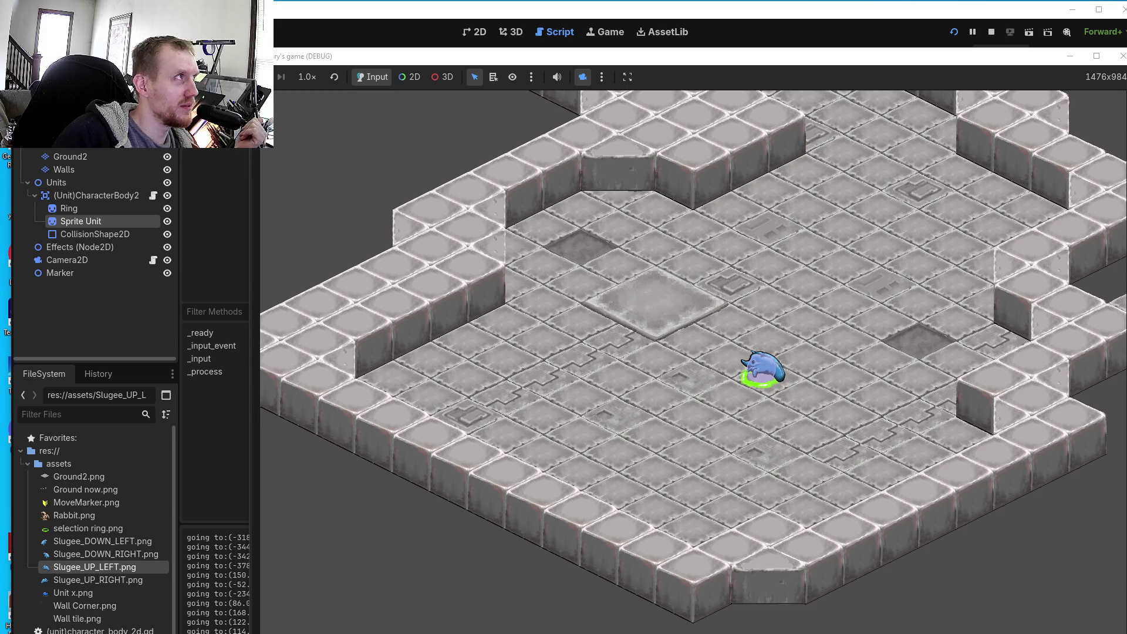
# - Walk the unit between tiles across the lower and right parts of the floor
pyautogui.click(753, 327)
pyautogui.click(914, 337)
pyautogui.click(834, 474)
pyautogui.click(703, 459)
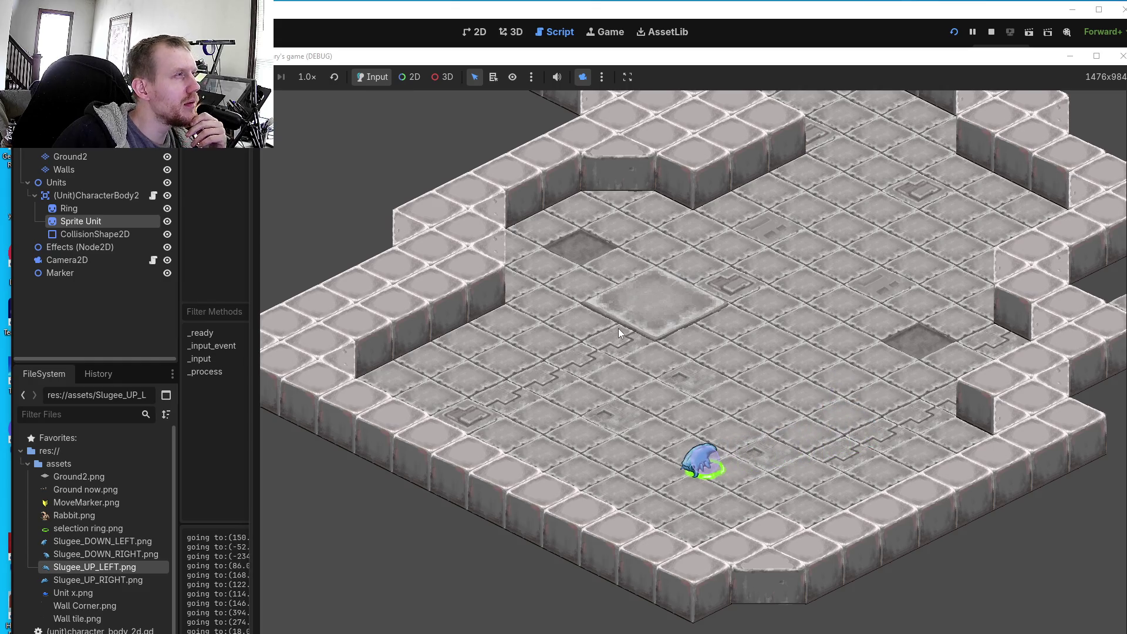
pyautogui.click(661, 357)
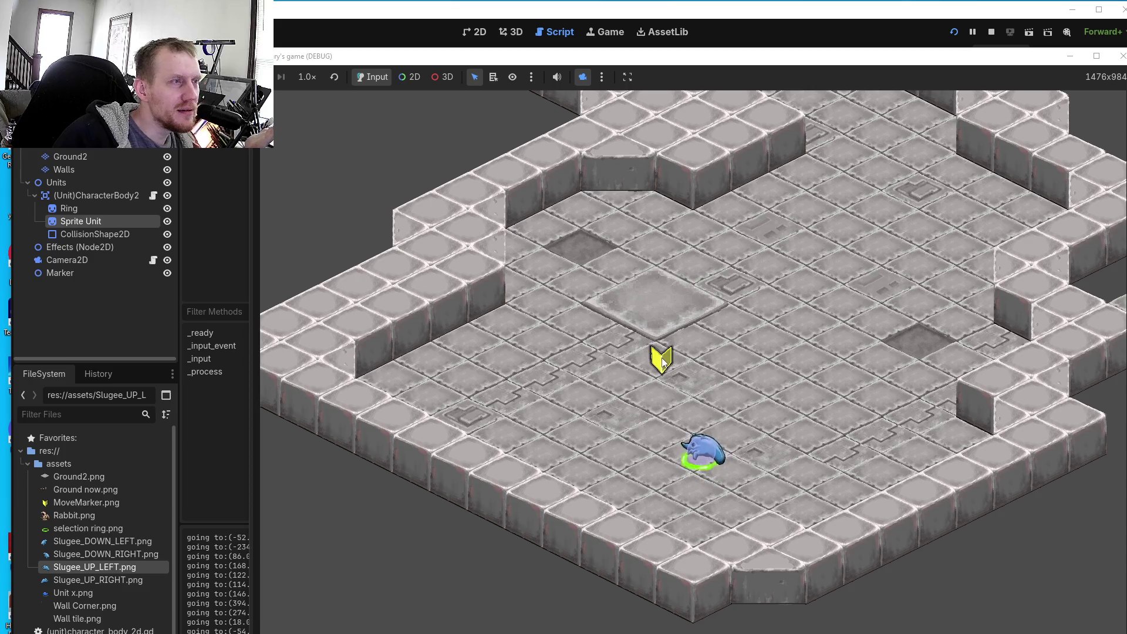
pyautogui.click(832, 351)
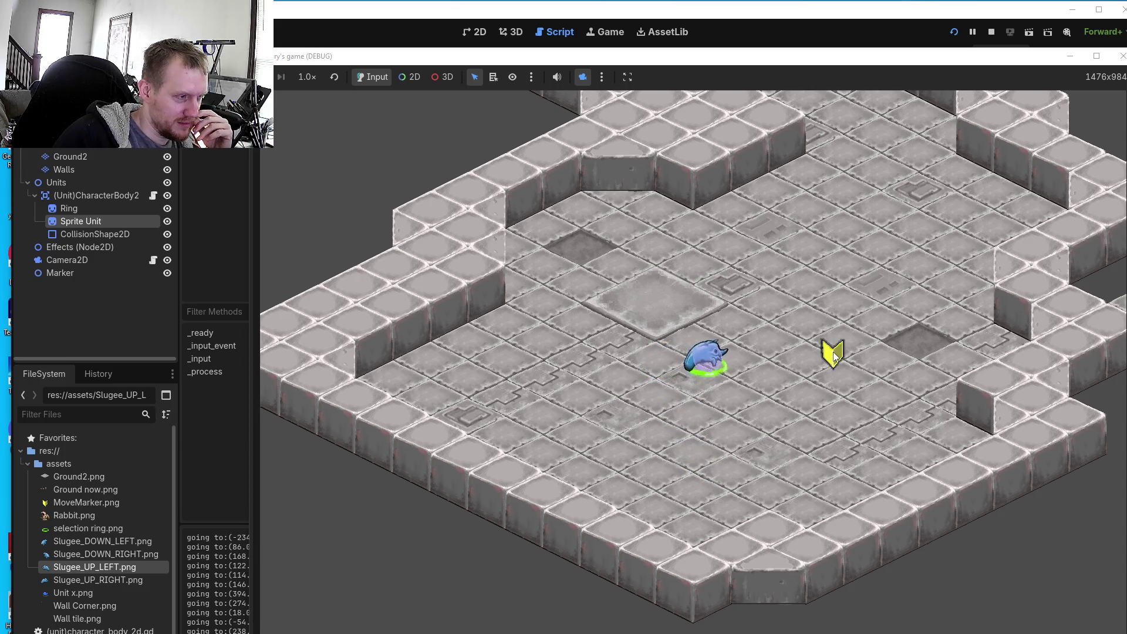
pyautogui.click(861, 449)
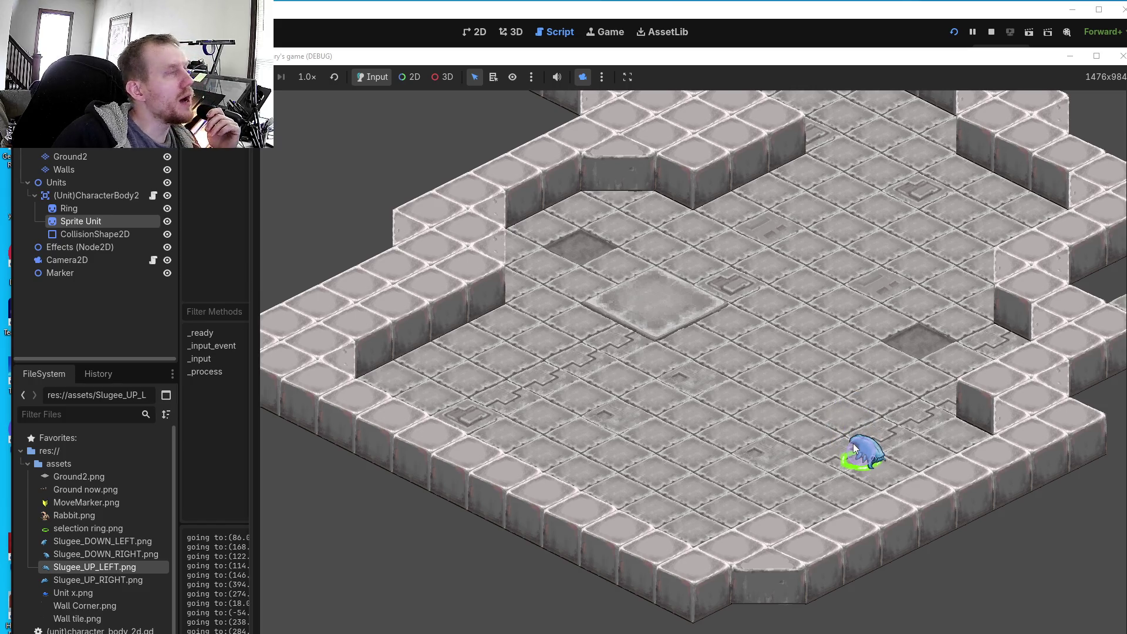
pyautogui.click(745, 418)
pyautogui.click(717, 360)
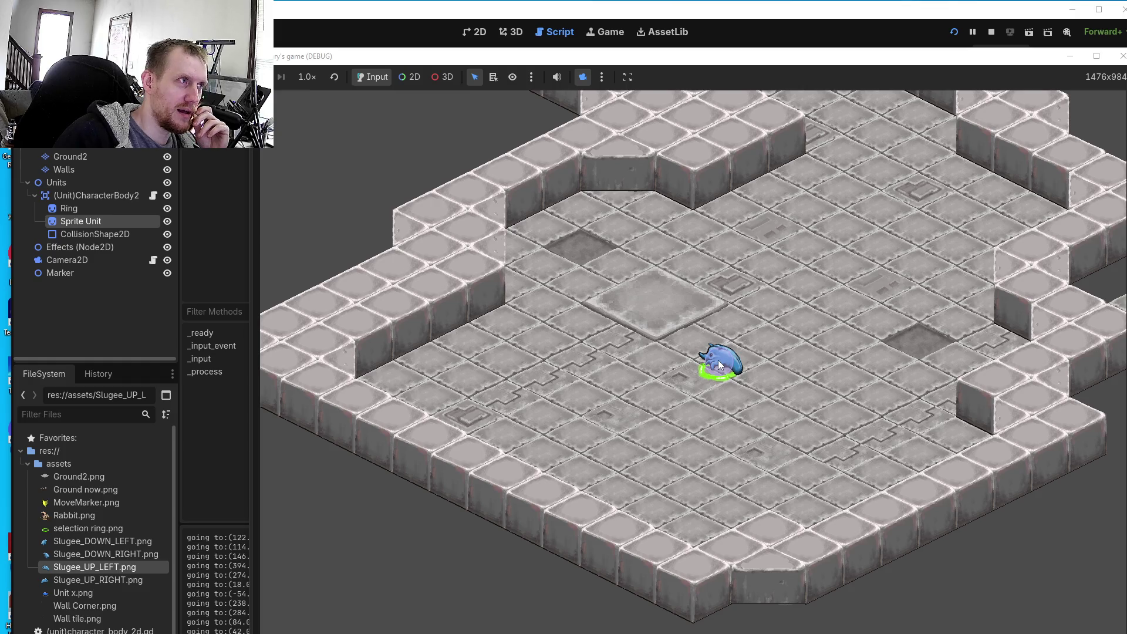
# - Rapidly flip the unit between up-right and left targets to test its sprite switching
pyautogui.click(717, 302)
pyautogui.click(803, 304)
pyautogui.click(867, 294)
pyautogui.click(739, 277)
pyautogui.click(887, 294)
pyautogui.click(939, 246)
pyautogui.click(766, 252)
pyautogui.click(927, 258)
pyautogui.click(801, 288)
pyautogui.click(804, 236)
pyautogui.click(852, 163)
pyautogui.click(770, 295)
pyautogui.click(869, 274)
pyautogui.click(732, 265)
pyautogui.click(863, 238)
pyautogui.click(794, 203)
# - Walk the unit through several more tiles, then shrink the game to a 1500x1000 window
pyautogui.click(820, 396)
pyautogui.click(717, 405)
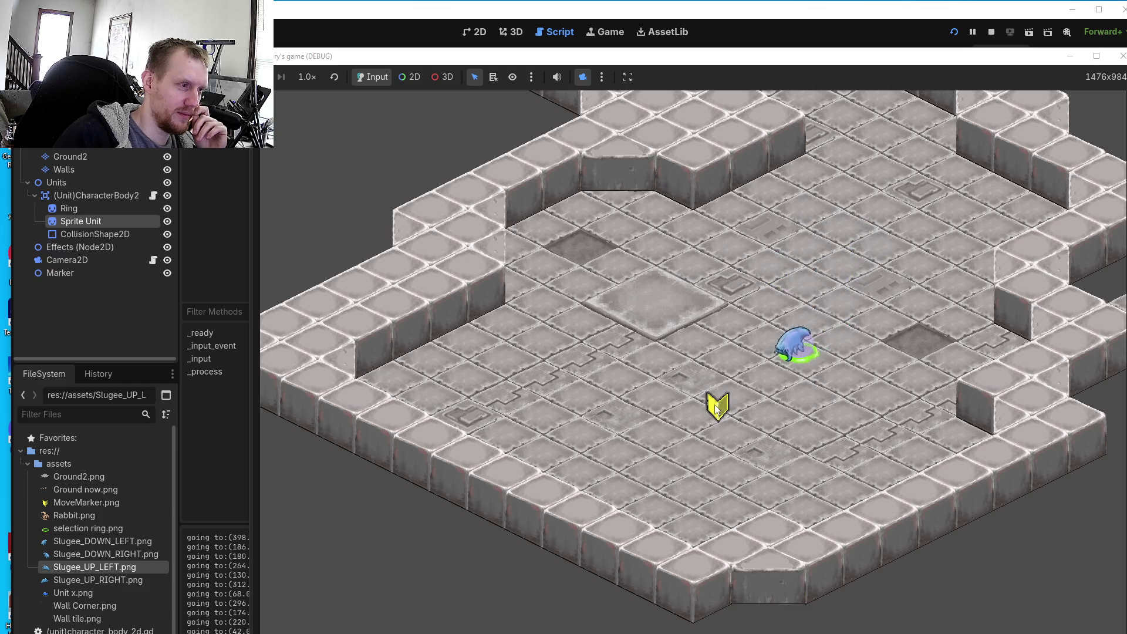
pyautogui.click(812, 428)
pyautogui.click(667, 456)
pyautogui.click(650, 396)
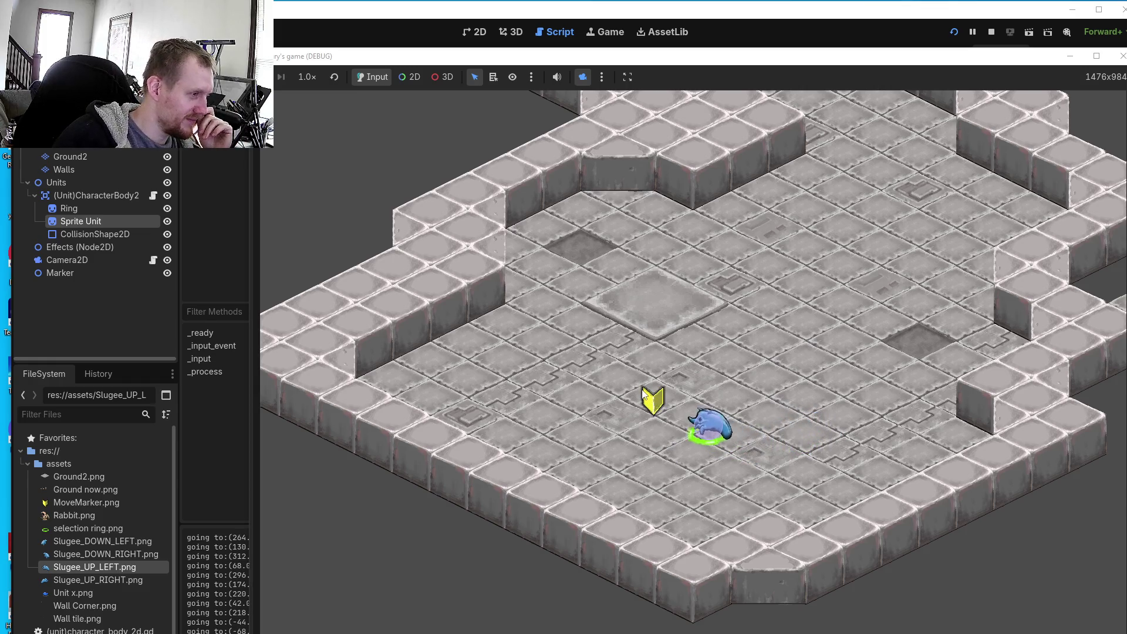
pyautogui.click(551, 379)
pyautogui.click(610, 330)
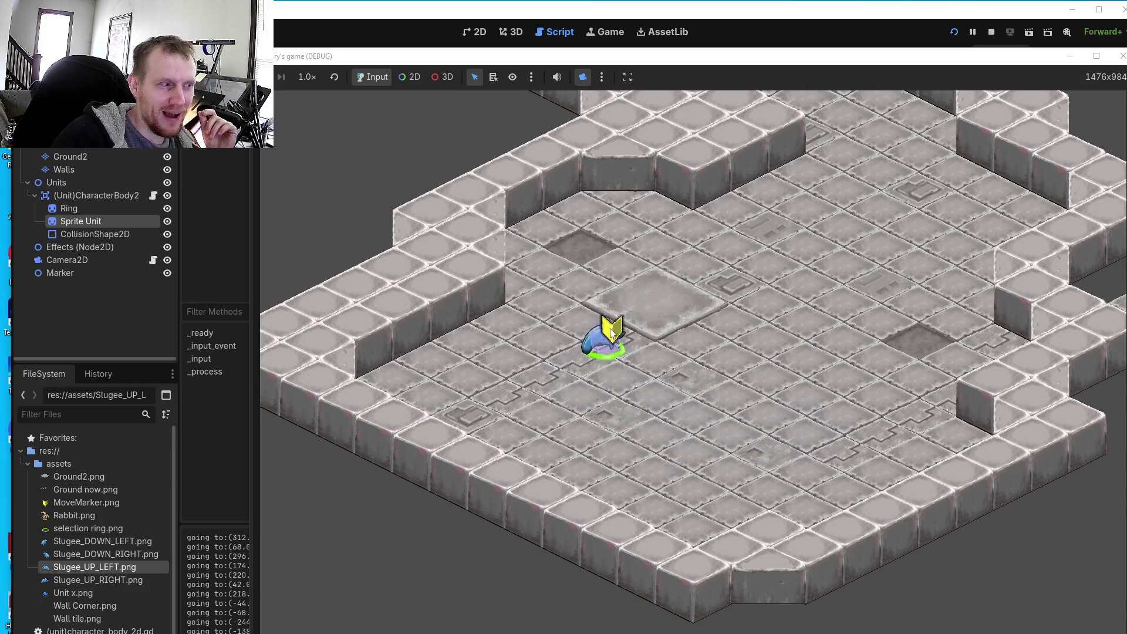
pyautogui.click(638, 387)
pyautogui.click(719, 377)
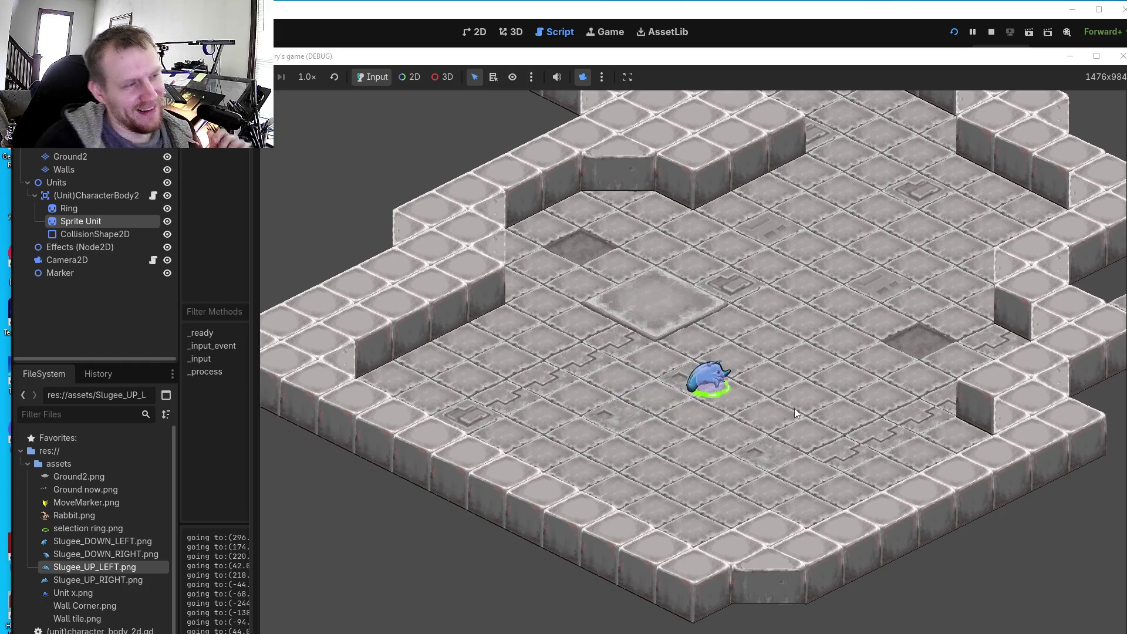
pyautogui.click(781, 268)
pyautogui.click(726, 349)
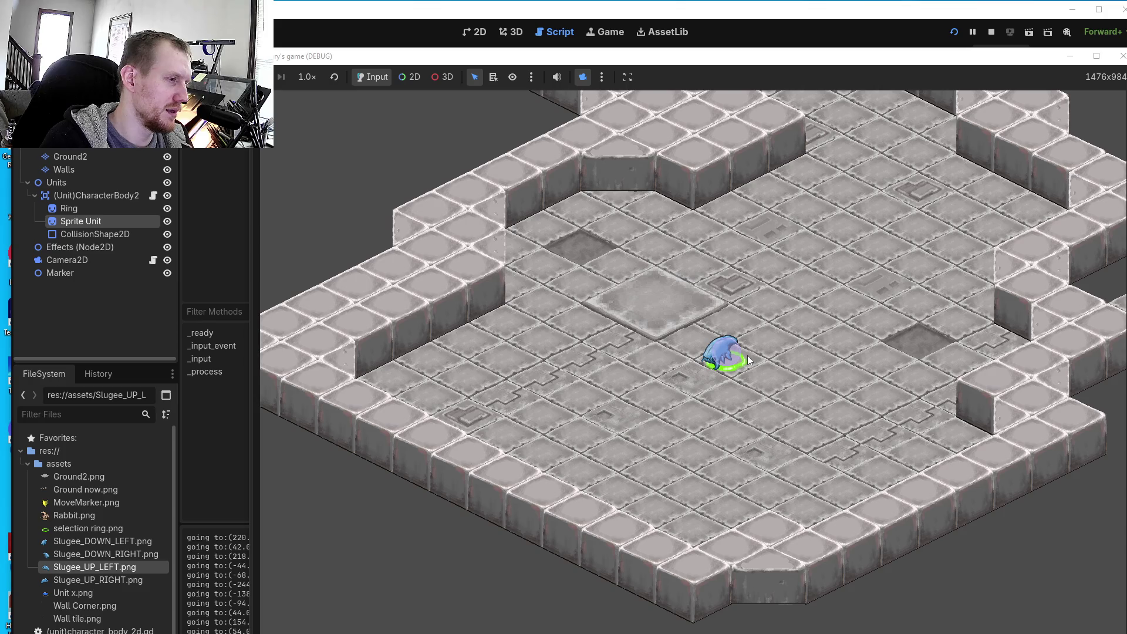
pyautogui.click(782, 378)
pyautogui.click(735, 438)
pyautogui.click(738, 360)
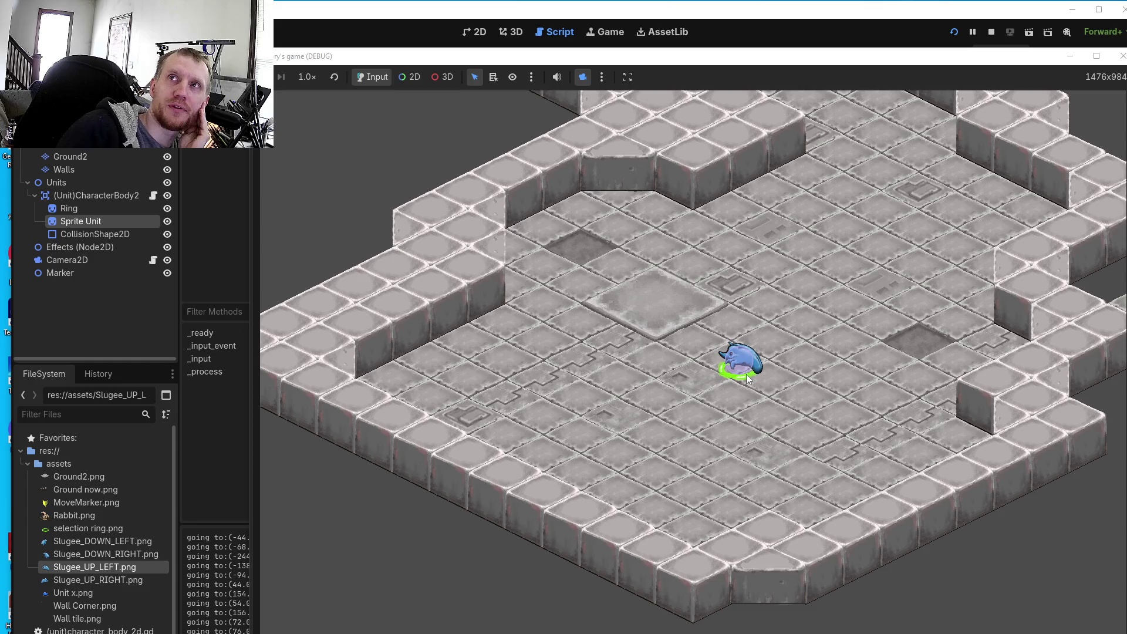
pyautogui.click(781, 327)
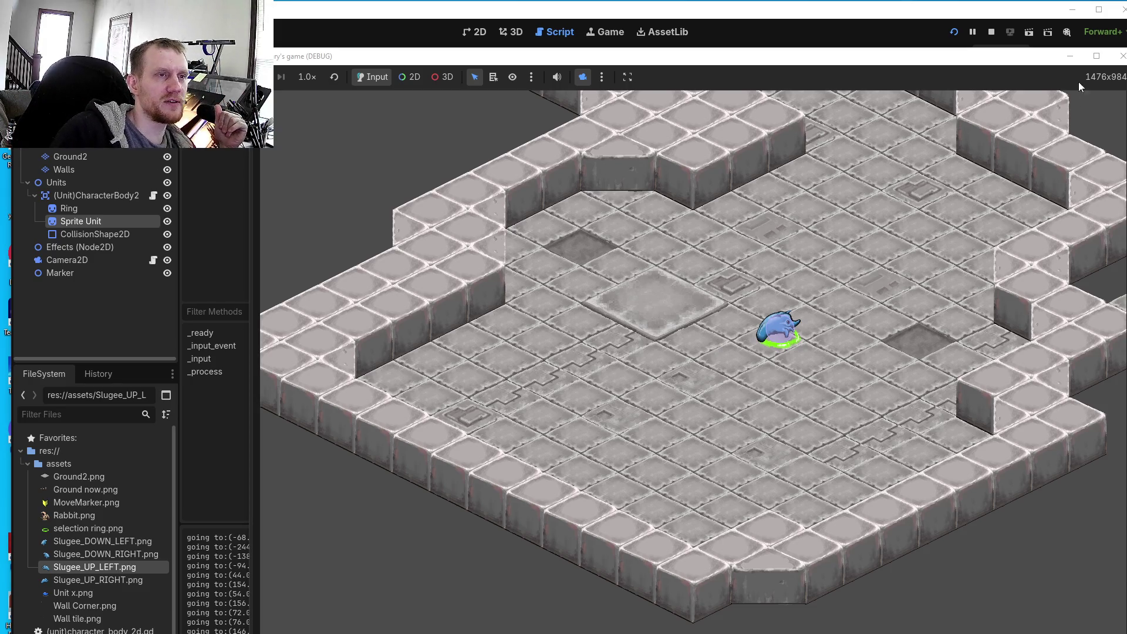
pyautogui.click(1096, 55)
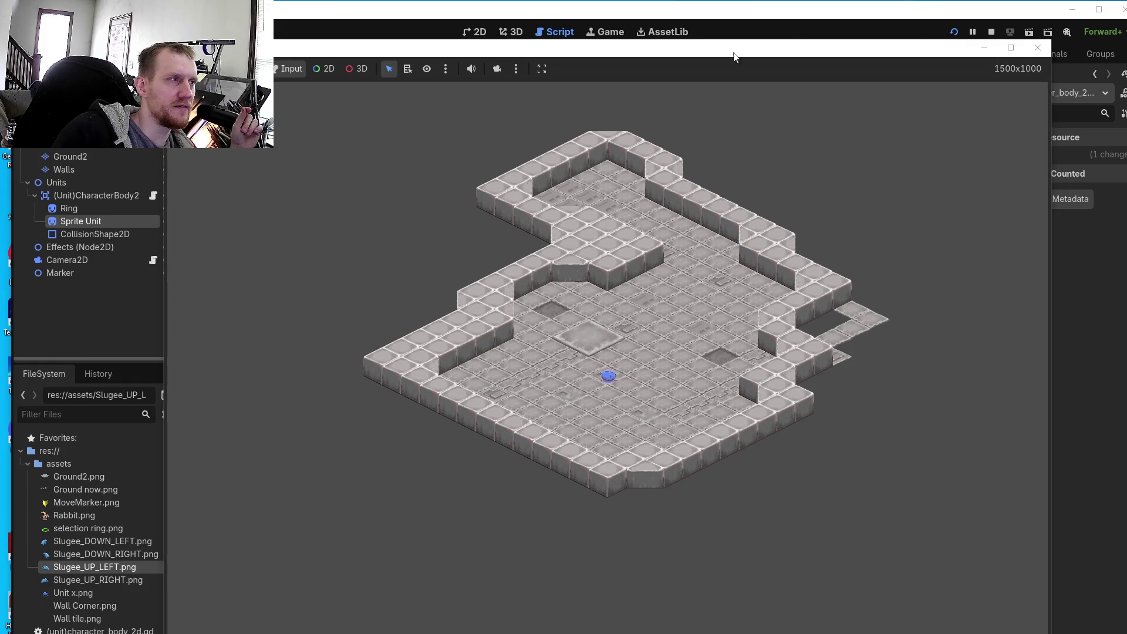
# - Toggle the game's mute off and back on, and enable the editor camera override
pyautogui.click(473, 69)
pyautogui.click(473, 69)
pyautogui.click(497, 68)
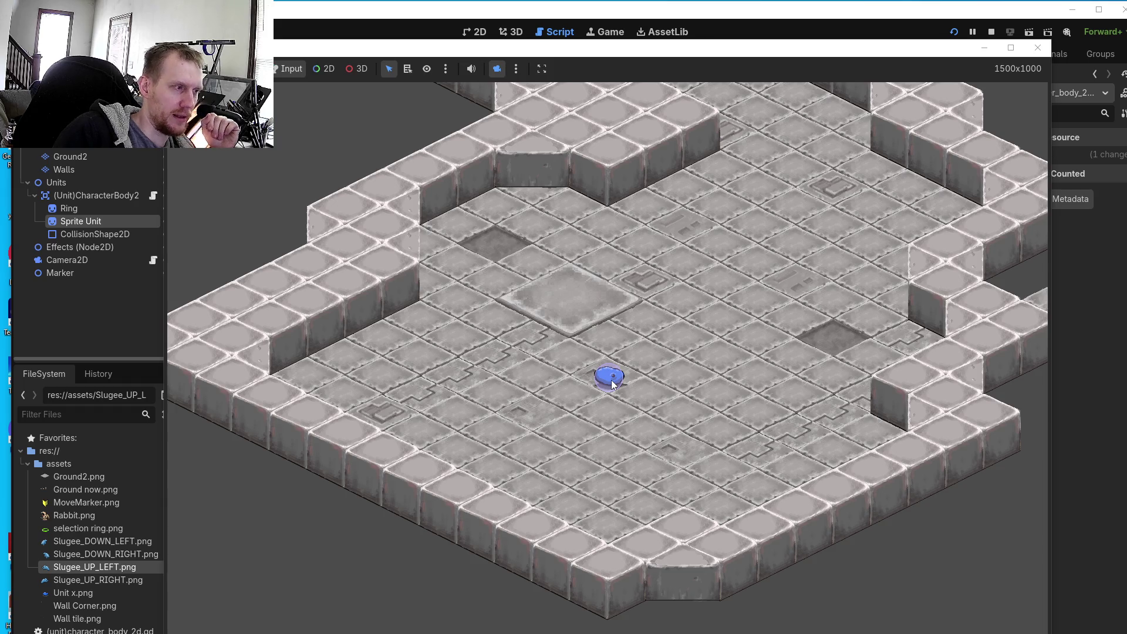
# - Select the unit, right-click it through eight floor tiles, then stop the running game
pyautogui.click(611, 384)
pyautogui.rightClick(643, 298)
pyautogui.rightClick(753, 376)
pyautogui.rightClick(572, 412)
pyautogui.rightClick(548, 320)
pyautogui.rightClick(733, 304)
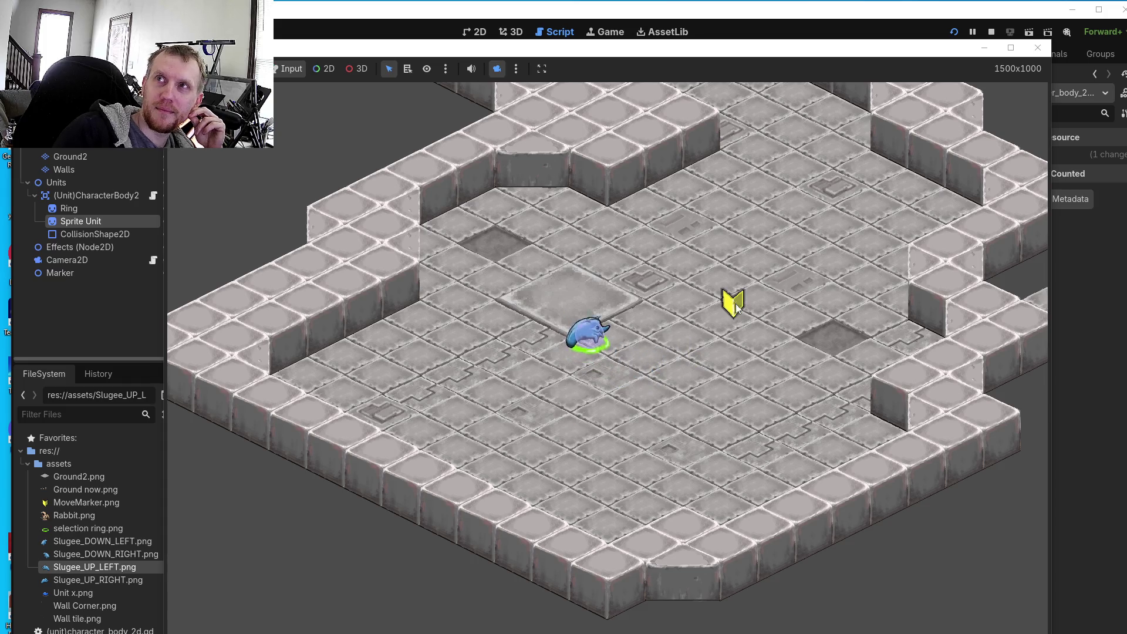
pyautogui.rightClick(721, 391)
pyautogui.rightClick(628, 435)
pyautogui.rightClick(584, 360)
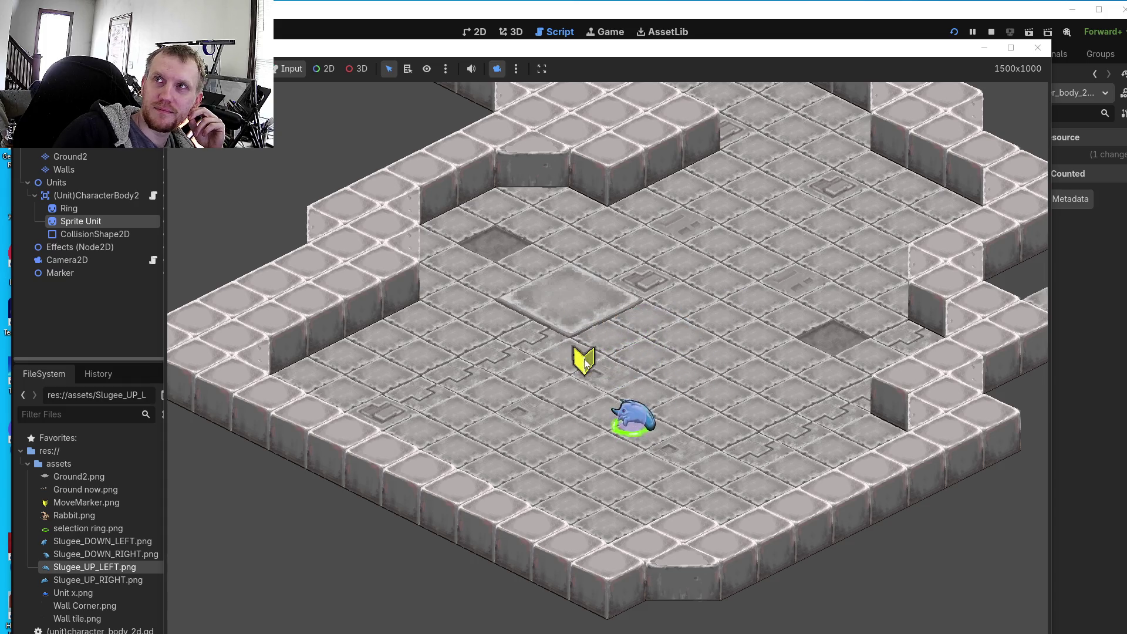
pyautogui.click(1038, 48)
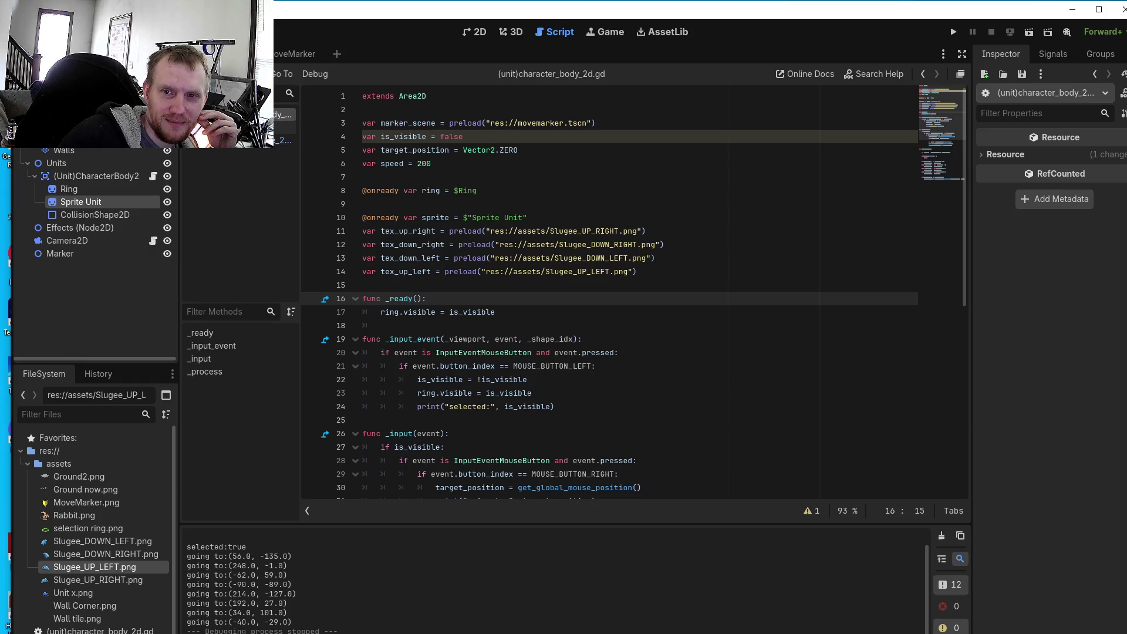
# - Zoom into the Slugee_DOWN_ sprite in Aseprite and restore its window from maximized
pyautogui.hotkey('alt', 'Tab')
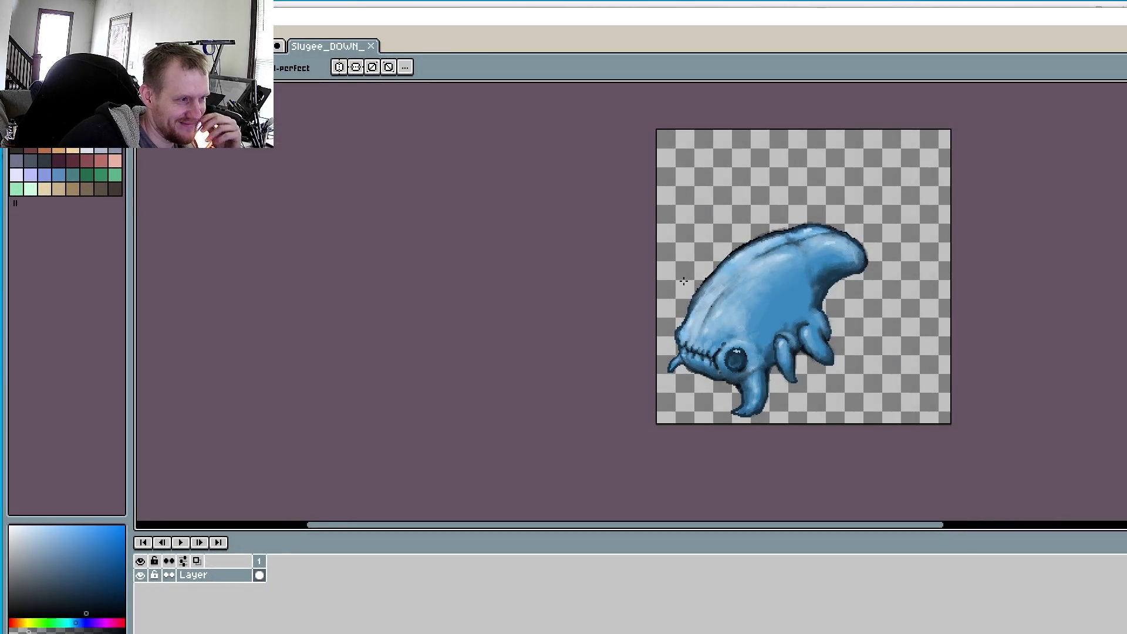
pyautogui.scroll(2, 682, 305)
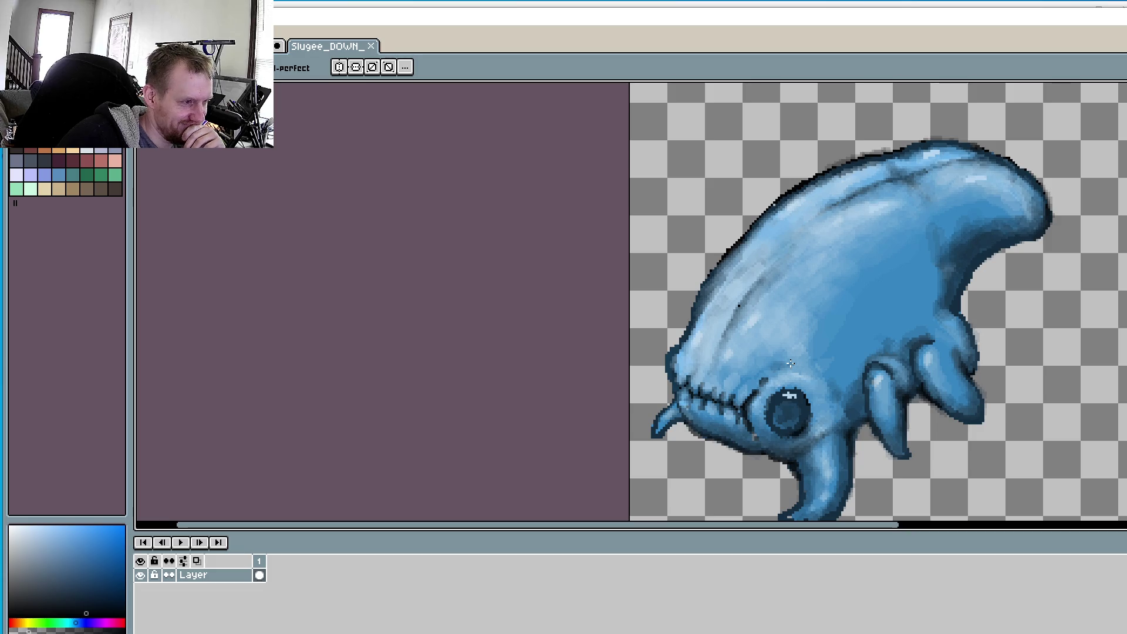
pyautogui.moveTo(1048, 24)
pyautogui.mouseDown()
pyautogui.moveTo(710, 144)
pyautogui.moveTo(880, 401)
pyautogui.mouseUp()
# - Move Aseprite aside, relaunch the Godot game and reposition its window to show the level
pyautogui.moveTo(1126, 408)
pyautogui.mouseDown()
pyautogui.moveTo(1126, 539)
pyautogui.moveTo(1091, 249)
pyautogui.moveTo(1115, 195)
pyautogui.moveTo(1101, 156)
pyautogui.moveTo(1040, 139)
pyautogui.moveTo(1061, 144)
pyautogui.moveTo(1126, 502)
pyautogui.mouseUp()
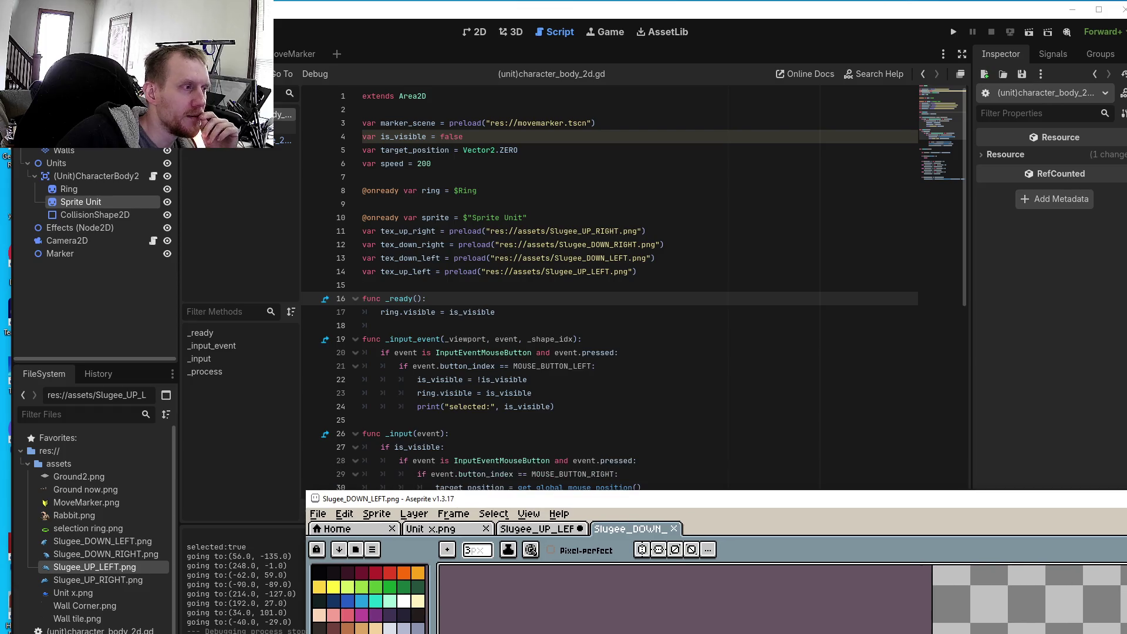
pyautogui.click(954, 33)
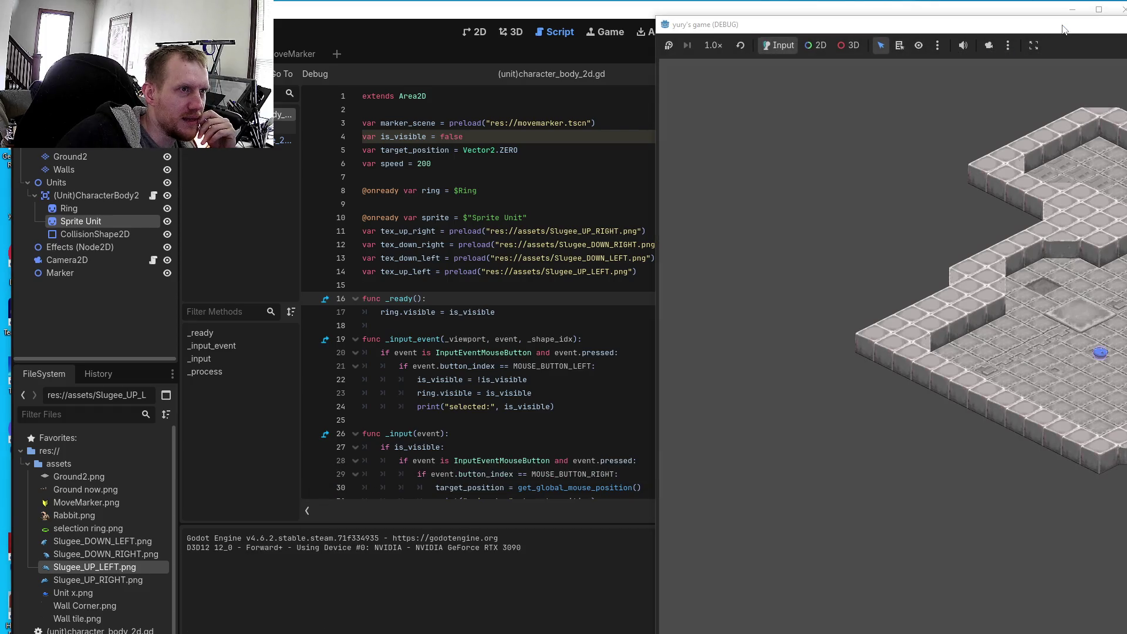
pyautogui.moveTo(1063, 29)
pyautogui.mouseDown()
pyautogui.moveTo(644, 41)
pyautogui.moveTo(631, 59)
pyautogui.mouseUp()
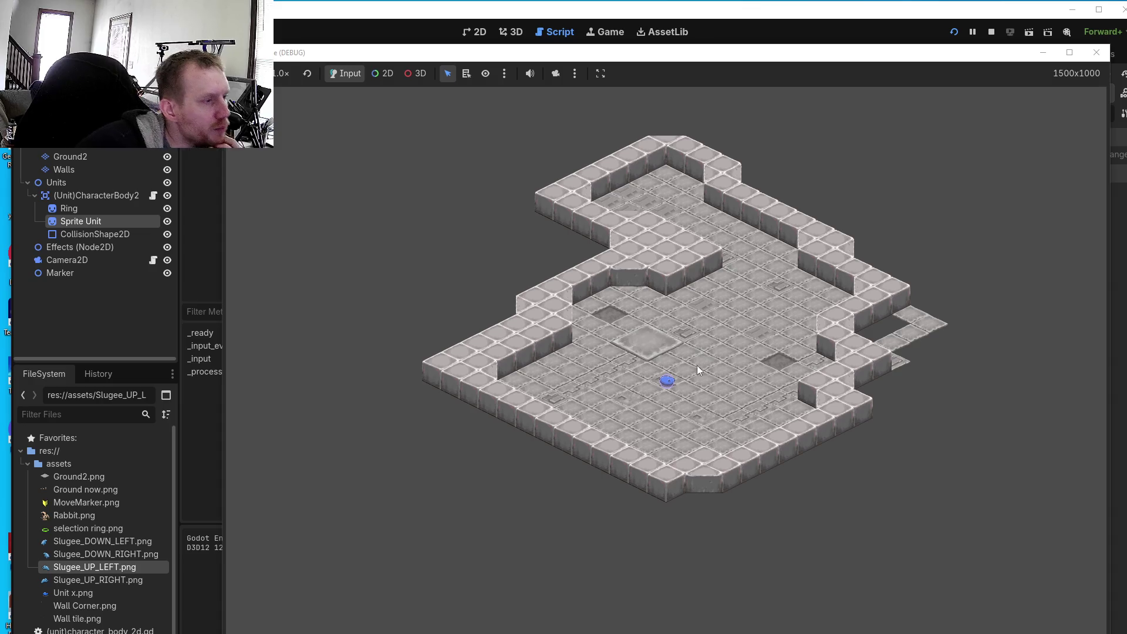
# - Select the Slugee unit and right-click several nearby floor tiles to walk it around
pyautogui.click(673, 382)
pyautogui.rightClick(691, 380)
pyautogui.rightClick(664, 373)
pyautogui.rightClick(661, 360)
pyautogui.rightClick(660, 355)
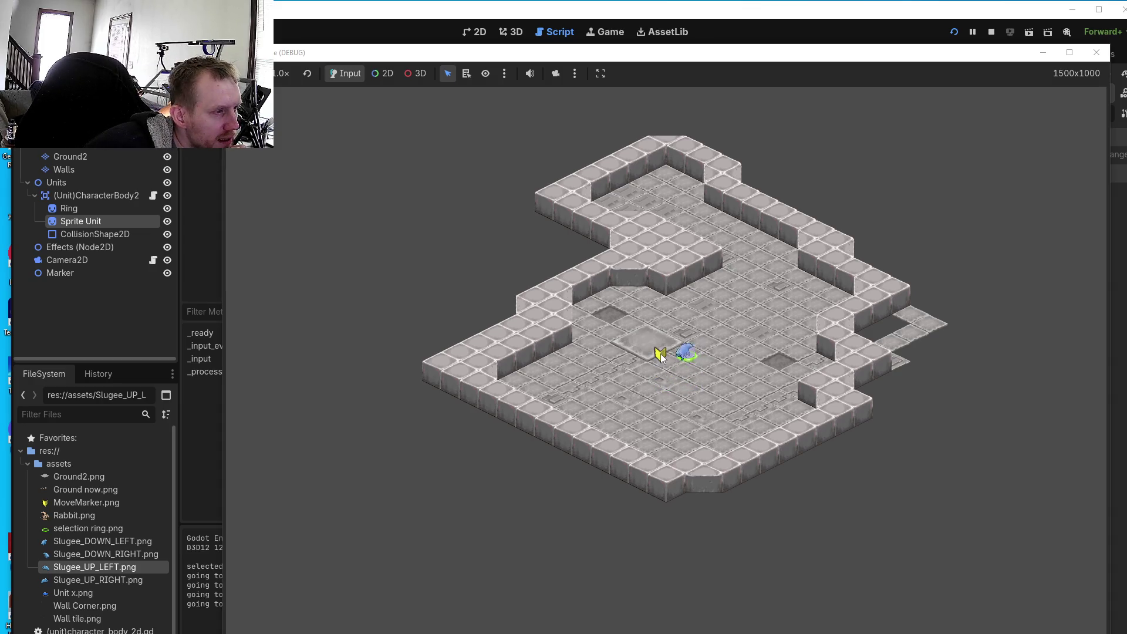
pyautogui.rightClick(675, 379)
pyautogui.rightClick(651, 382)
# - Send the unit down-left to further floor spots, checking its facing sprite
pyautogui.rightClick(634, 402)
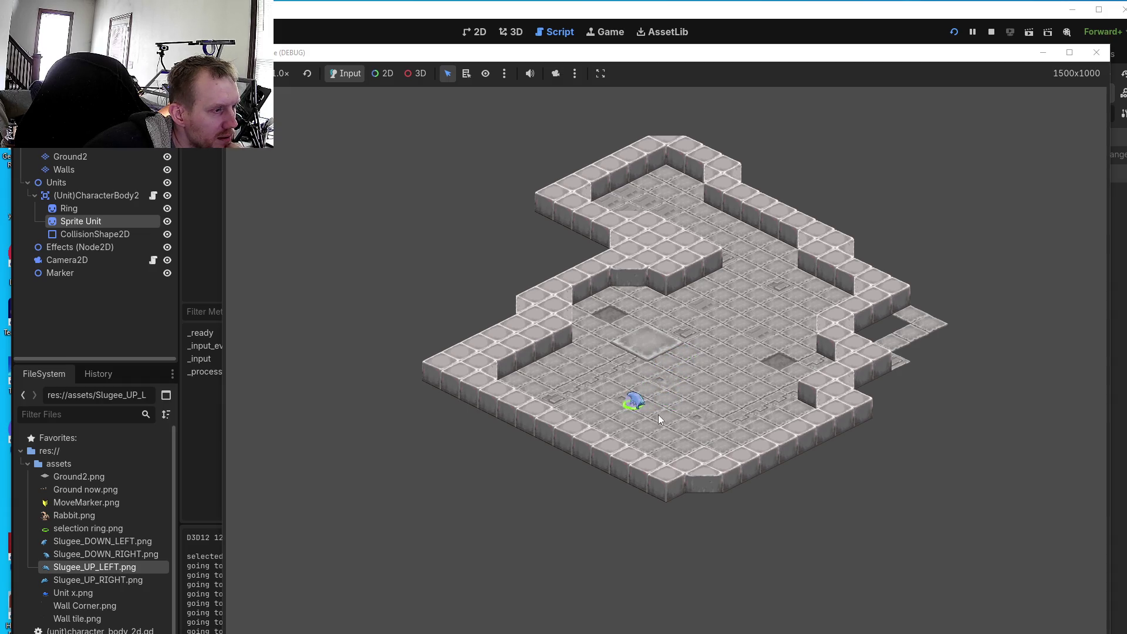
pyautogui.rightClick(640, 428)
pyautogui.rightClick(656, 447)
pyautogui.rightClick(653, 405)
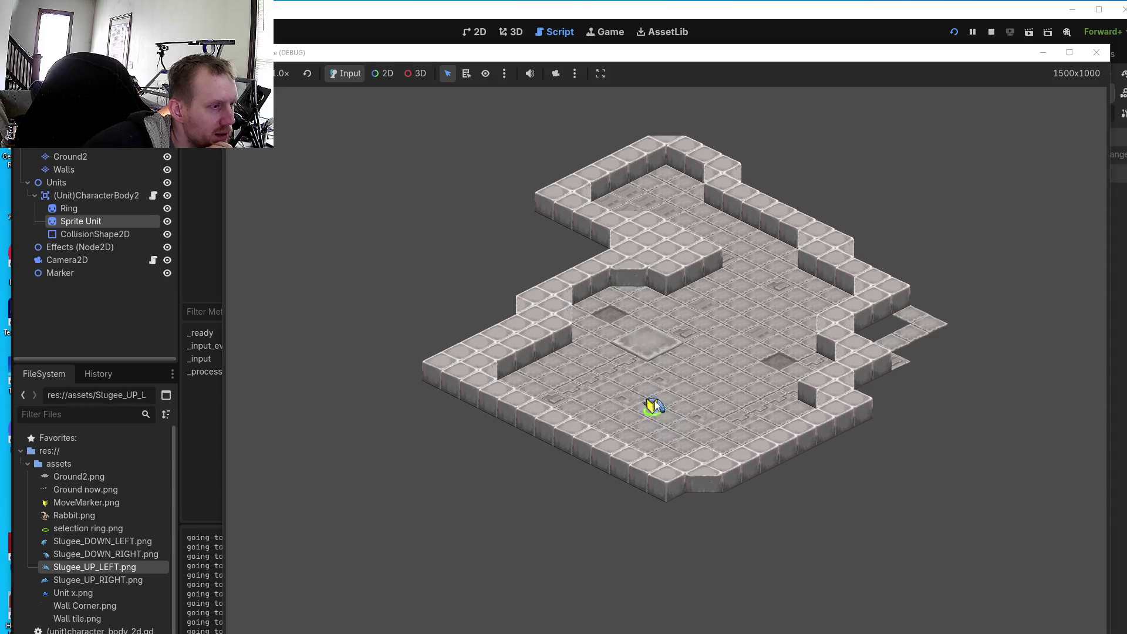
pyautogui.rightClick(656, 411)
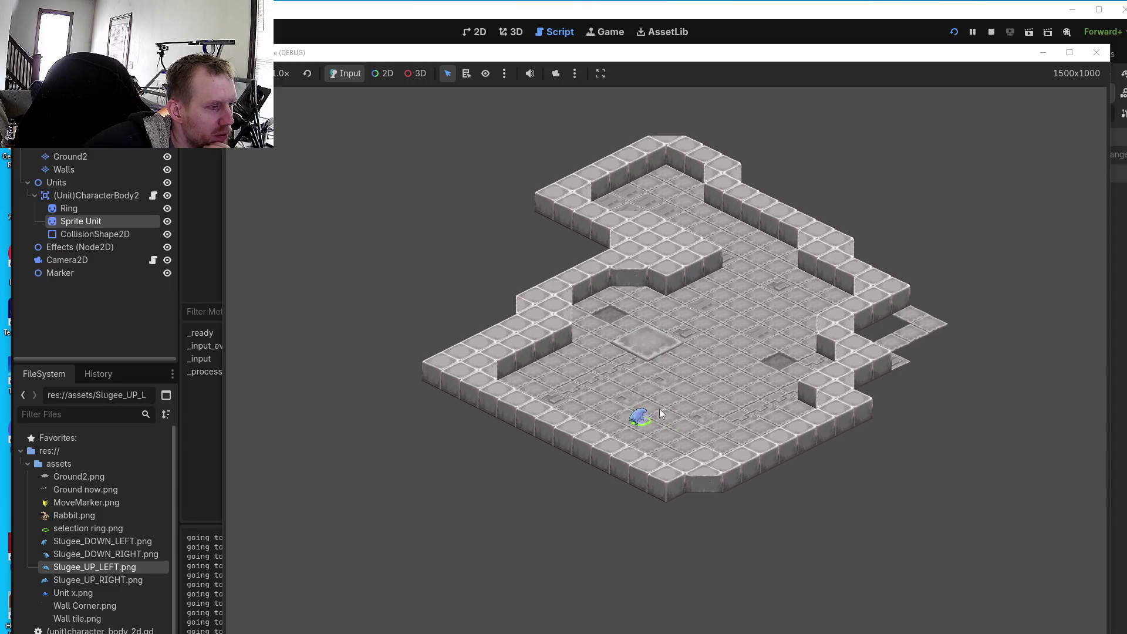
pyautogui.rightClick(648, 424)
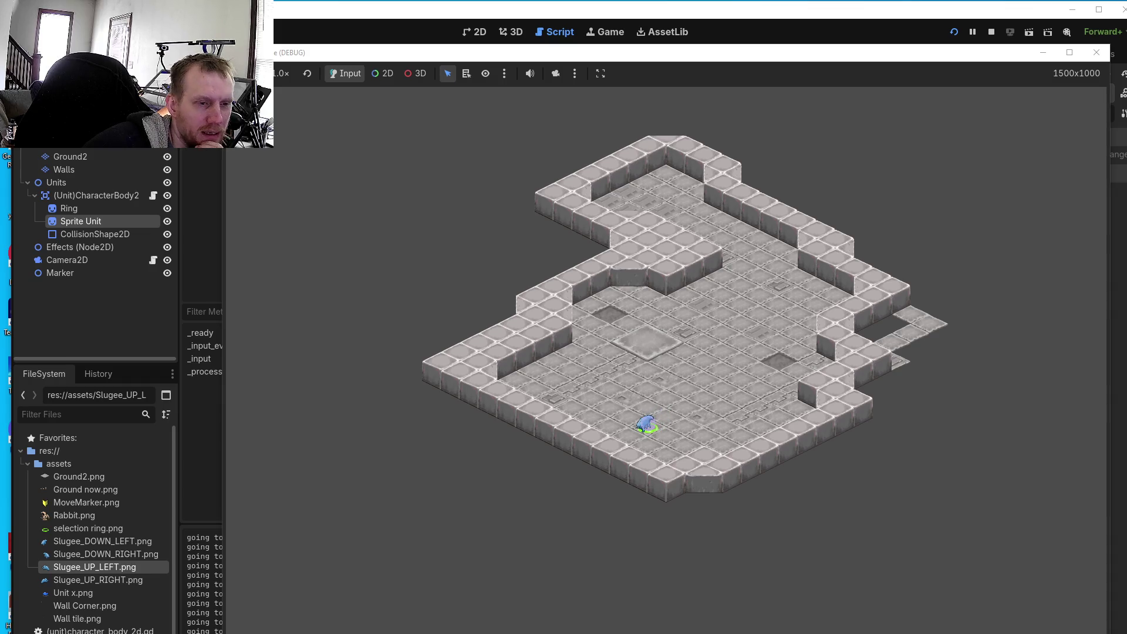
pyautogui.hotkey('alt', 'Tab')
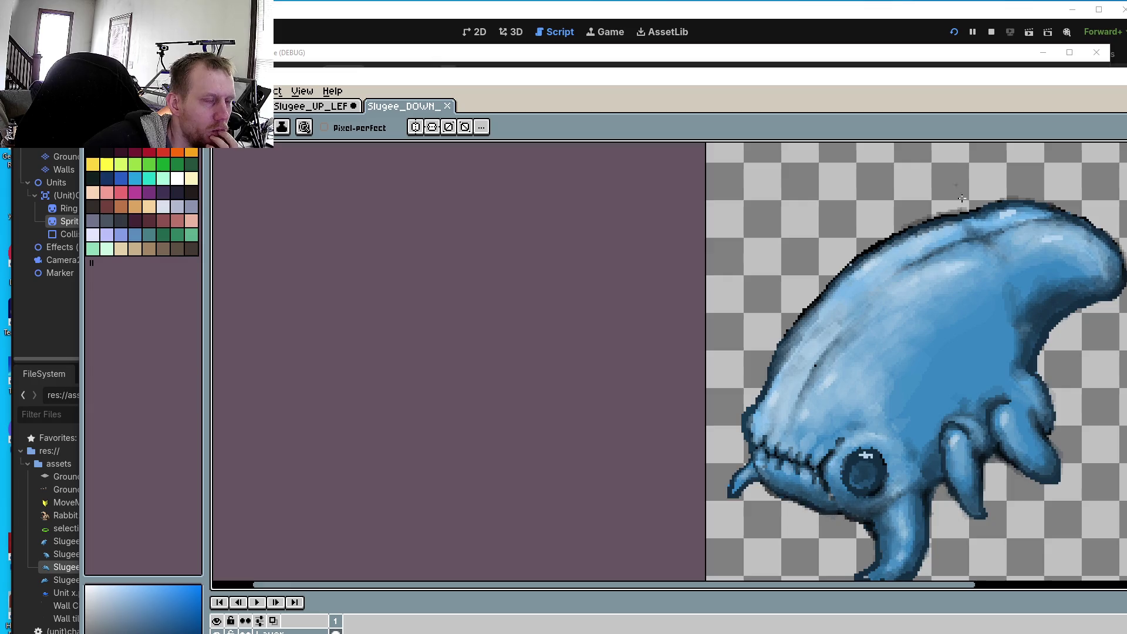
# - Compare how the down-facing and up-left Slugee sprites sit in their canvases
pyautogui.scroll(-4, 1081, 329)
pyautogui.scroll(1, 1093, 321)
pyautogui.moveTo(965, 350); pyautogui.dragTo(815, 347)
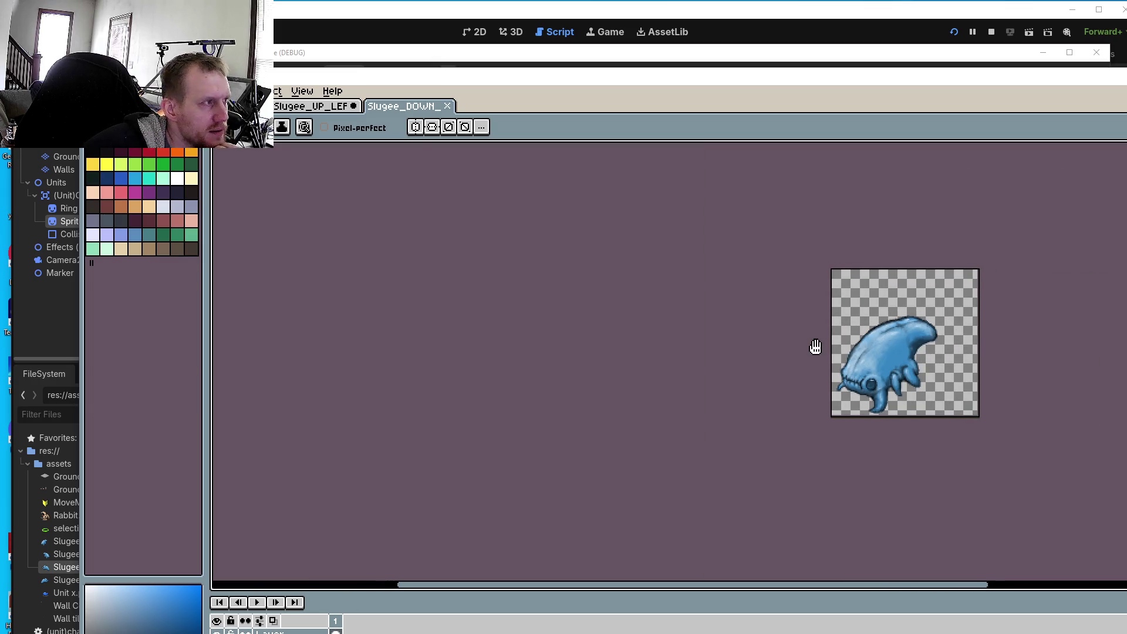
pyautogui.click(320, 110)
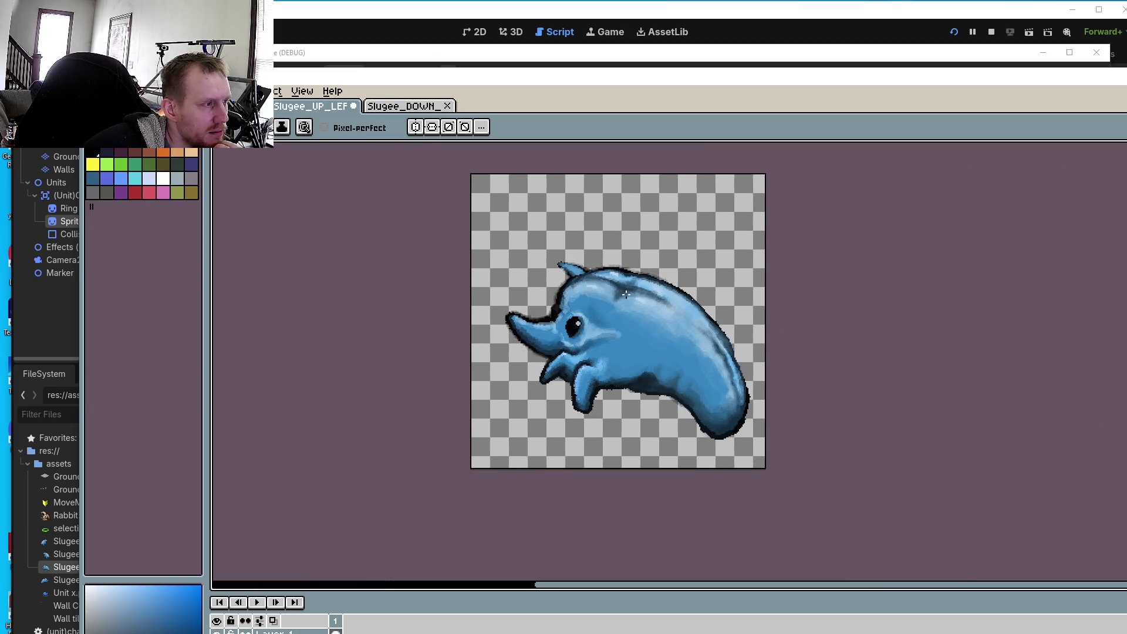
pyautogui.scroll(-1, 515, 217)
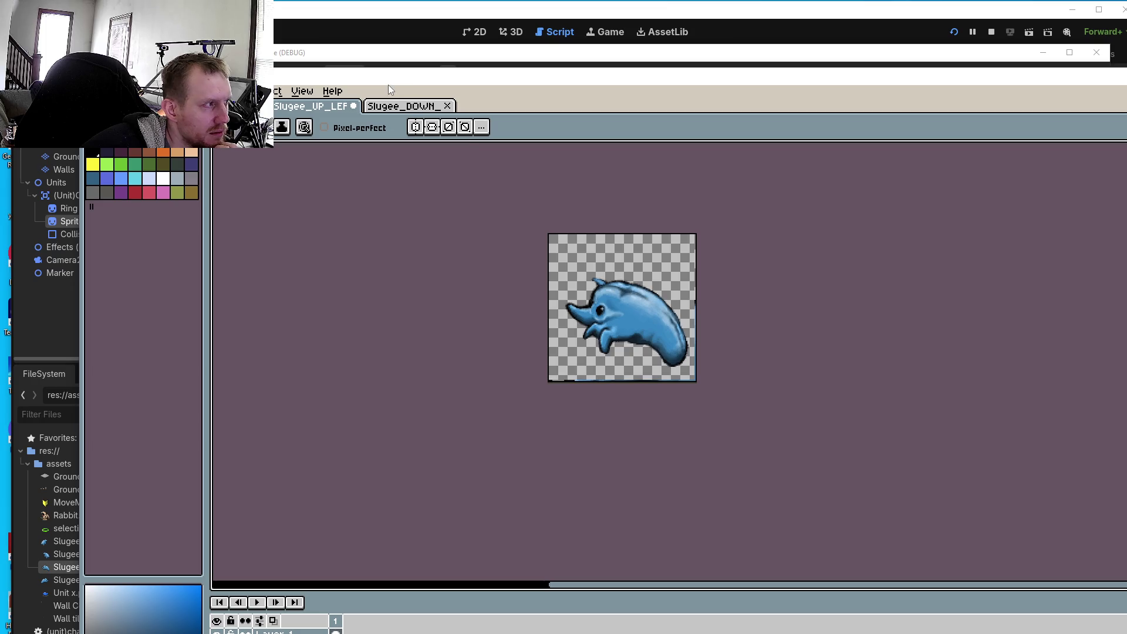
pyautogui.click(412, 111)
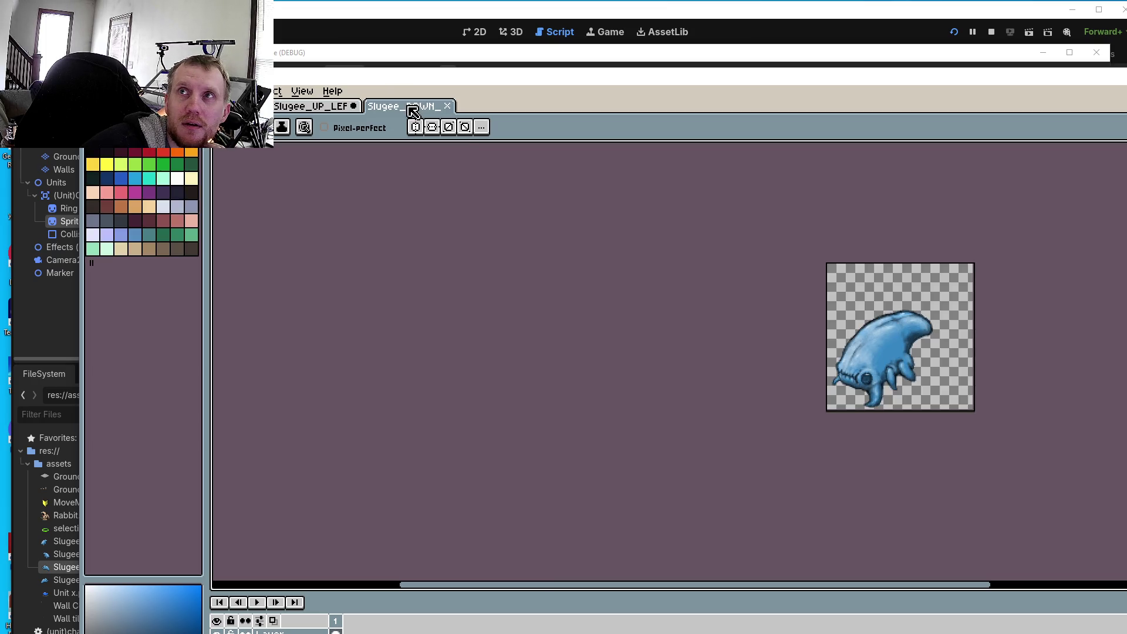
pyautogui.click(320, 110)
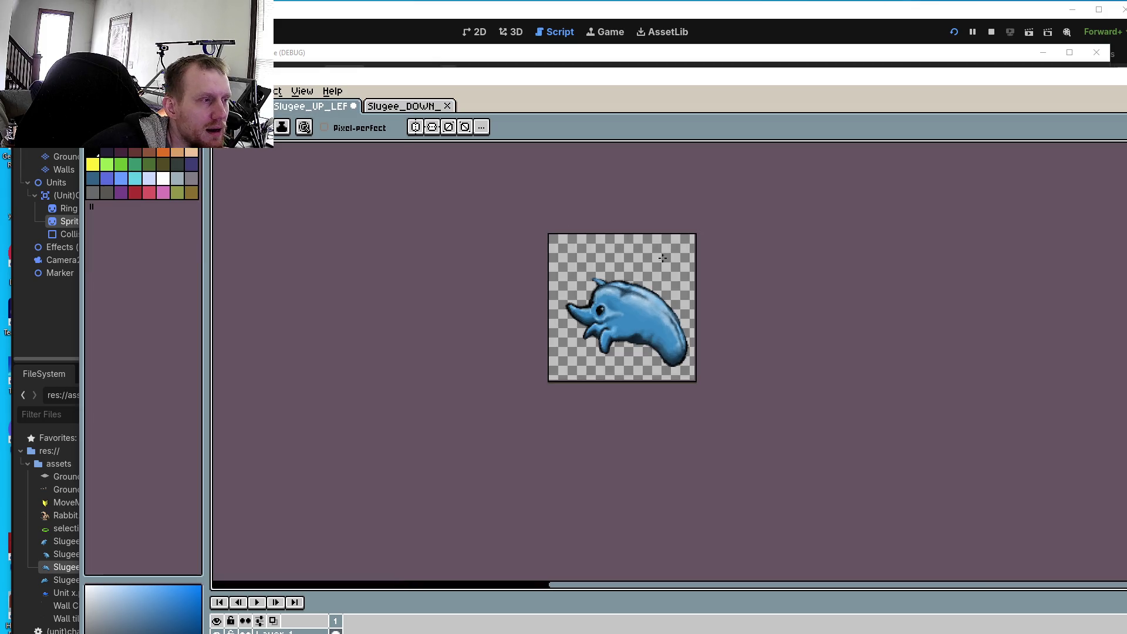
pyautogui.click(386, 108)
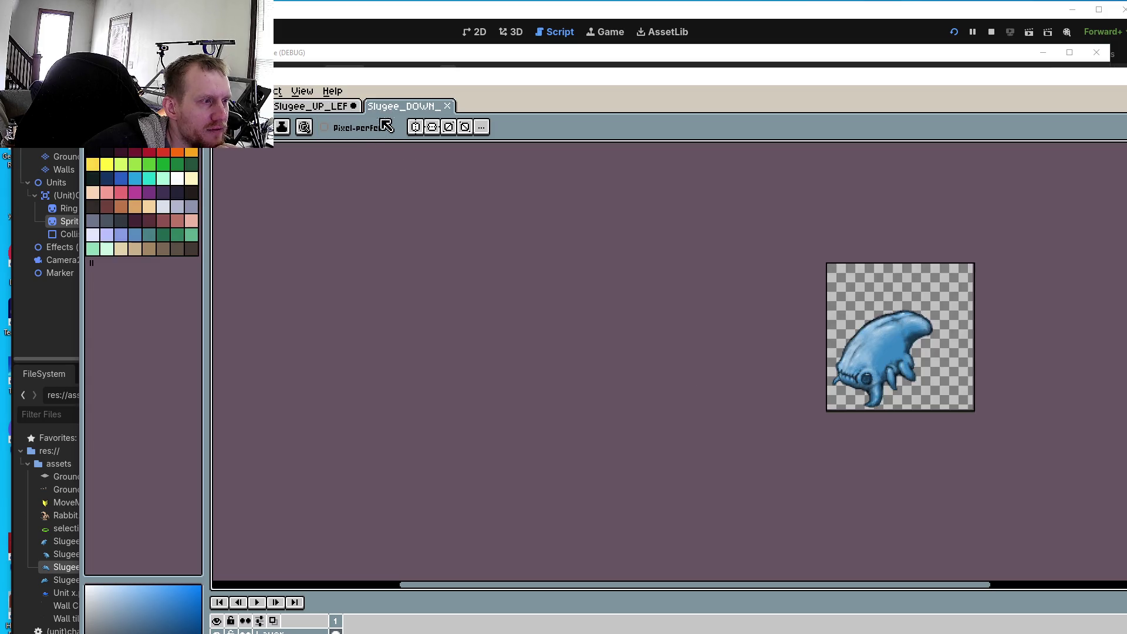
# - Select the down-facing sprite and move it about 23 px right and slightly up
pyautogui.press('r')
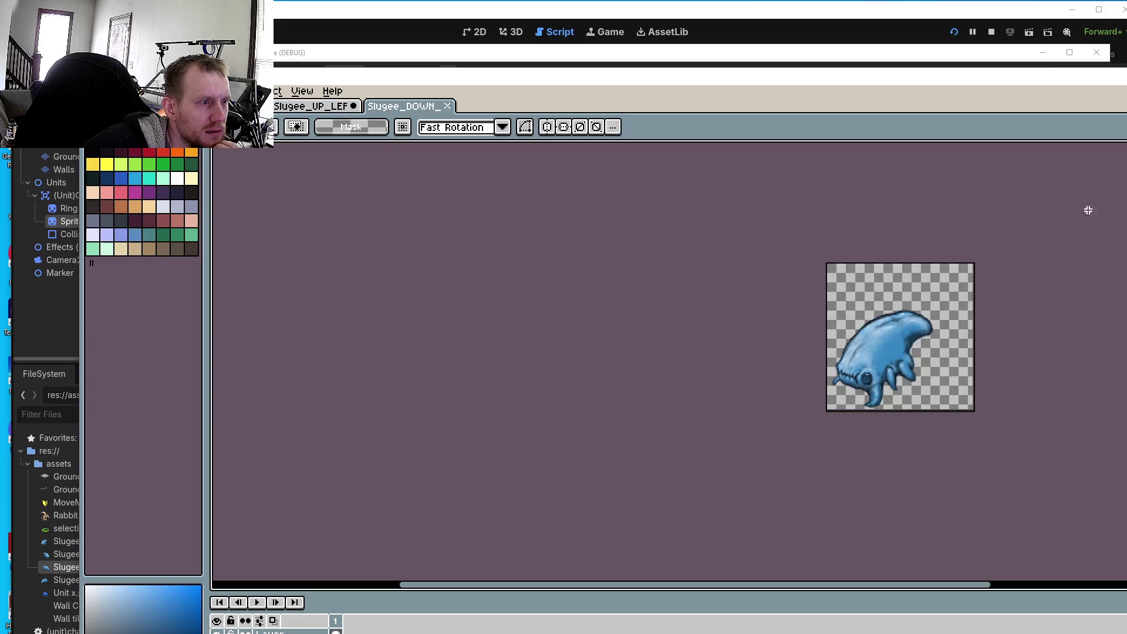
pyautogui.moveTo(935, 419); pyautogui.dragTo(962, 419)
pyautogui.moveTo(920, 351); pyautogui.dragTo(933, 354)
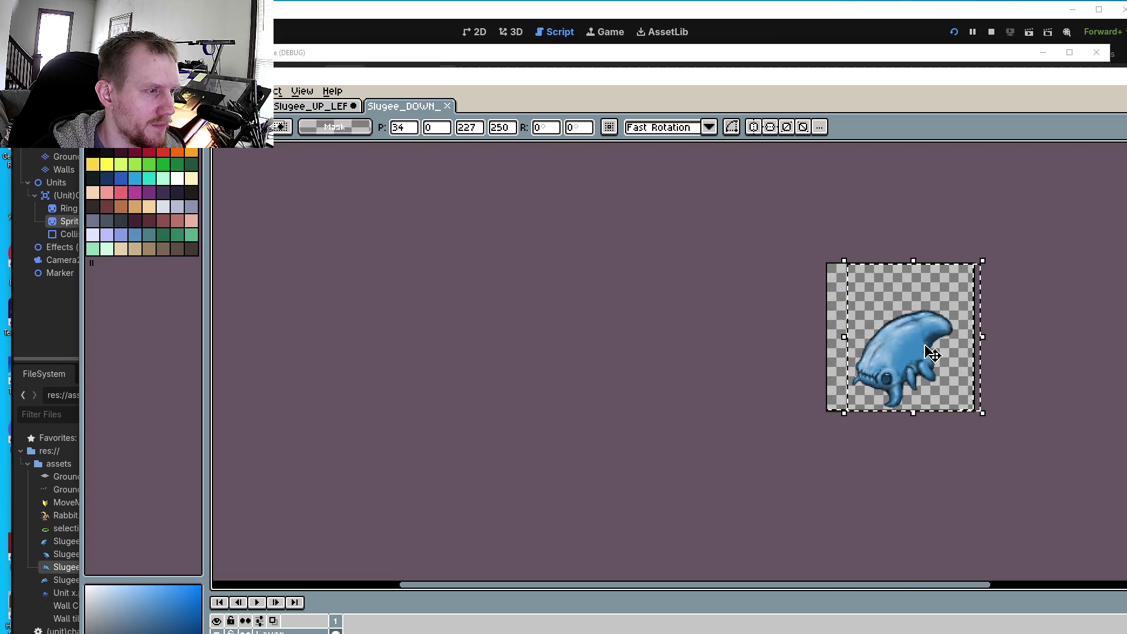
pyautogui.press('Up')
pyautogui.press('Up')
pyautogui.press('Up')
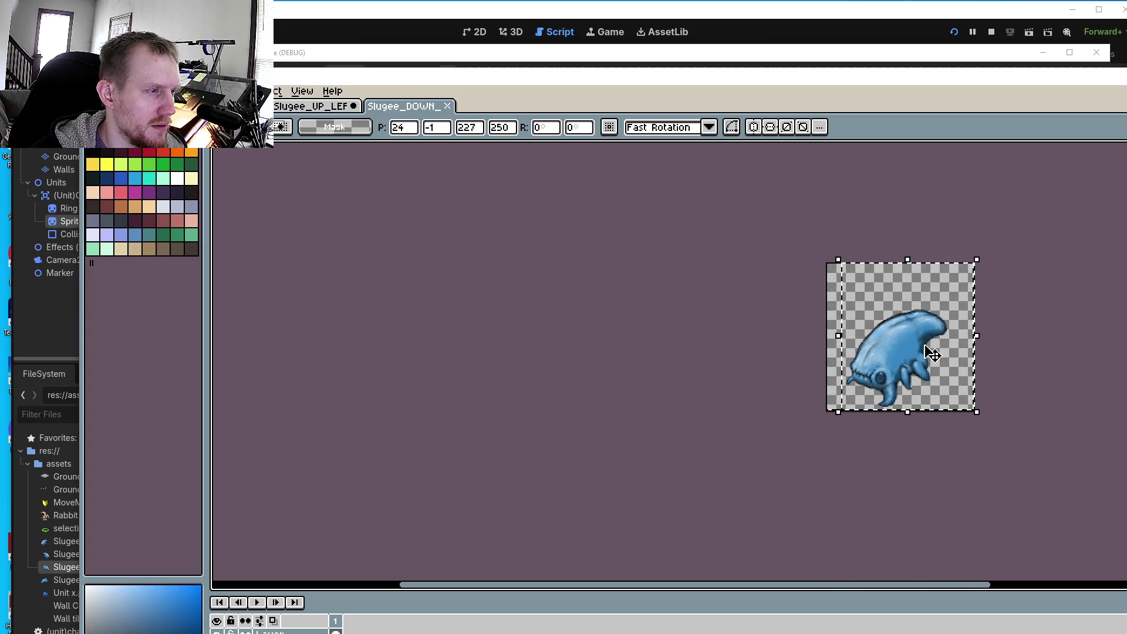
pyautogui.press('Left')
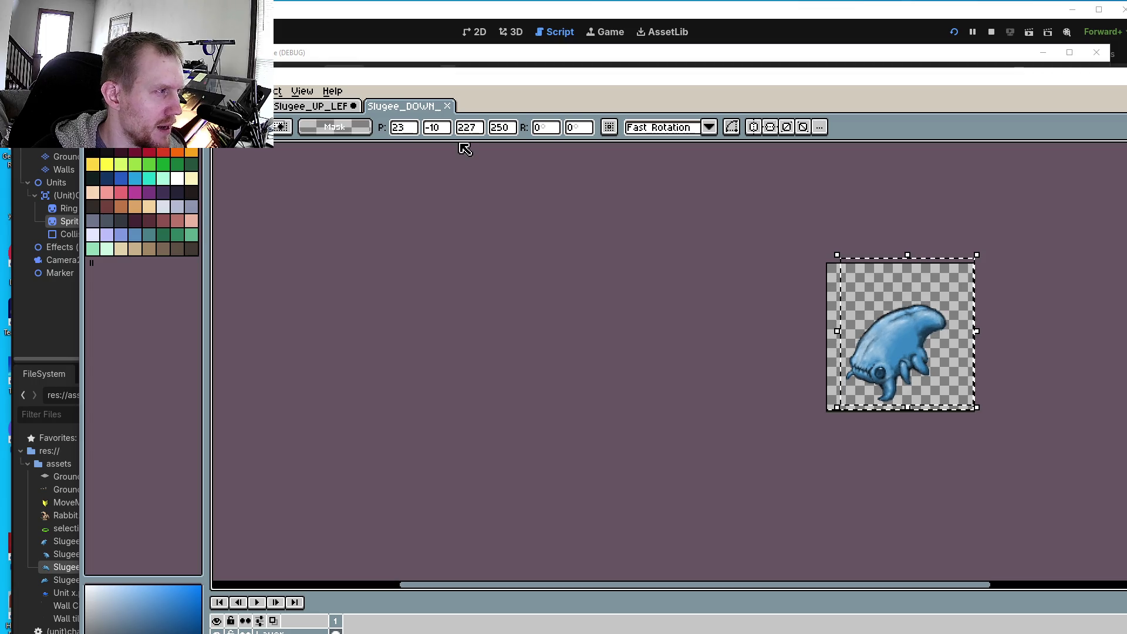
# - Nudge the up-left sprite left and up to offset -13, -11
pyautogui.click(325, 110)
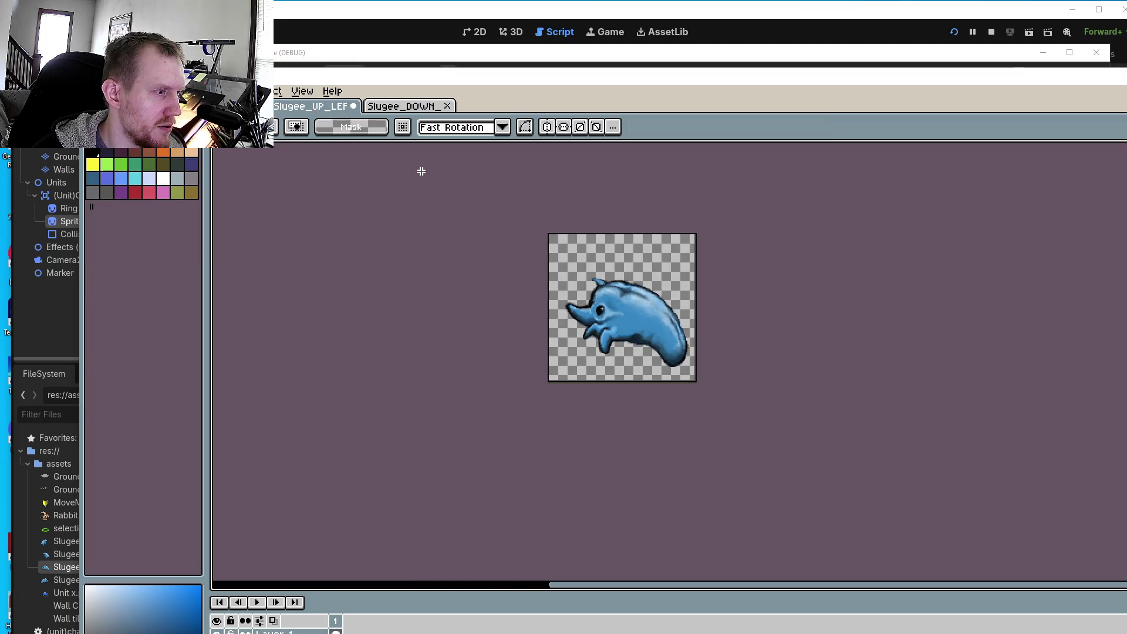
pyautogui.press('Left')
pyautogui.press('Left')
pyautogui.press('Left')
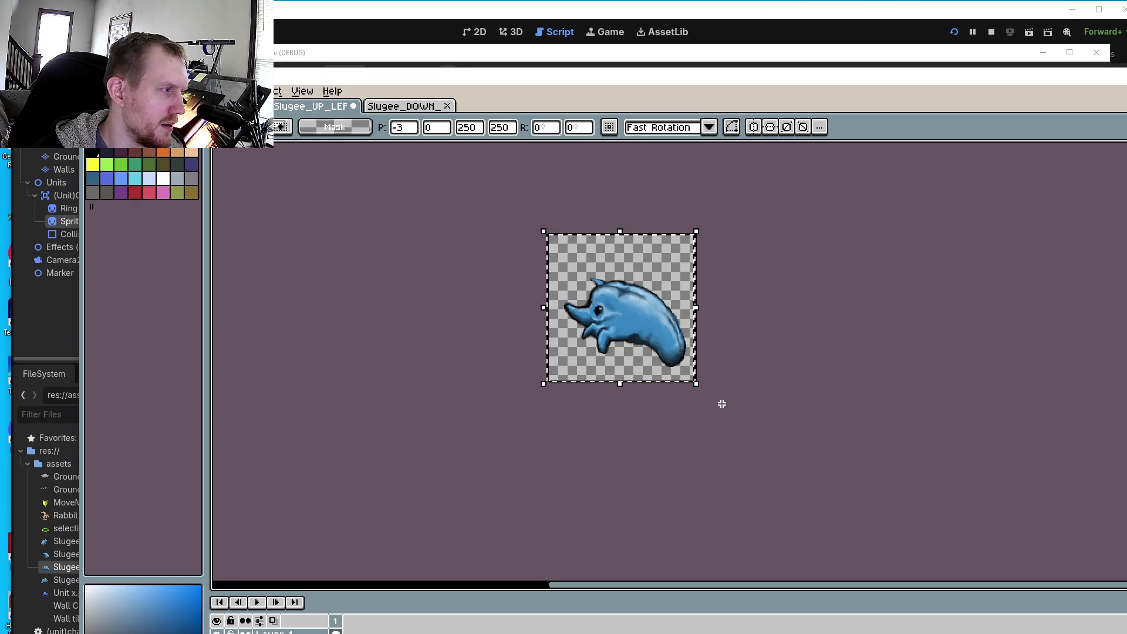
pyautogui.press('Left')
pyautogui.press('Left')
pyautogui.press('Up')
pyautogui.press('Up')
pyautogui.press('Up')
pyautogui.press('Up')
pyautogui.press('Up')
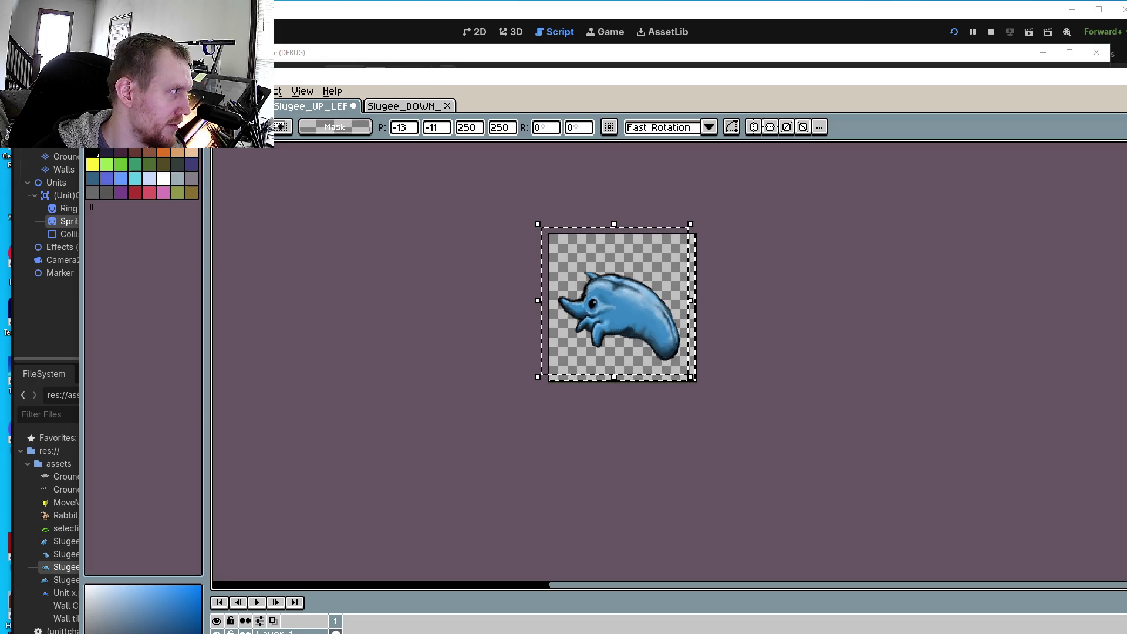
# - Save the repositioned up-left and down-facing Slugee sprites
pyautogui.click(94, 91)
pyautogui.click(114, 161)
pyautogui.click(381, 108)
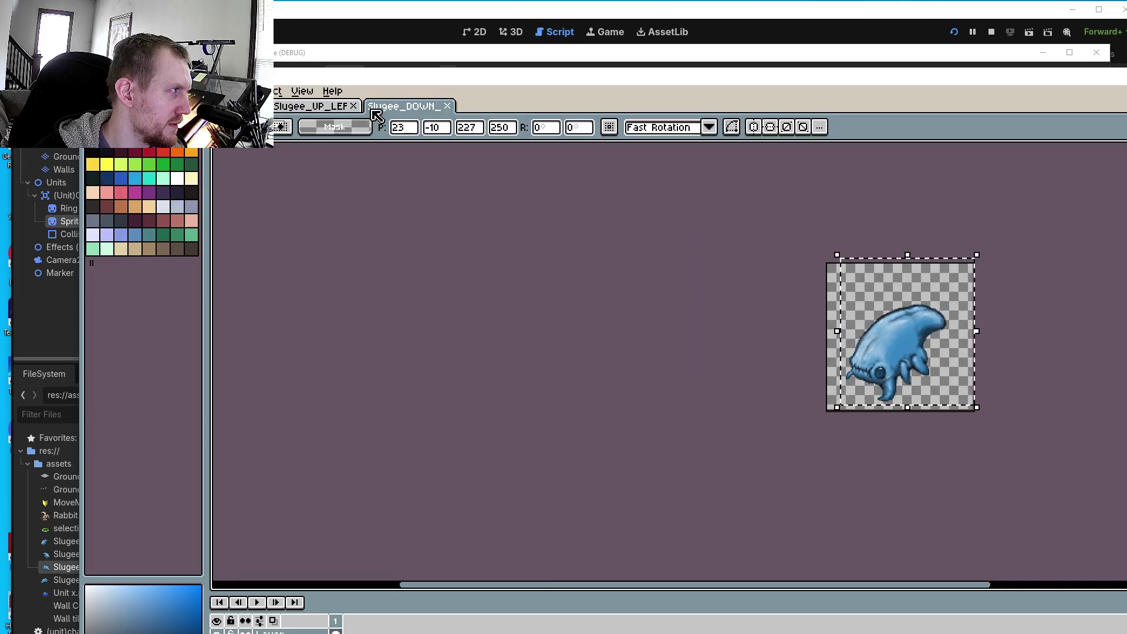
pyautogui.click(94, 91)
pyautogui.click(113, 161)
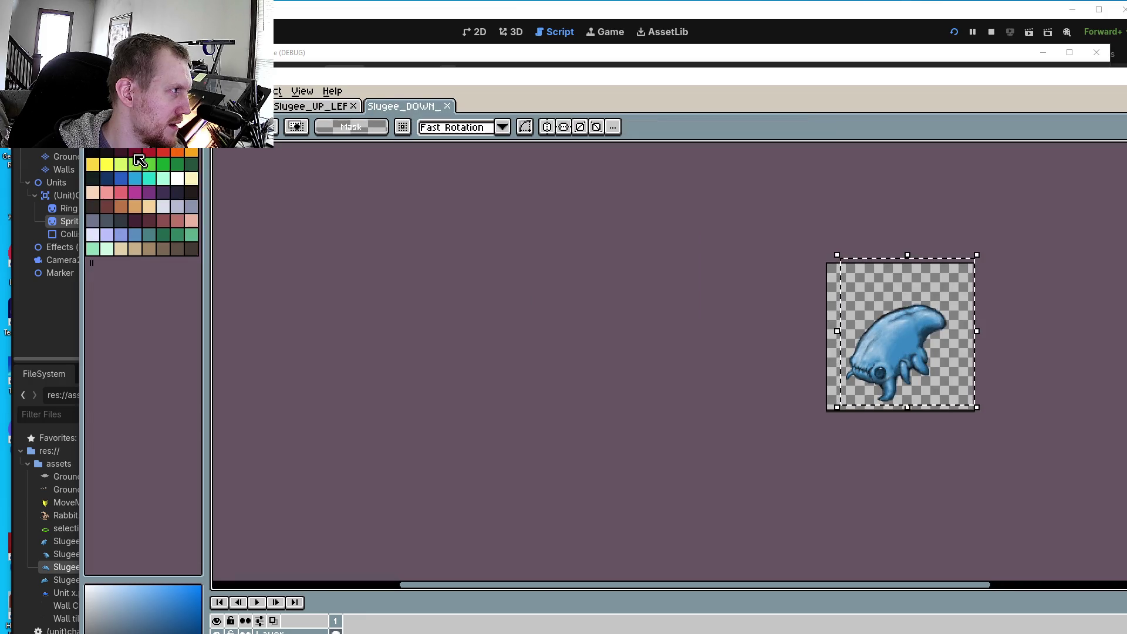
# - Open Slugee_DOWN_RIGHT.png from the game's assets folder
pyautogui.click(94, 91)
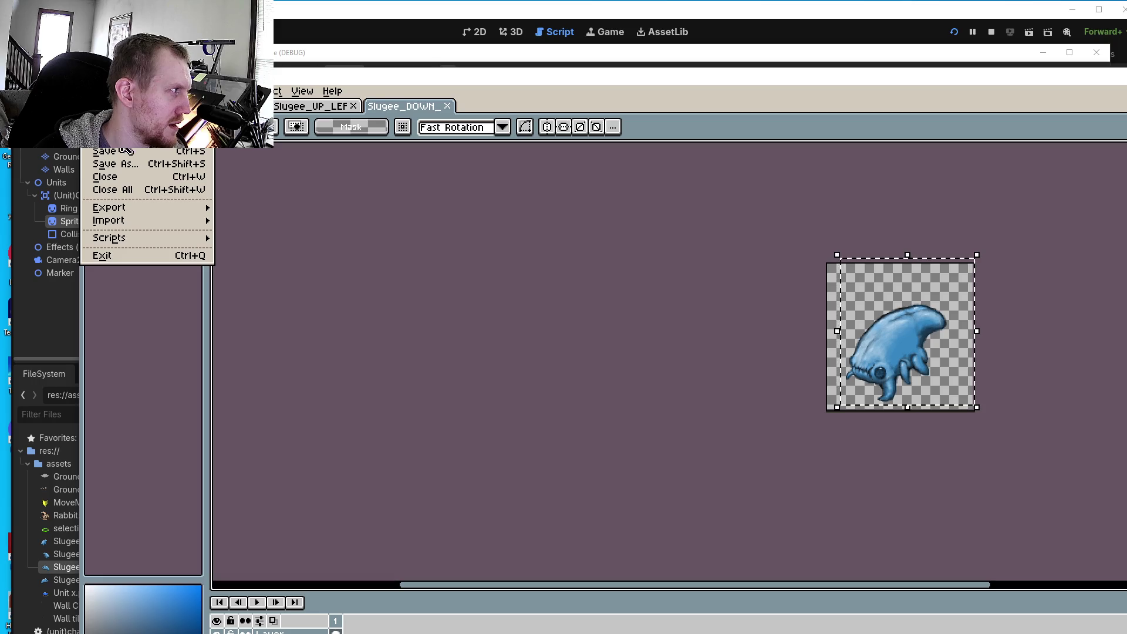
pyautogui.click(106, 138)
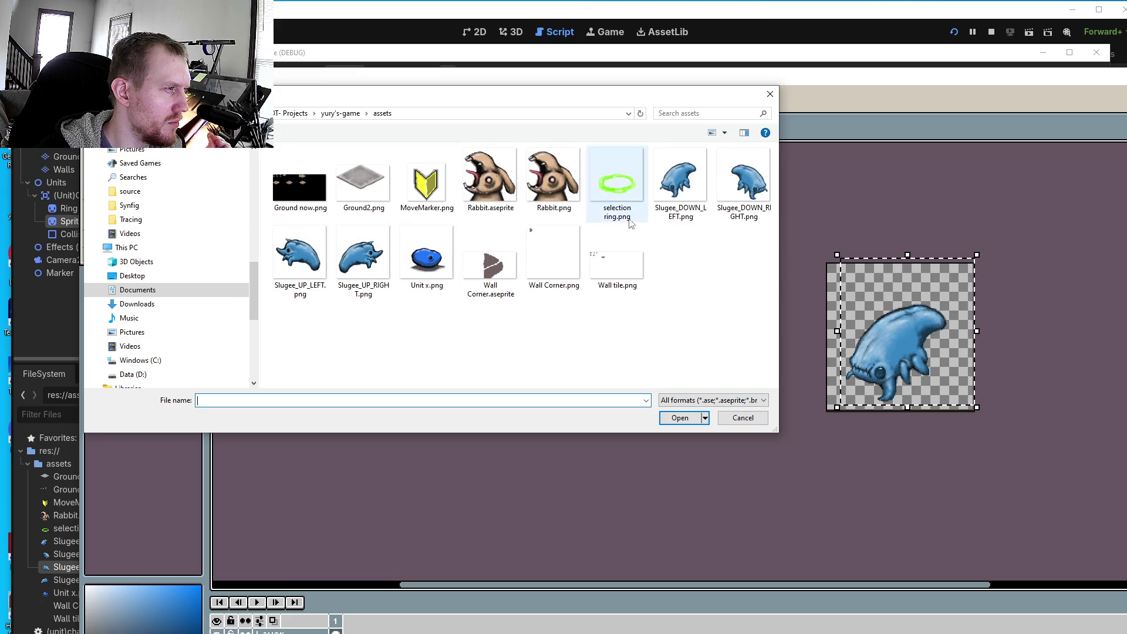
pyautogui.click(743, 179)
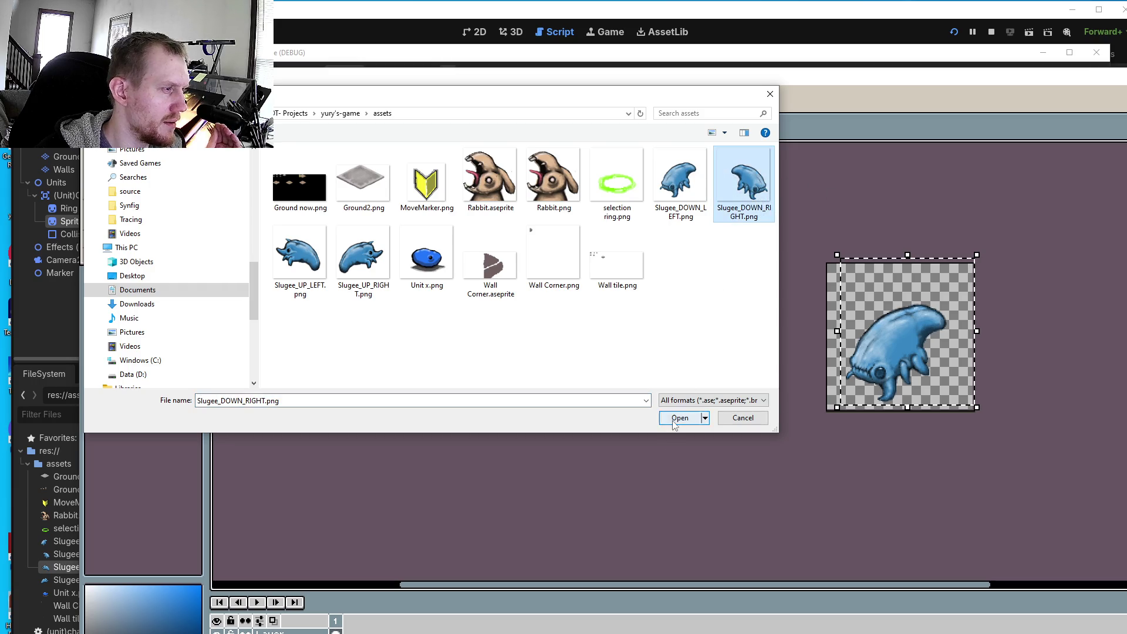
pyautogui.click(680, 418)
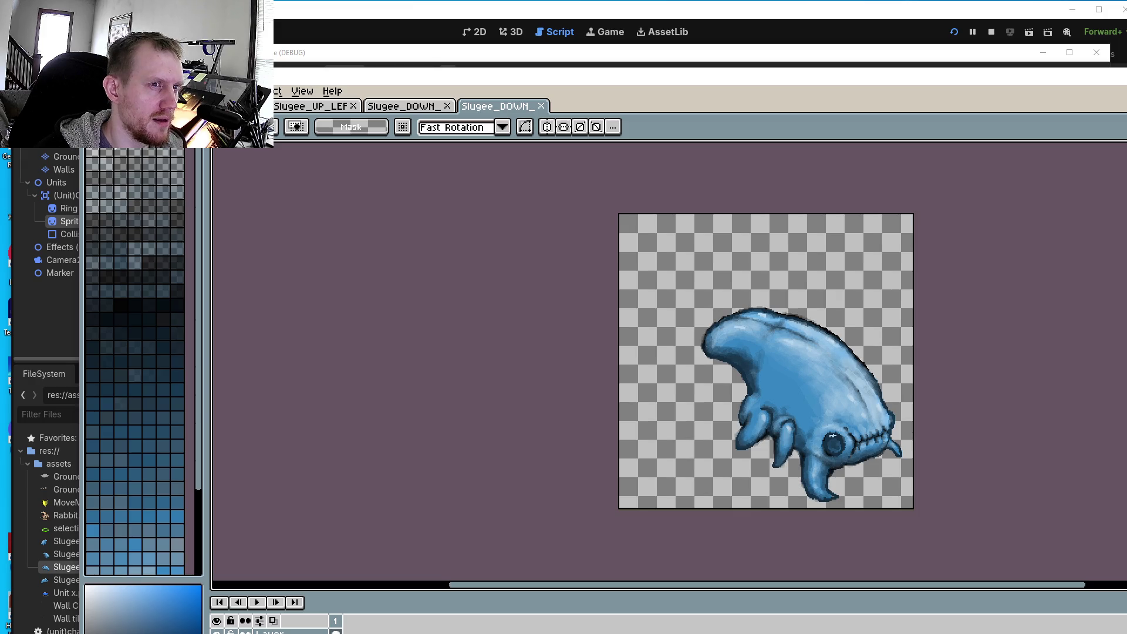
# - Select the whole canvas and shift the creature up-left to offset -30, -20
pyautogui.hotkey('ctrl', 'a')
pyautogui.moveTo(951, 503); pyautogui.dragTo(937, 487)
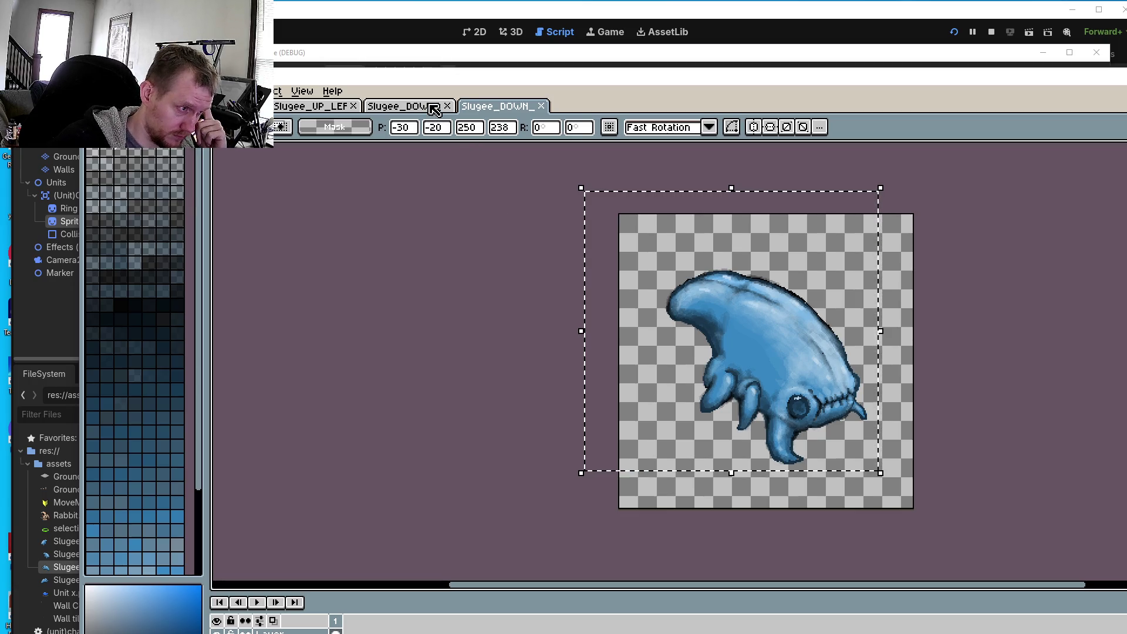
pyautogui.click(100, 90)
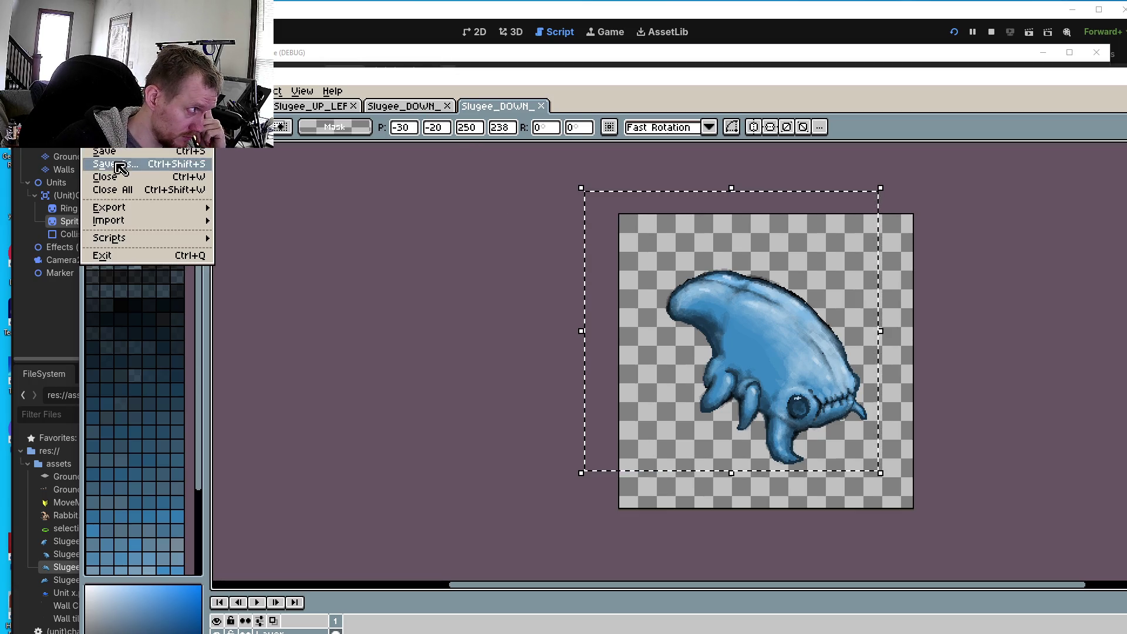
pyautogui.press('Escape')
# - Bring up the Open dialog showing the assets folder
pyautogui.click(413, 111)
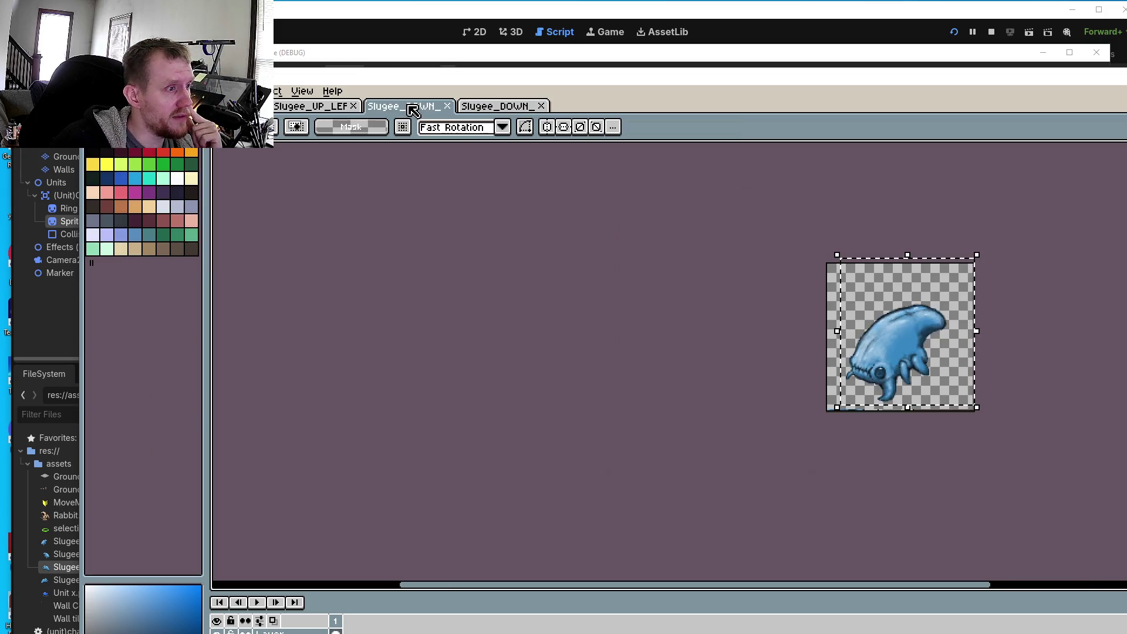
pyautogui.click(314, 107)
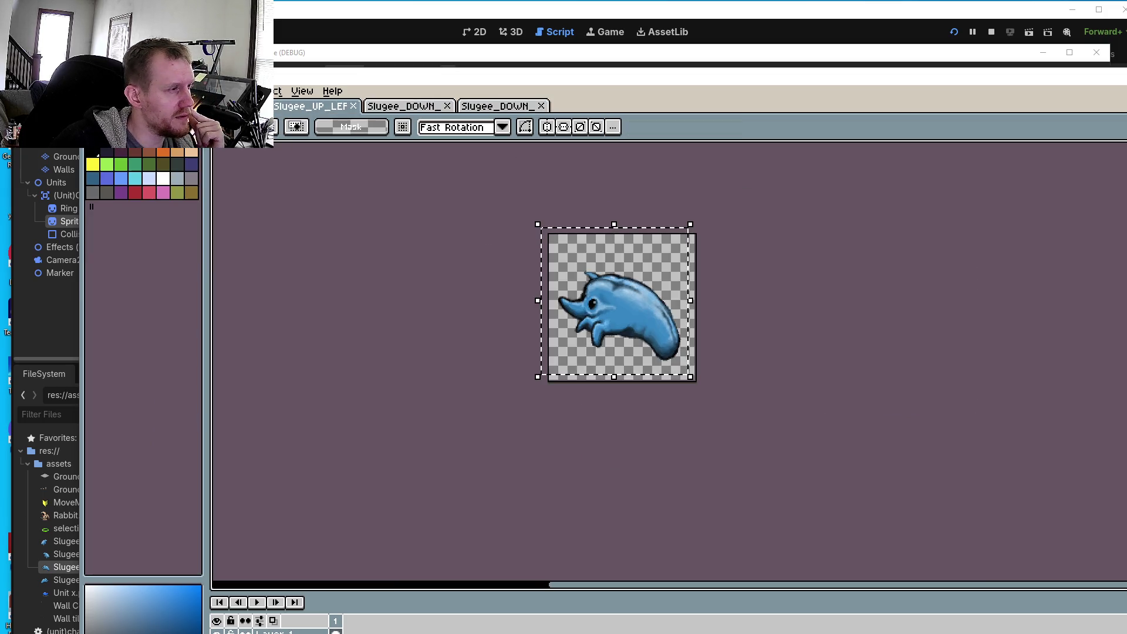
pyautogui.hotkey('alt', 'f')
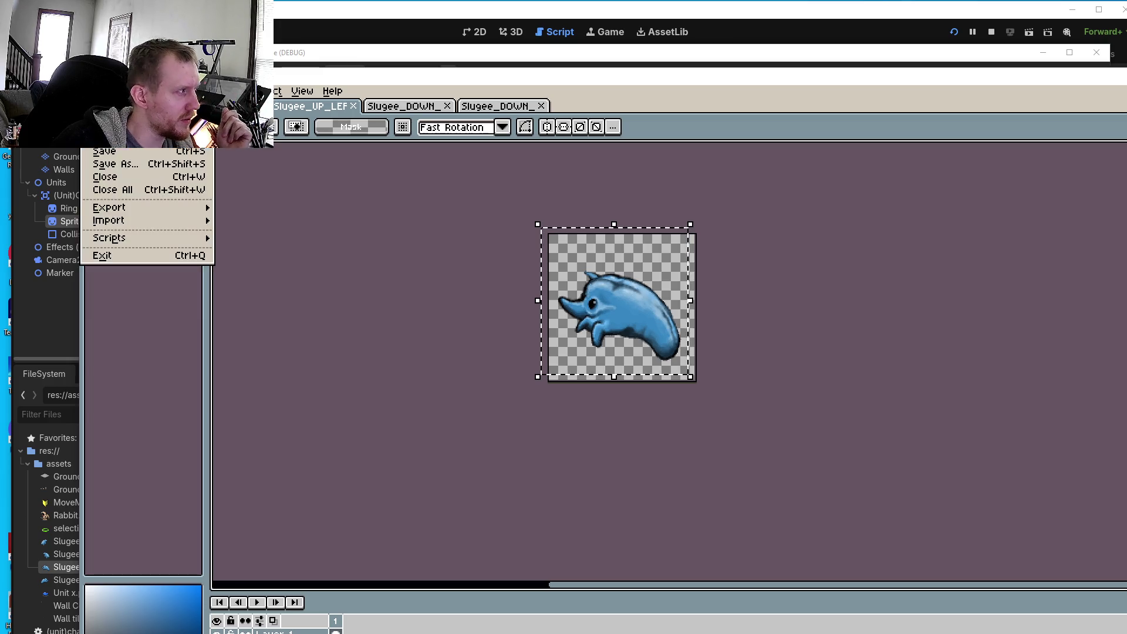
pyautogui.hotkey('ctrl', 'o')
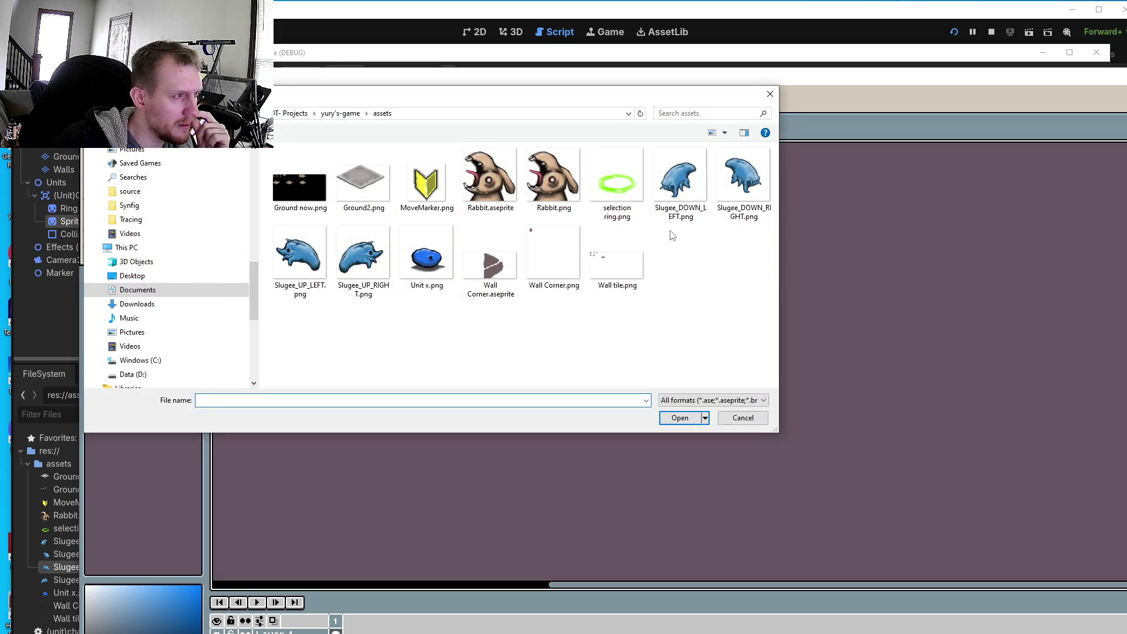
# - Open Slugee_UP_RIGHT.png and select its entire sprite area
pyautogui.click(364, 254)
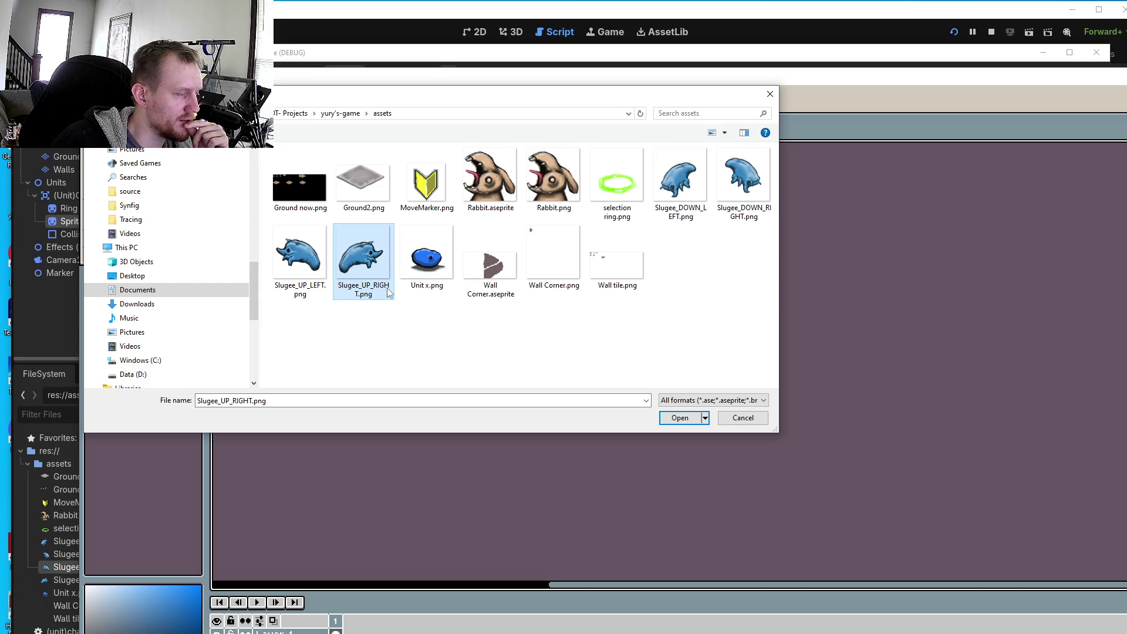
pyautogui.click(679, 418)
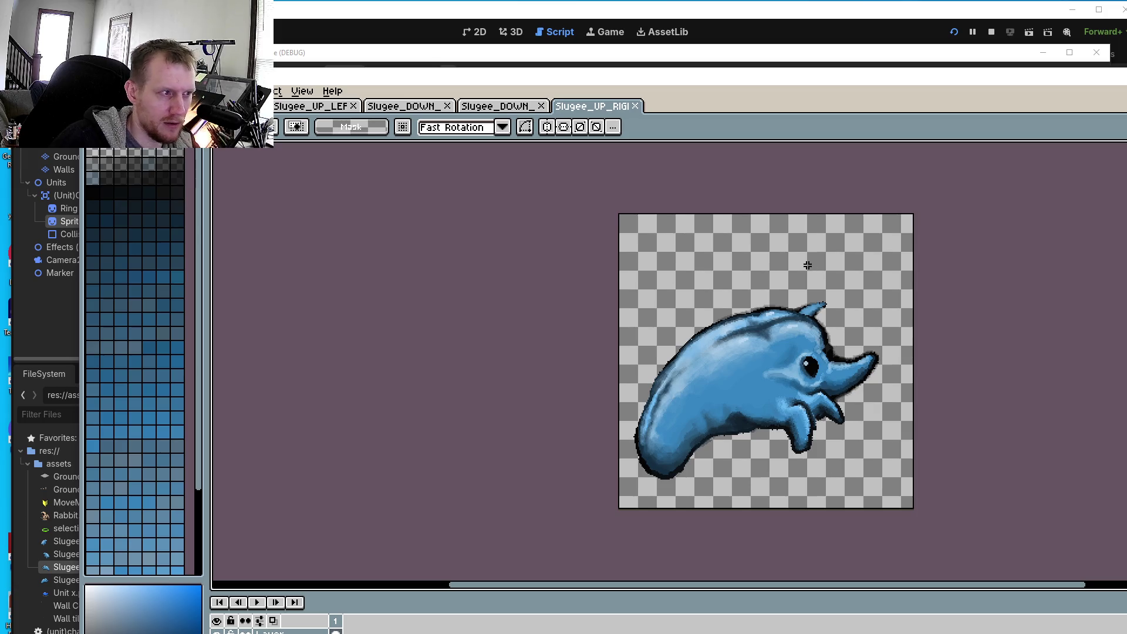
pyautogui.moveTo(613, 235); pyautogui.dragTo(926, 503)
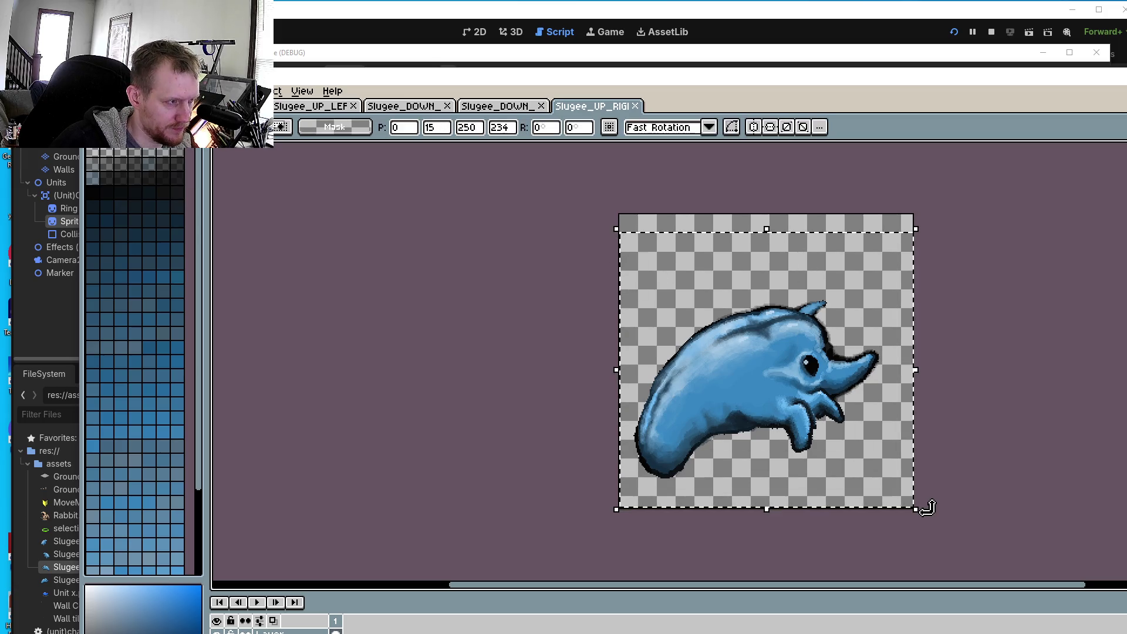
# - Nudge the creature up and right to offset 11, -8, and save the file
pyautogui.press('Up')
pyautogui.press('Up')
pyautogui.press('Up')
pyautogui.press('Up')
pyautogui.press('Up')
pyautogui.press('Up')
pyautogui.press('Right')
pyautogui.press('Right')
pyautogui.press('Right')
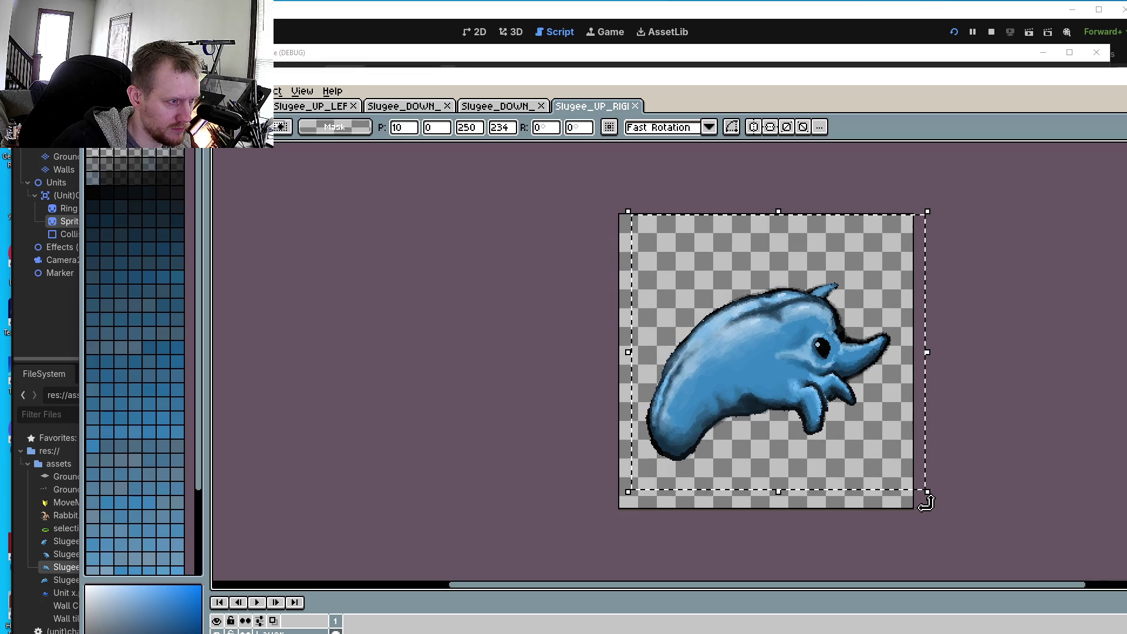
pyautogui.press('Up')
pyautogui.press('Up')
pyautogui.press('Up')
pyautogui.press('Right')
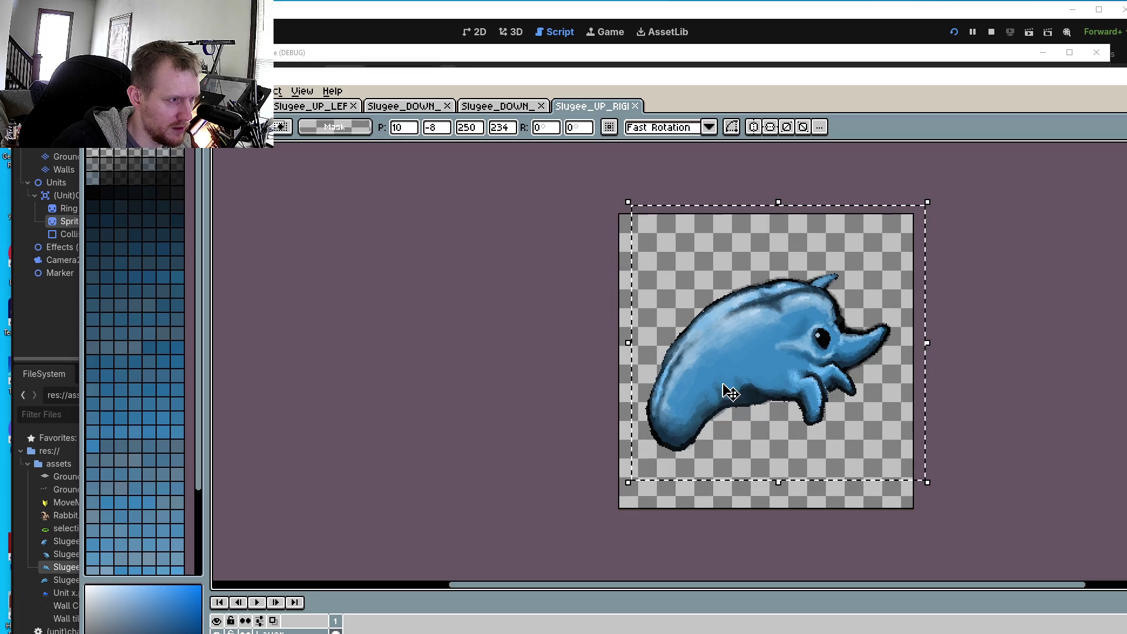
pyautogui.click(97, 91)
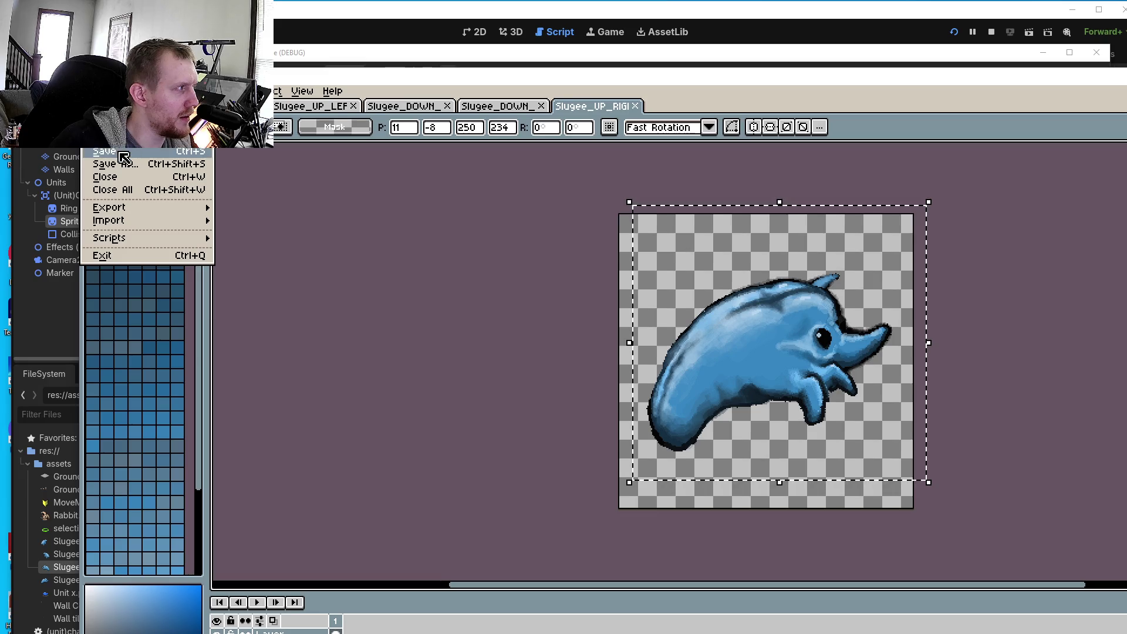
pyautogui.click(97, 153)
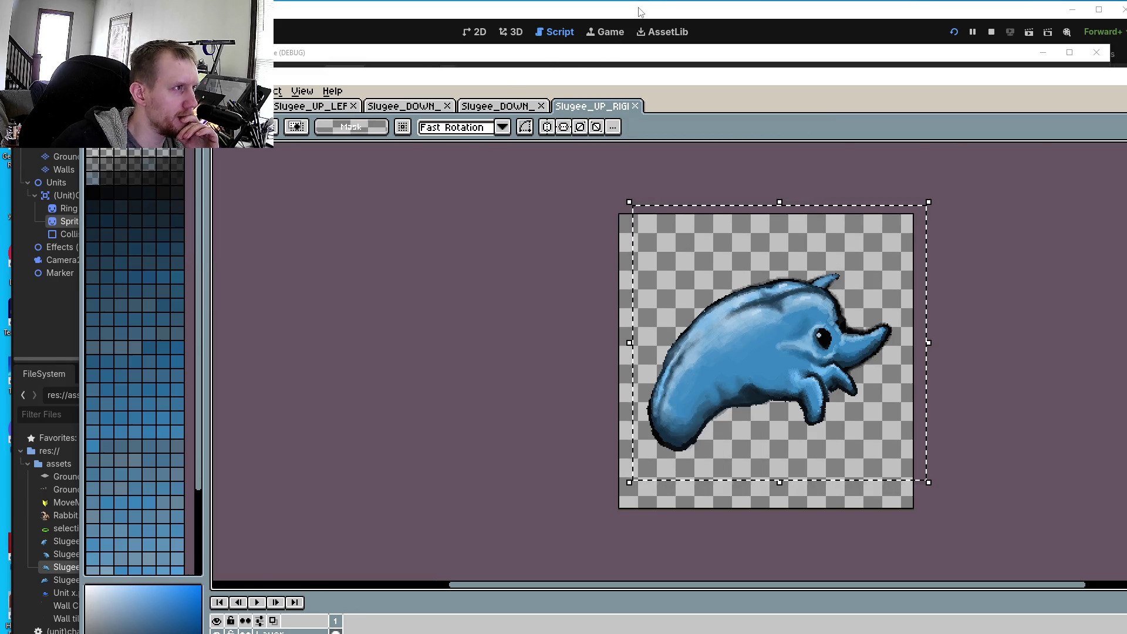
pyautogui.click(639, 14)
# - Run the project, move the game window over the editor, and zoom in
pyautogui.click(953, 33)
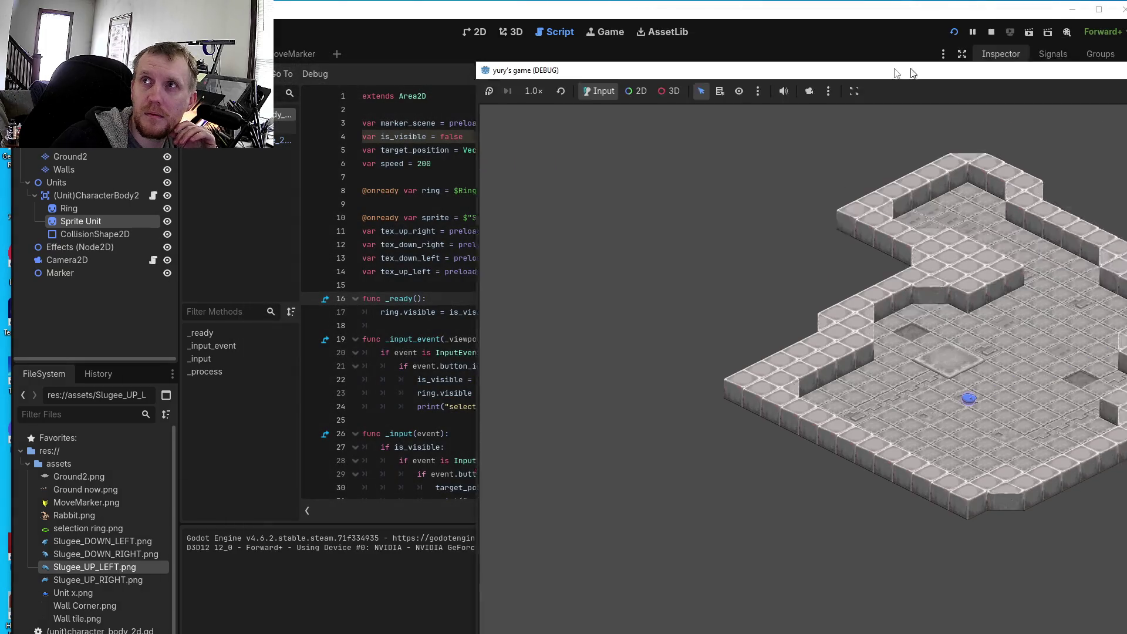
pyautogui.moveTo(913, 73)
pyautogui.mouseDown()
pyautogui.moveTo(561, 41)
pyautogui.moveTo(558, 51)
pyautogui.moveTo(569, 37)
pyautogui.mouseUp()
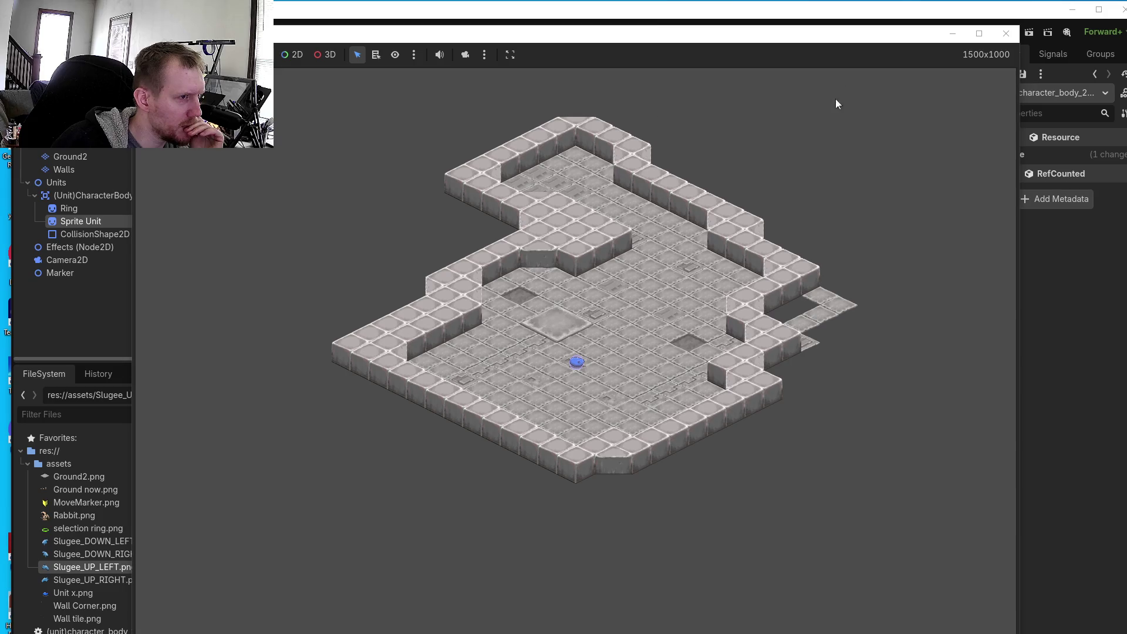
pyautogui.click(465, 55)
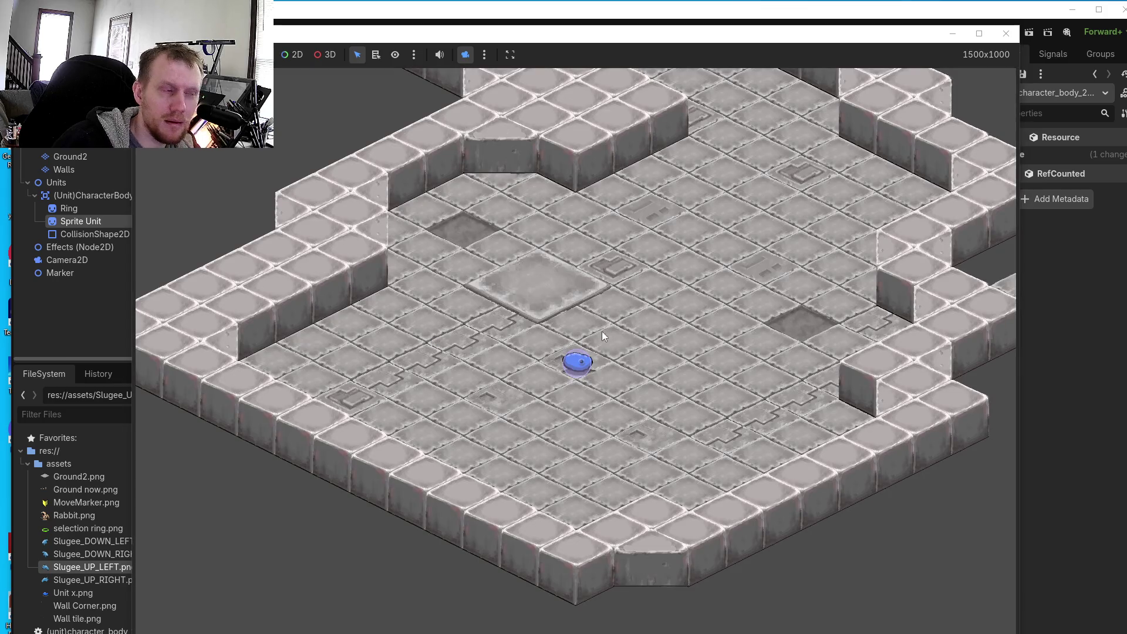
# - Send the unit to about a dozen floor spots in all directions
pyautogui.click(573, 350)
pyautogui.click(639, 385)
pyautogui.click(668, 357)
pyautogui.click(618, 326)
pyautogui.click(672, 299)
pyautogui.click(625, 346)
pyautogui.click(657, 380)
pyautogui.click(598, 348)
pyautogui.click(646, 331)
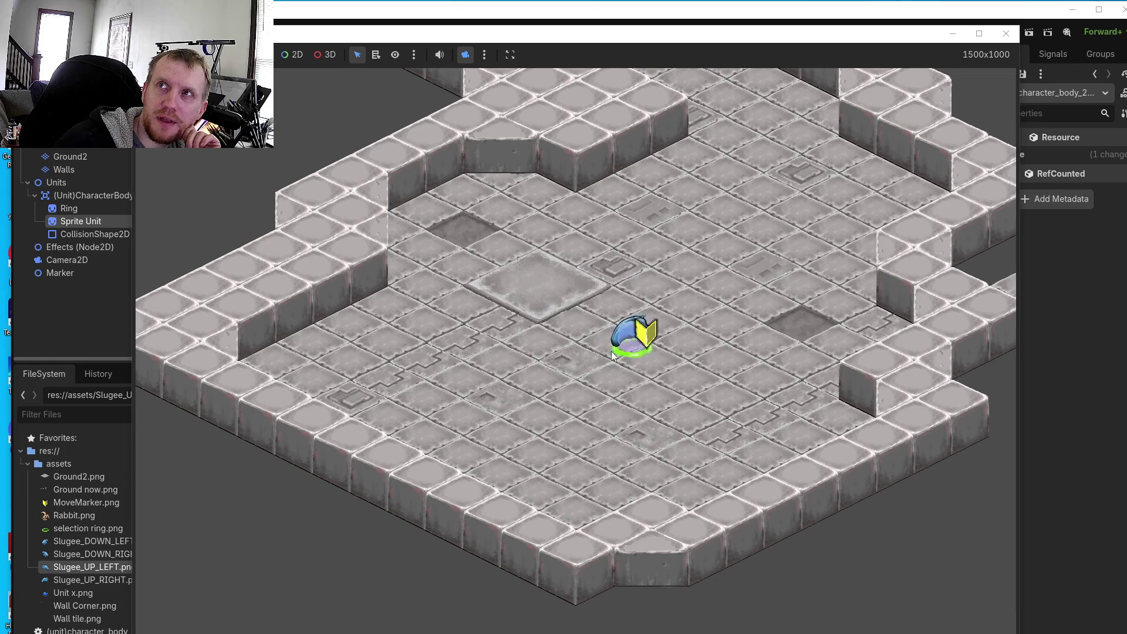
pyautogui.click(582, 368)
pyautogui.click(512, 333)
pyautogui.click(585, 381)
pyautogui.click(632, 364)
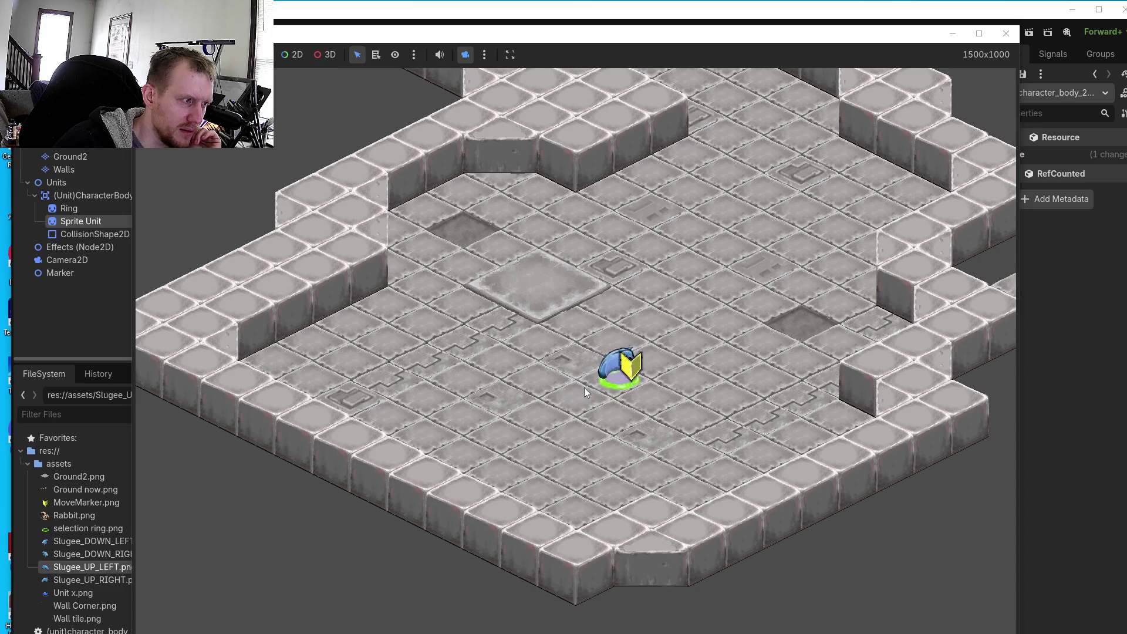
# - Keep walking the unit diagonally across the floor to check each directional sprite
pyautogui.click(582, 387)
pyautogui.click(532, 359)
pyautogui.click(590, 395)
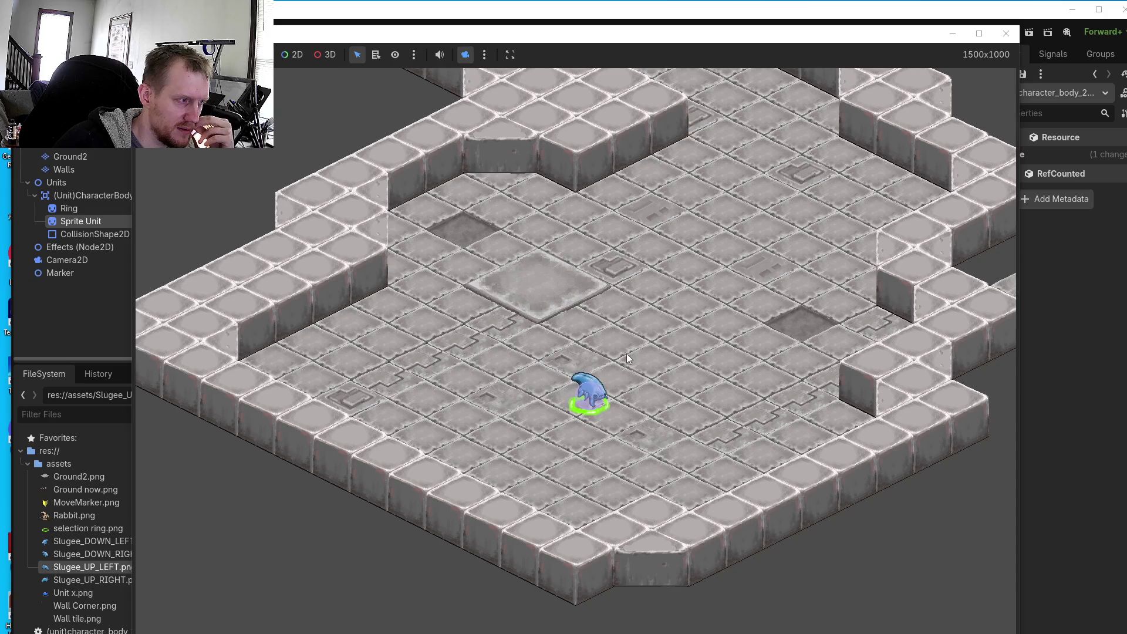
pyautogui.click(621, 377)
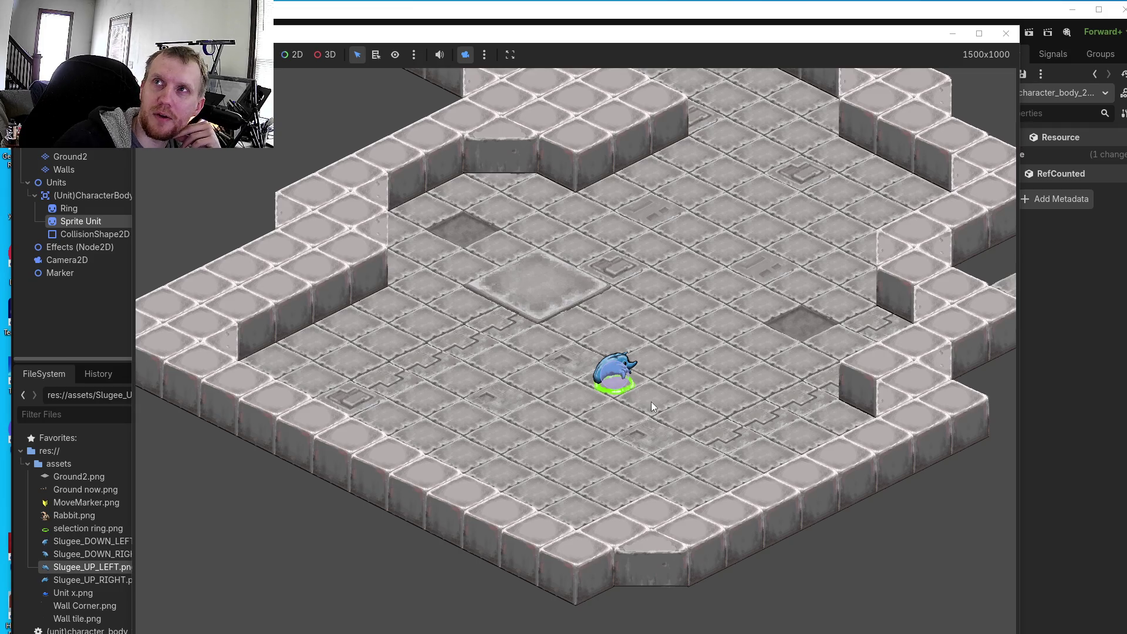
pyautogui.click(651, 402)
pyautogui.click(597, 370)
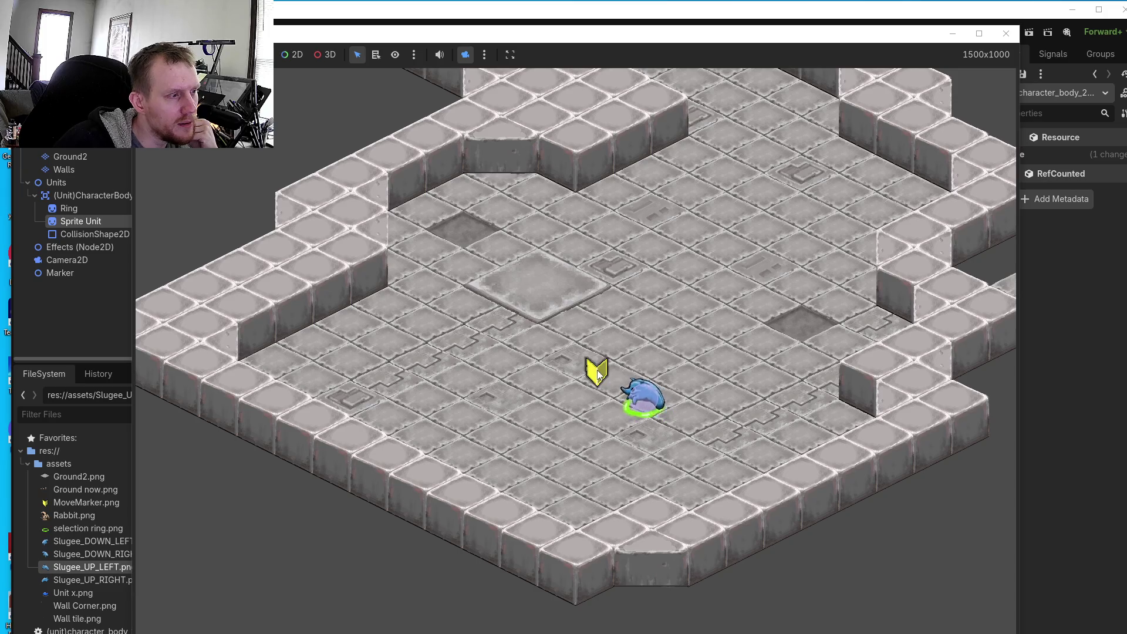
pyautogui.click(643, 356)
pyautogui.click(690, 421)
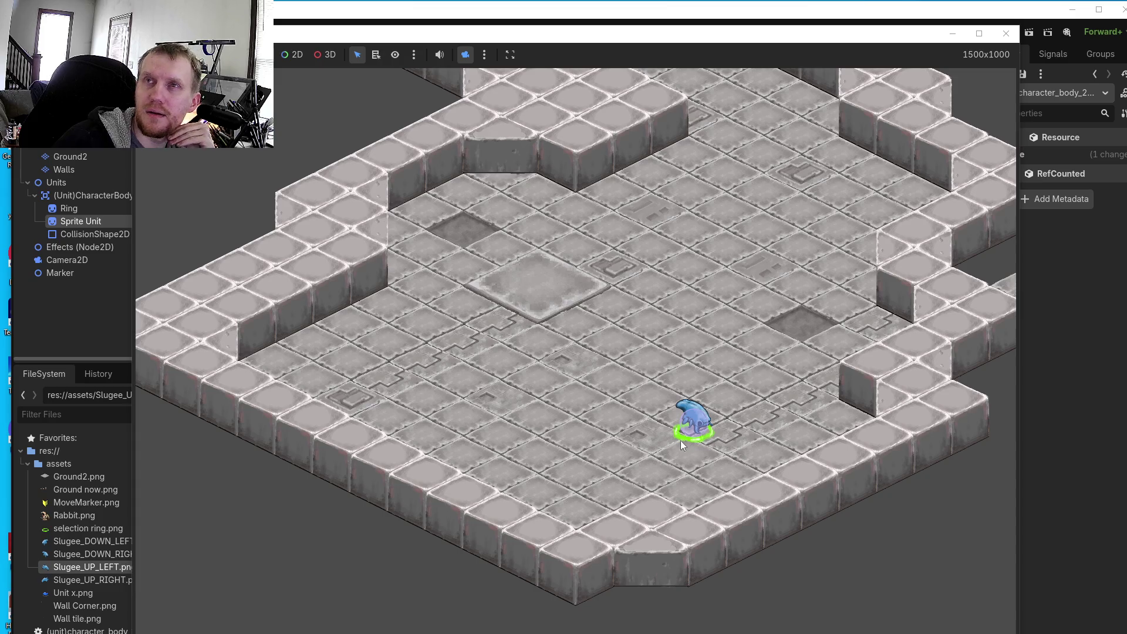
pyautogui.click(617, 378)
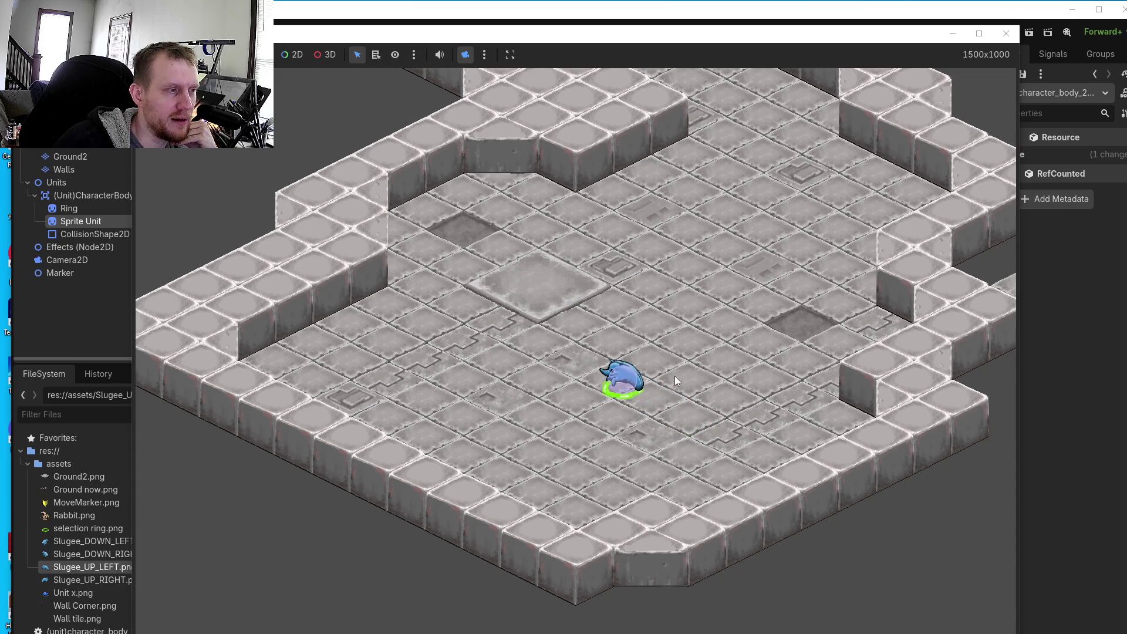
pyautogui.click(651, 368)
pyautogui.click(633, 427)
pyautogui.click(655, 432)
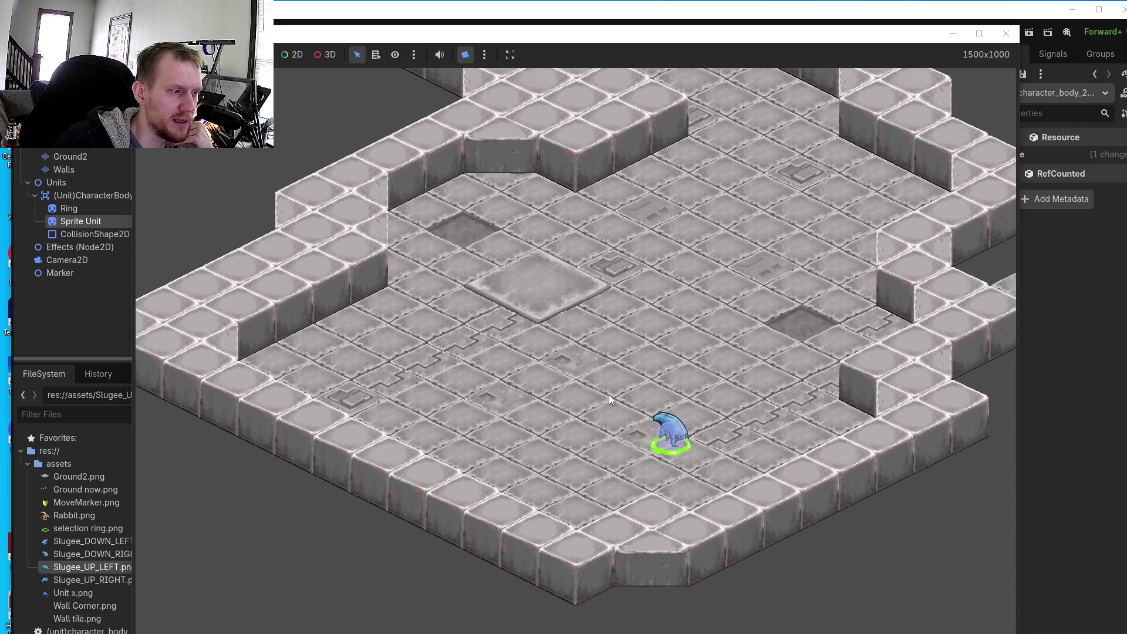
pyautogui.click(719, 415)
pyautogui.click(749, 455)
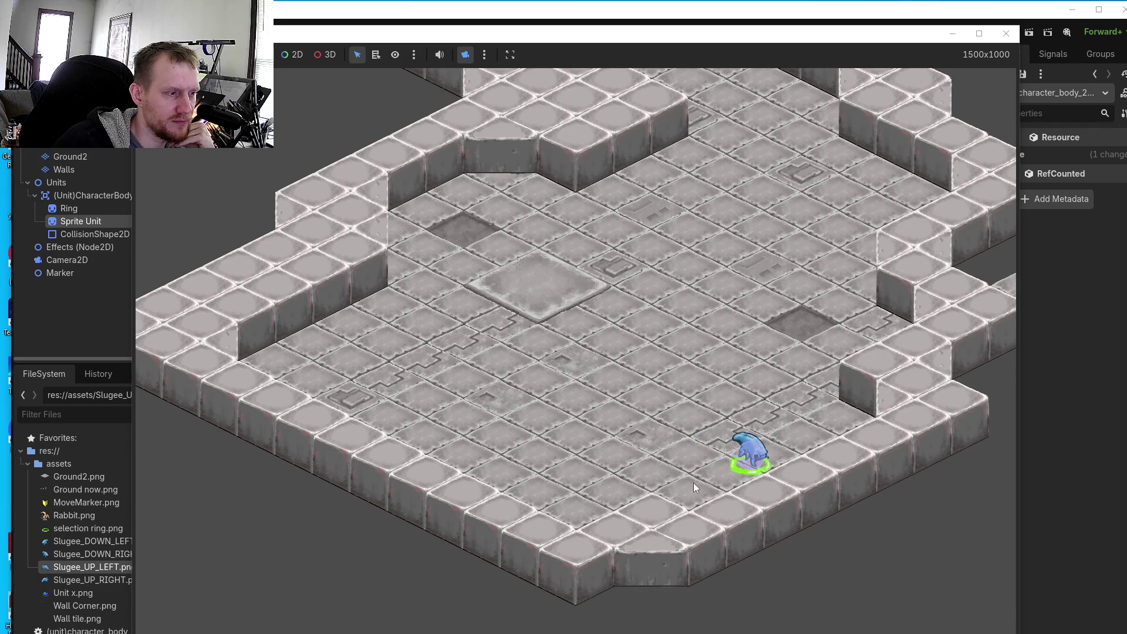
# - Walk the unit across the floor in every direction, far up-right and back
pyautogui.click(621, 369)
pyautogui.click(547, 305)
pyautogui.click(647, 286)
pyautogui.click(521, 276)
pyautogui.click(468, 324)
pyautogui.click(449, 387)
pyautogui.click(605, 338)
pyautogui.click(649, 309)
pyautogui.click(674, 296)
pyautogui.click(666, 287)
pyautogui.click(679, 269)
pyautogui.click(822, 234)
pyautogui.click(749, 165)
pyautogui.click(611, 320)
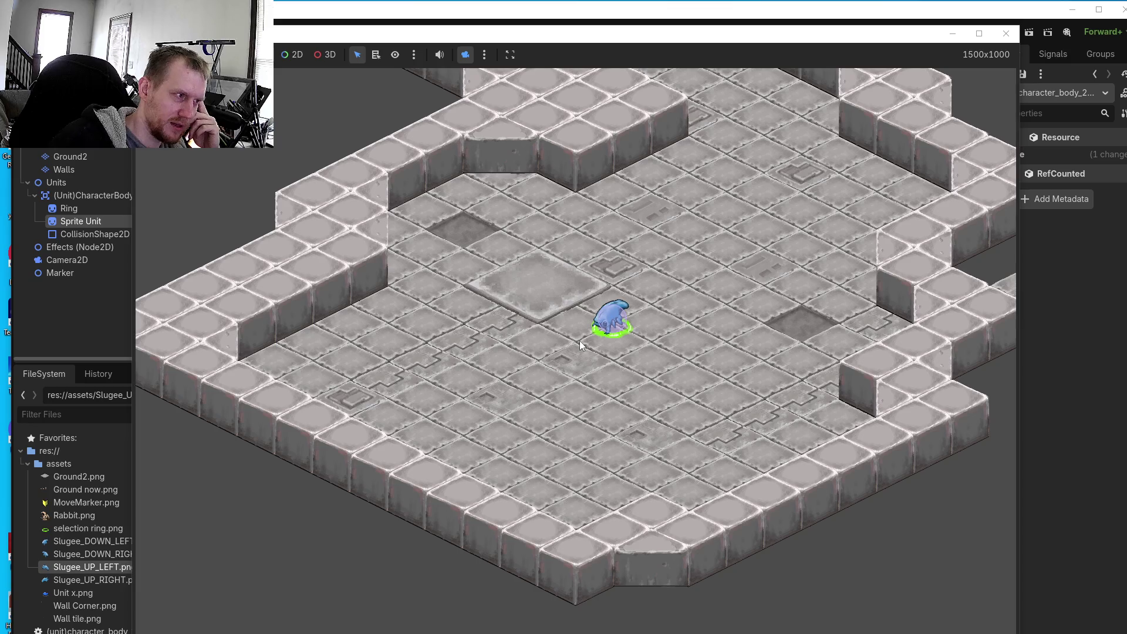
# - Deselect, right-click seven more floor spots to move the unit, then close the game
pyautogui.click(660, 382)
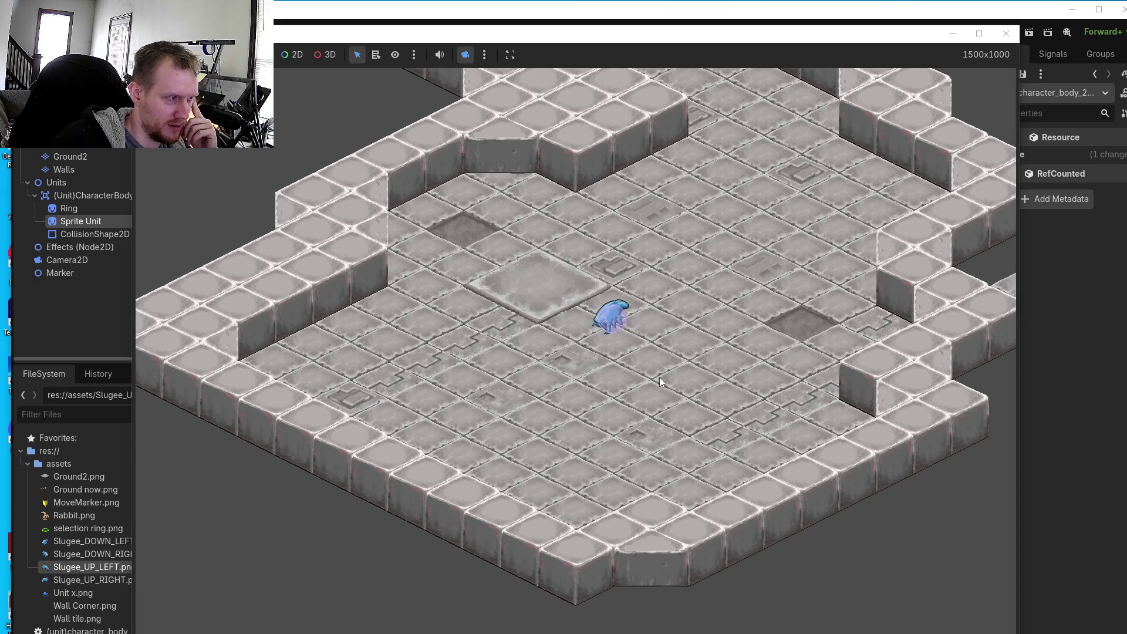
pyautogui.rightClick(671, 377)
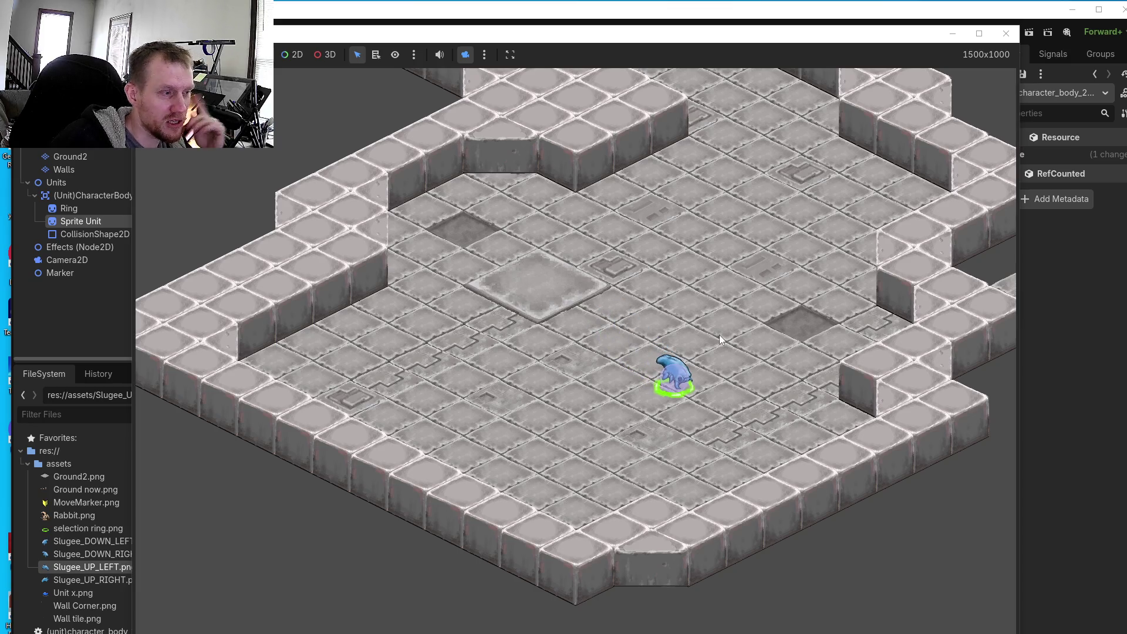
pyautogui.rightClick(737, 367)
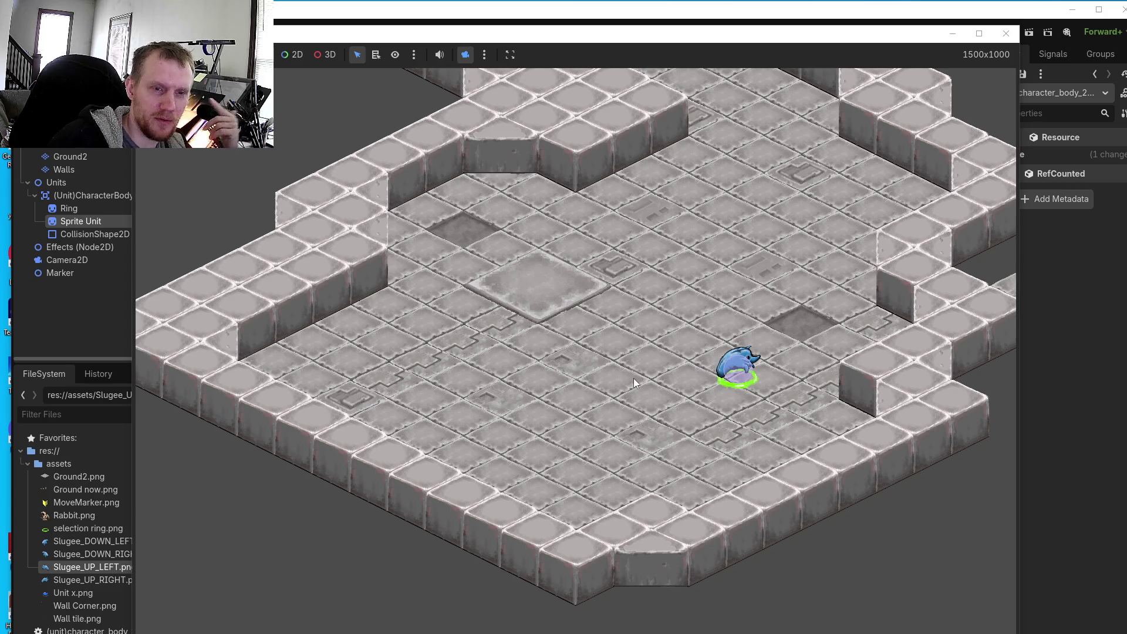
pyautogui.rightClick(647, 352)
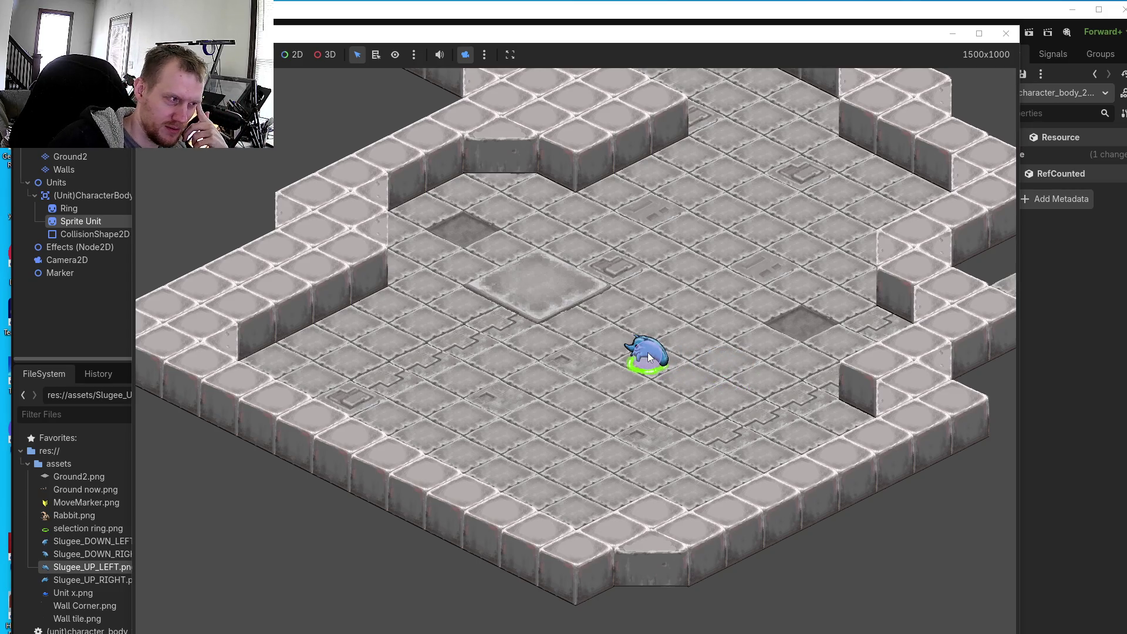
pyautogui.rightClick(665, 326)
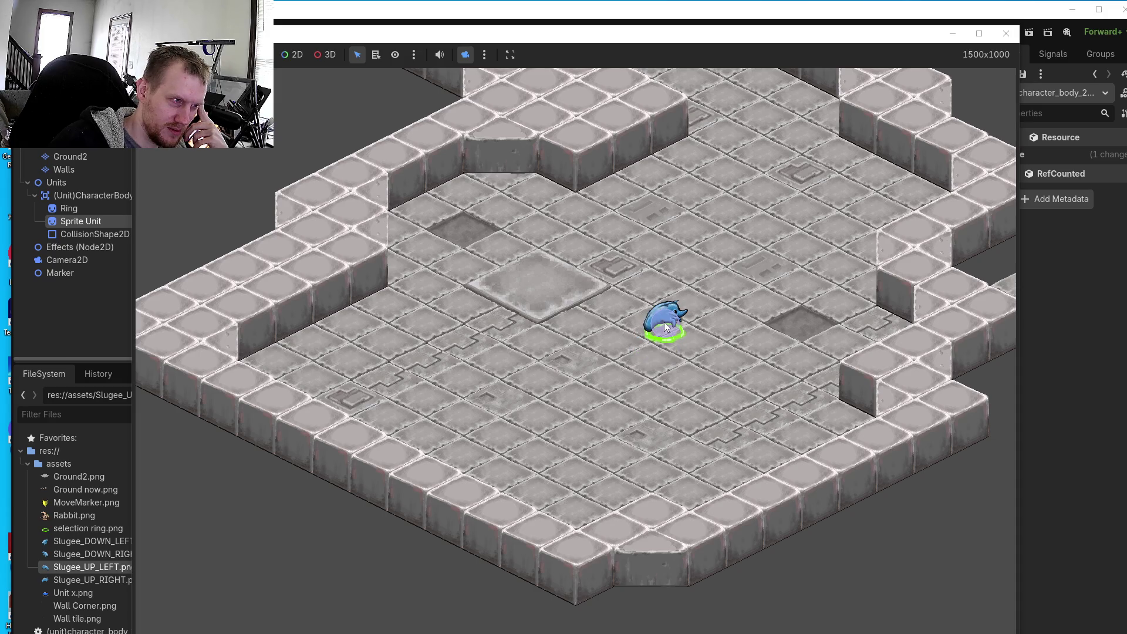
pyautogui.rightClick(616, 327)
pyautogui.rightClick(631, 293)
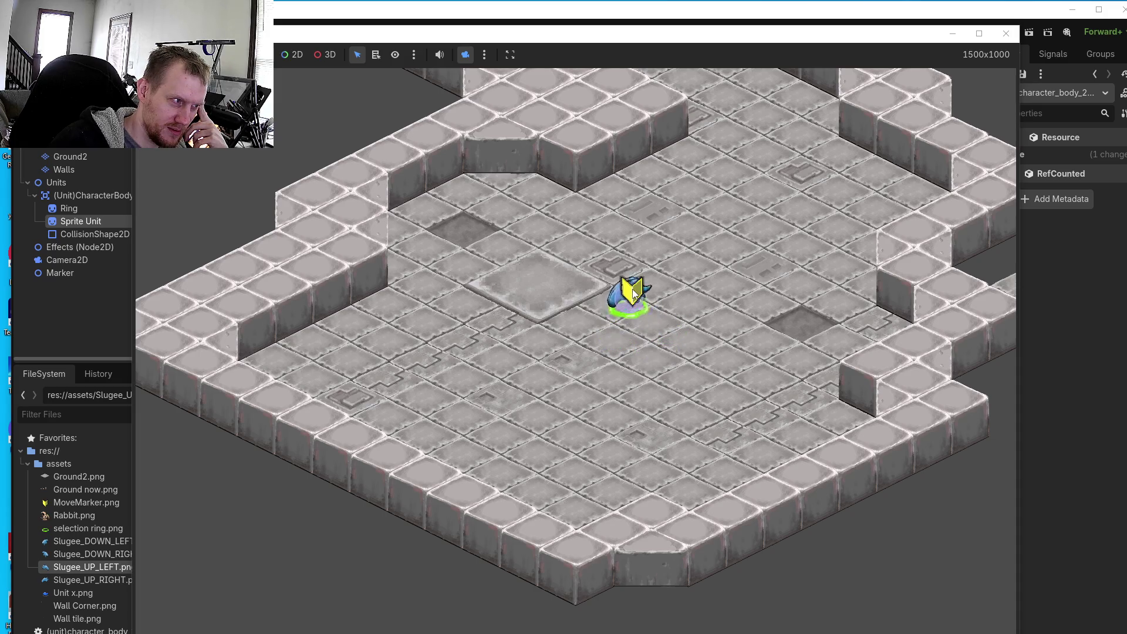
pyautogui.rightClick(565, 343)
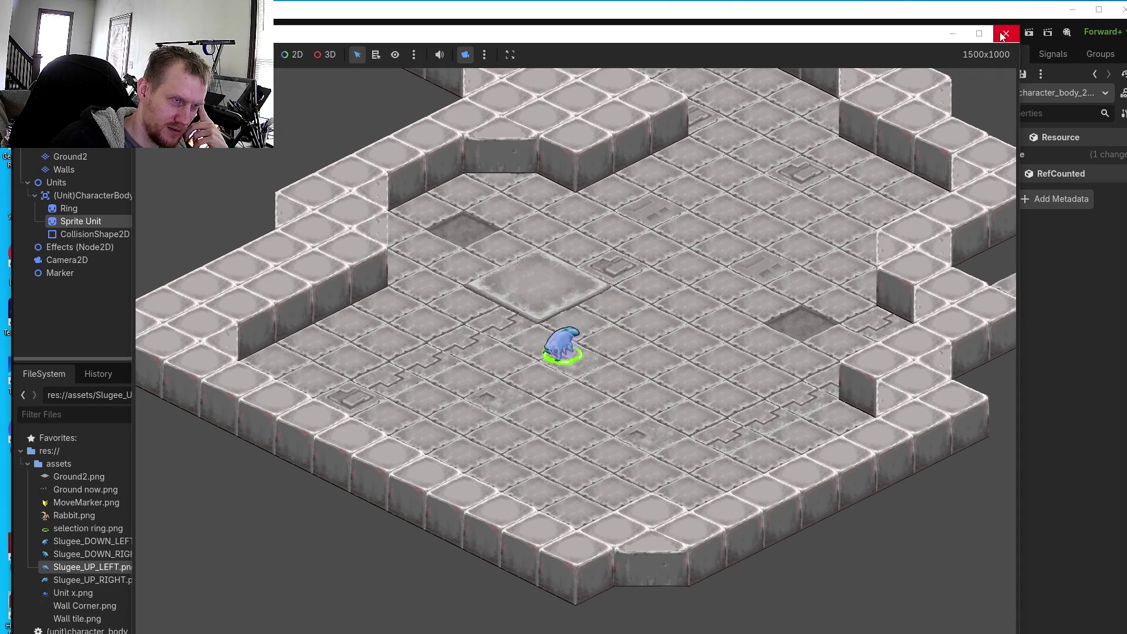
pyautogui.click(1005, 33)
# - Shrink the Slugee_UP_RIGHT sprite slightly by dragging its corner handle inward
pyautogui.hotkey('alt', 'Tab')
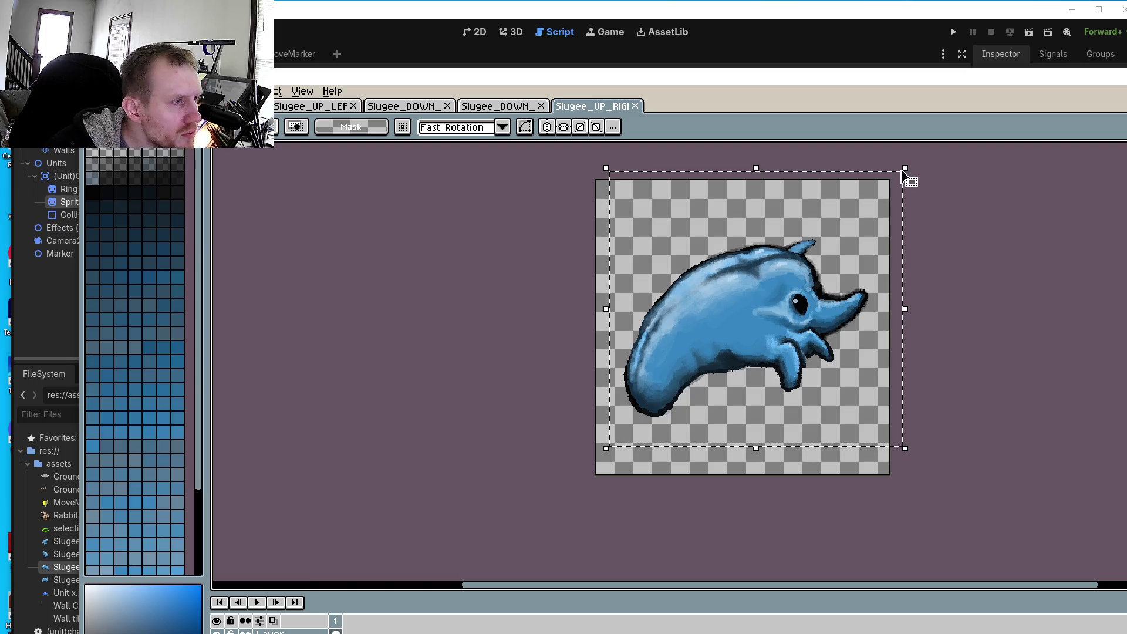
pyautogui.click(905, 168)
pyautogui.moveTo(905, 169); pyautogui.dragTo(909, 166)
pyautogui.click(511, 106)
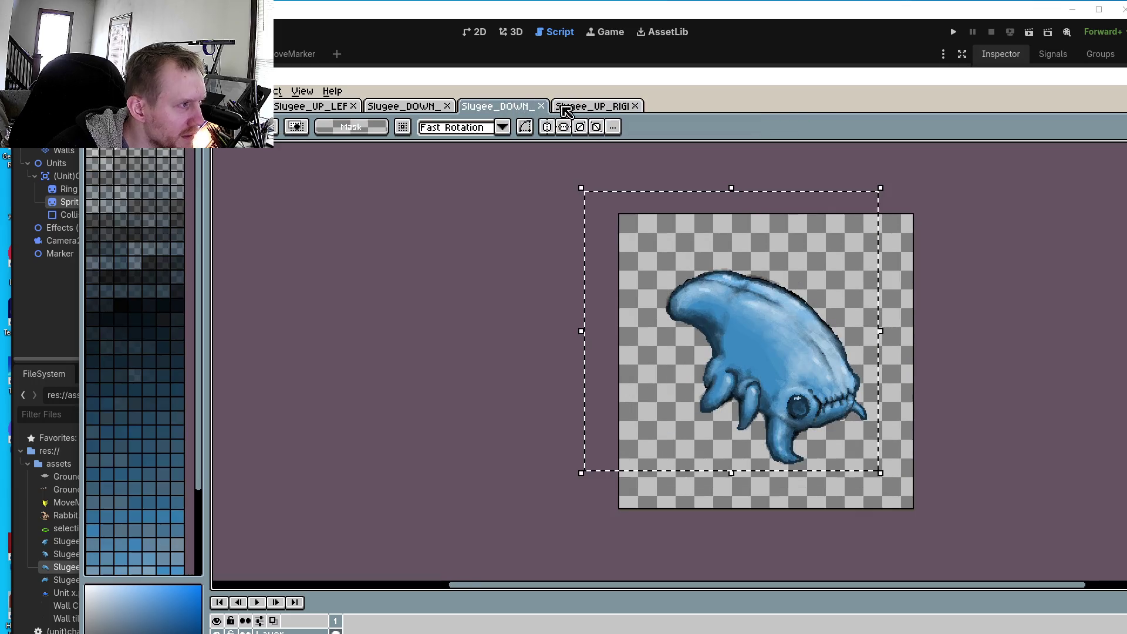
pyautogui.click(572, 108)
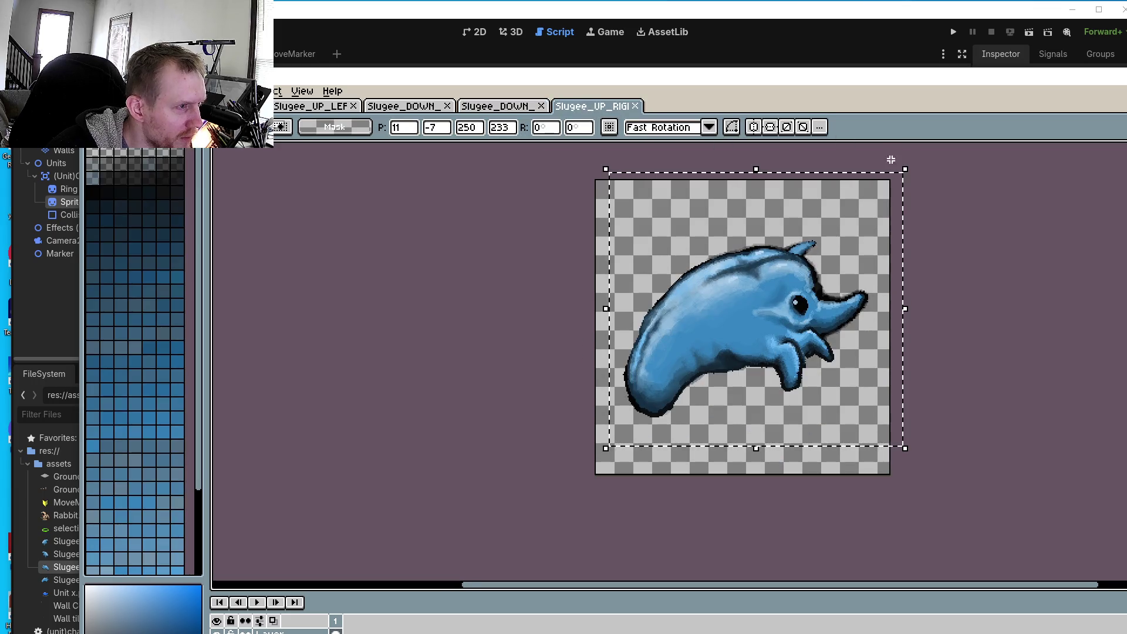
pyautogui.moveTo(905, 168); pyautogui.dragTo(895, 185)
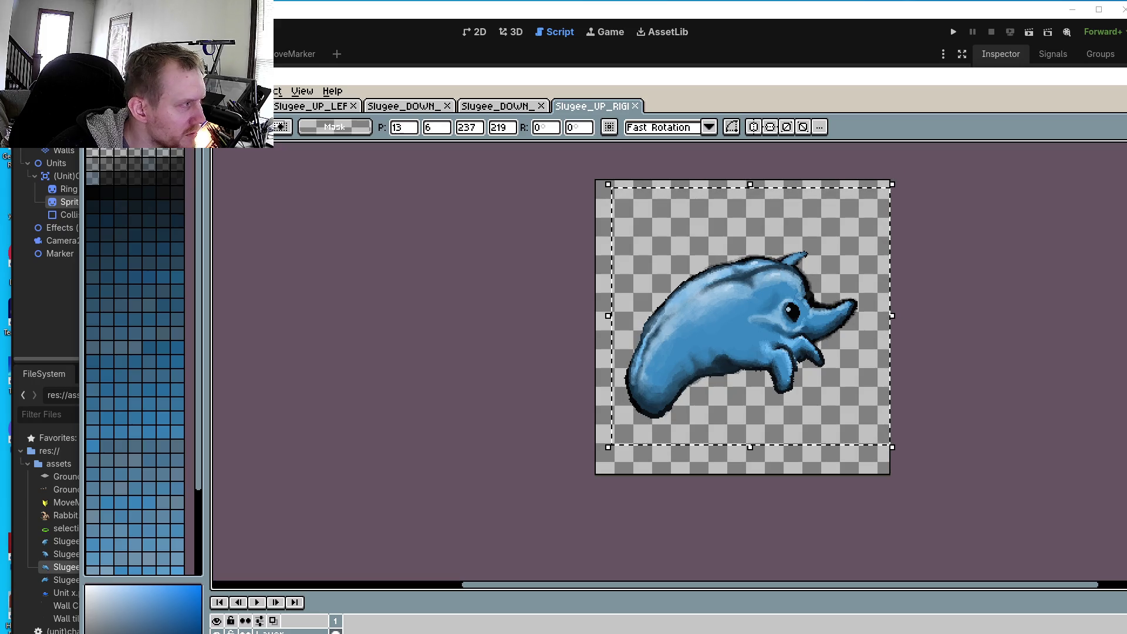
pyautogui.click(97, 91)
pyautogui.click(117, 154)
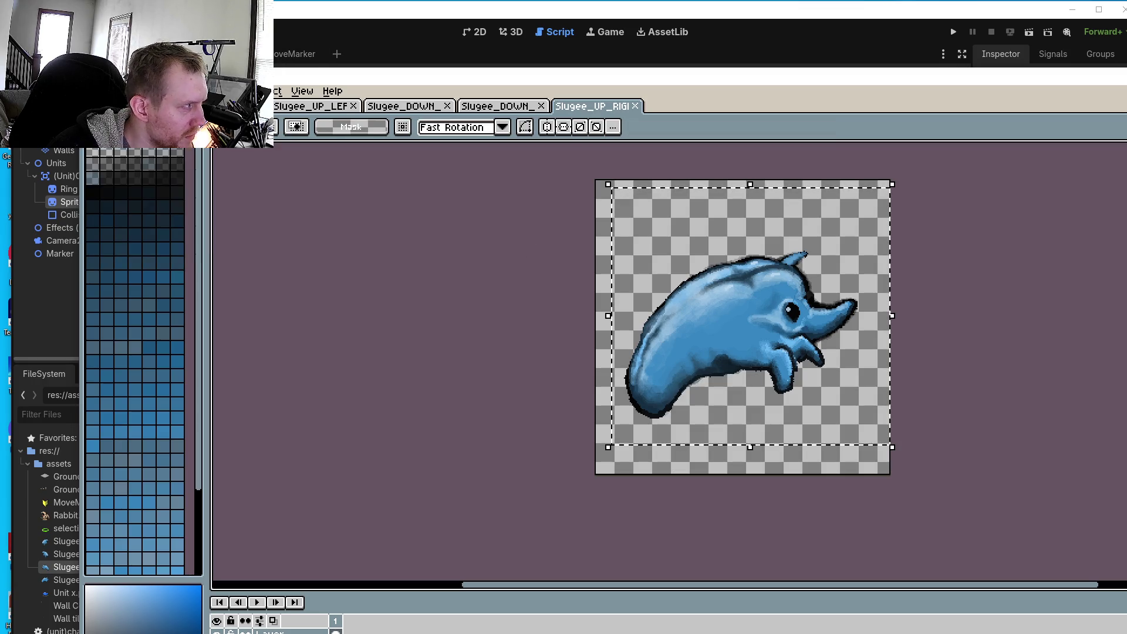
# - Flip the sprite horizontally so the creature faces left
pyautogui.click(123, 91)
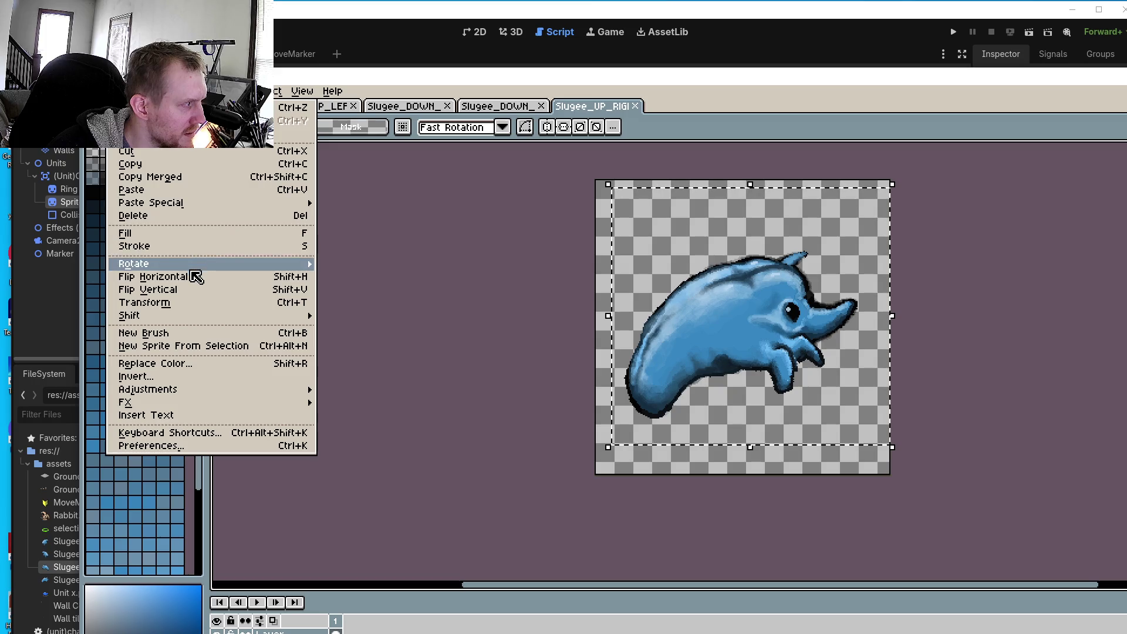
pyautogui.click(190, 280)
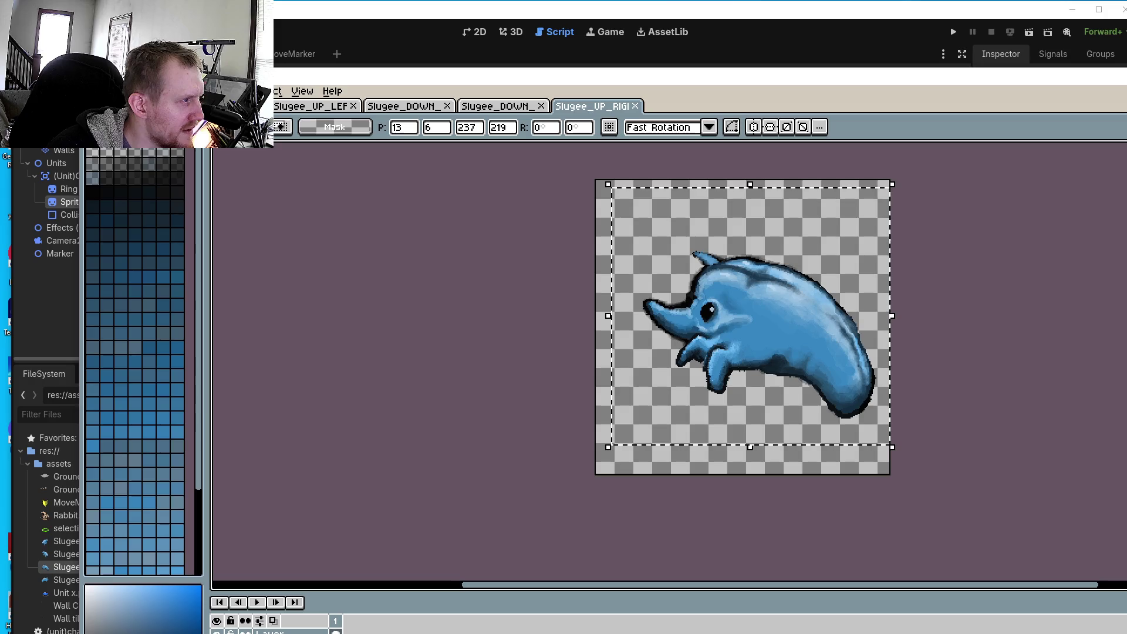
pyautogui.click(94, 91)
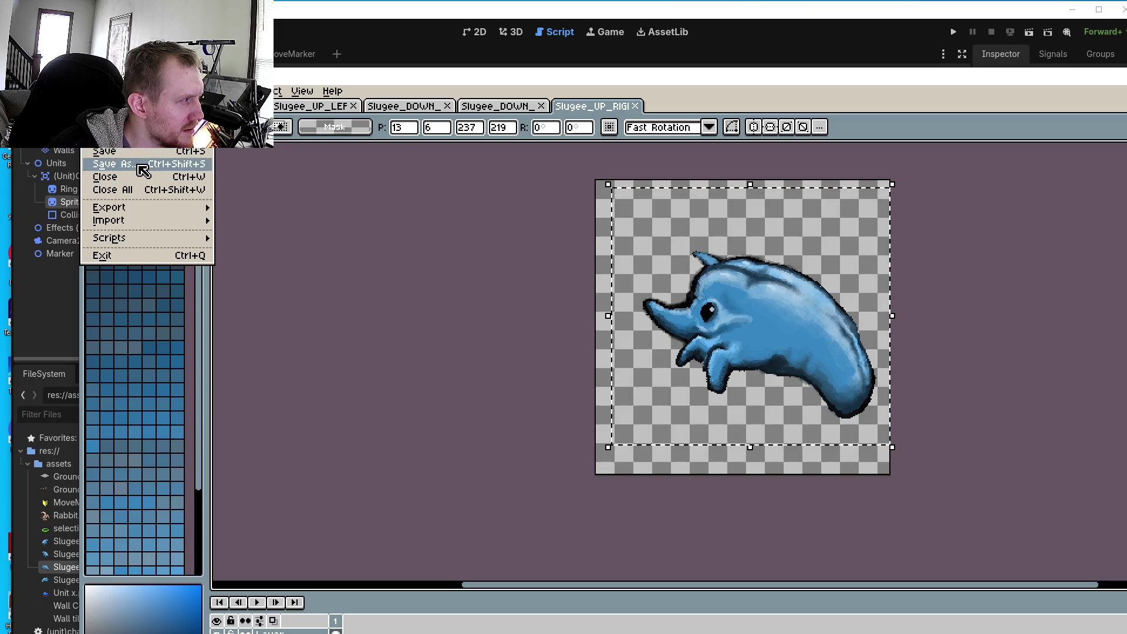
# - Save the mirrored sprite as Slugee_UP_LEFT.png, replacing the existing file
pyautogui.click(136, 164)
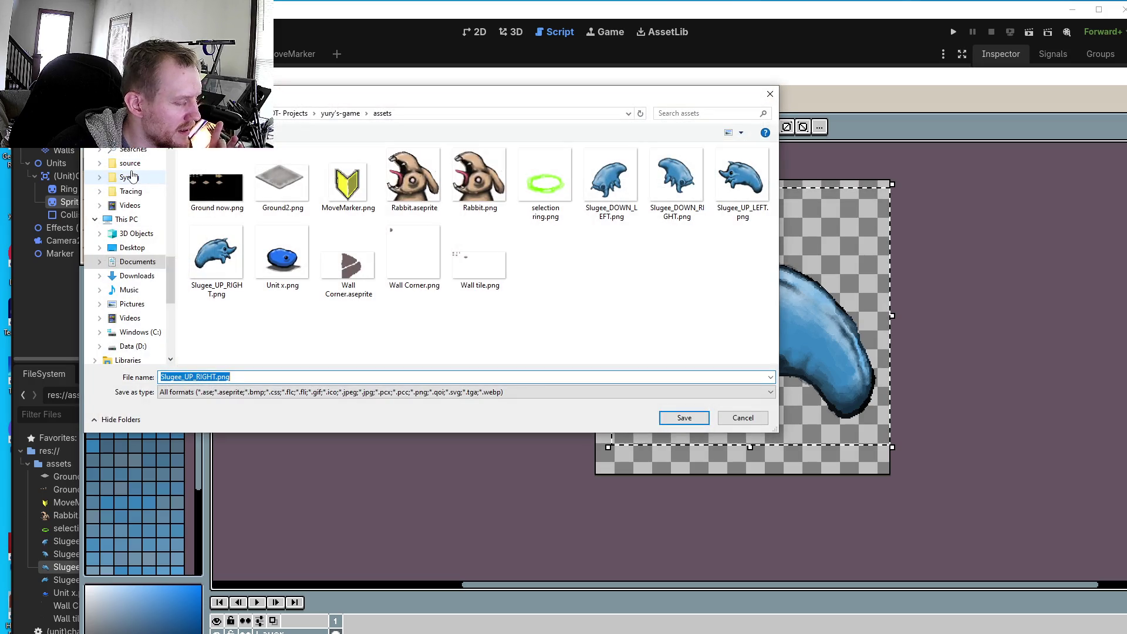
pyautogui.click(742, 175)
pyautogui.click(685, 417)
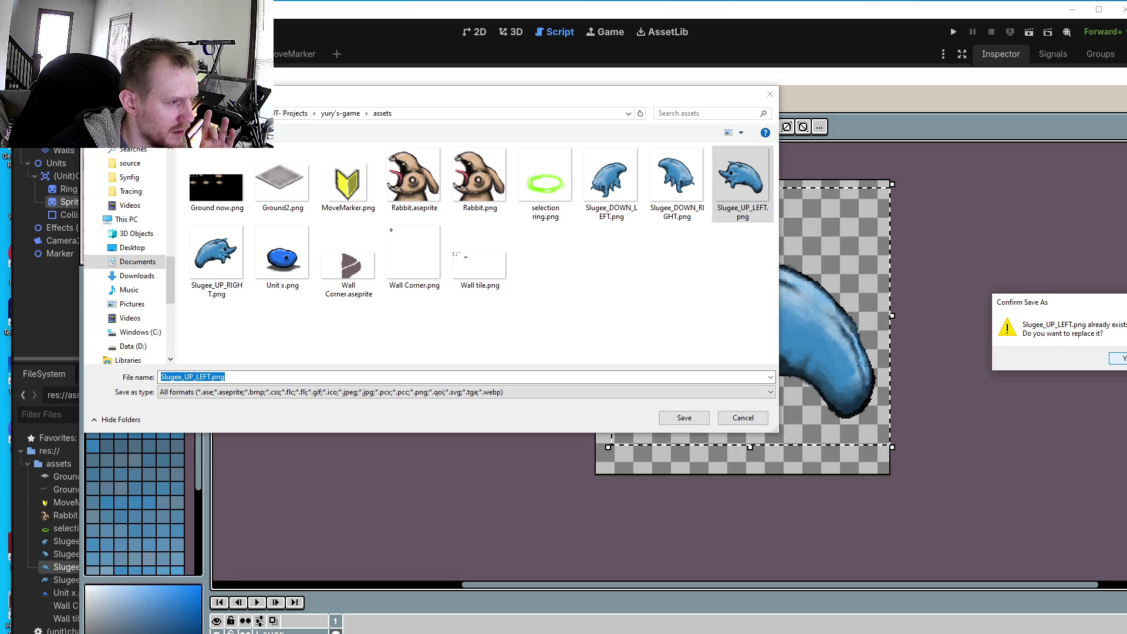
pyautogui.click(1118, 358)
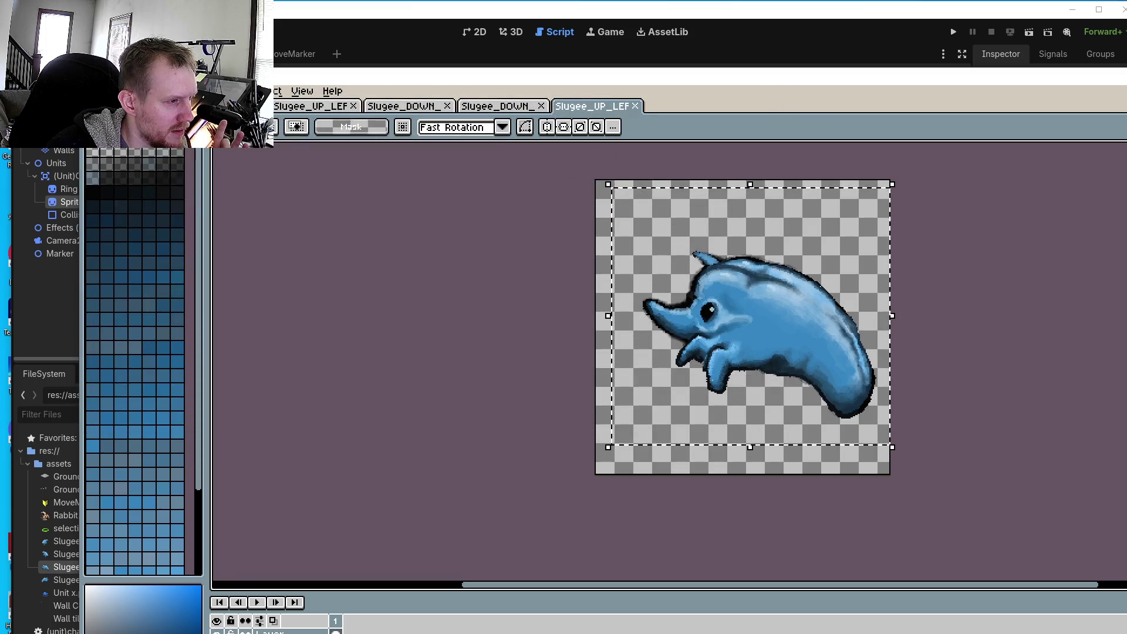
# - Shift the sprite two pixels left and save it again
pyautogui.press('Left')
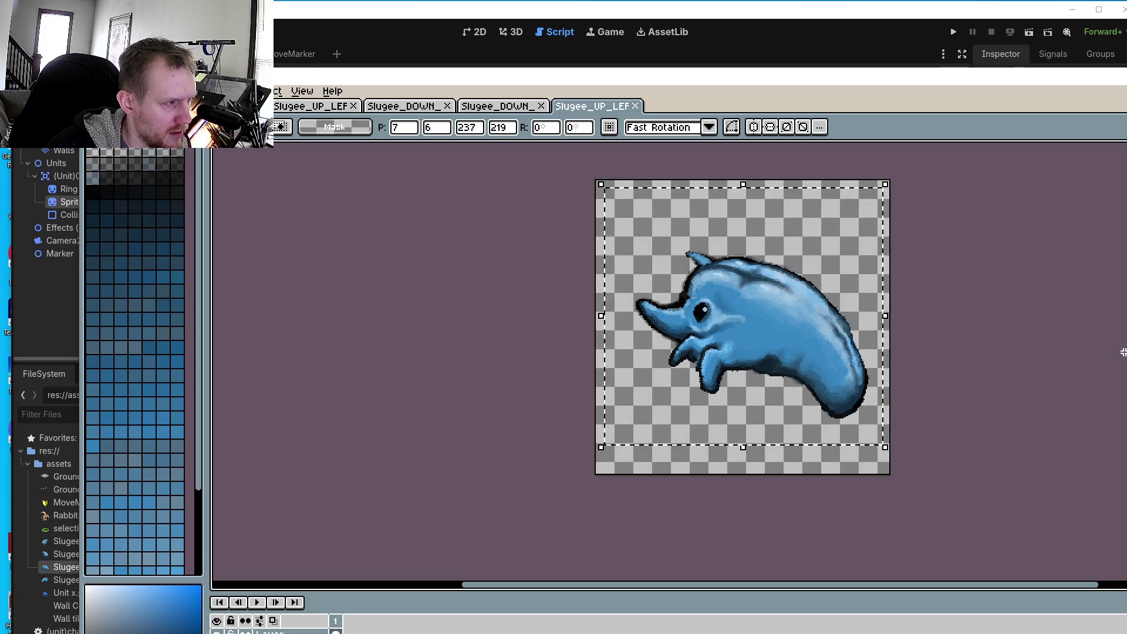
pyautogui.press('Left')
pyautogui.press('Left')
pyautogui.press('Left')
pyautogui.hotkey('alt', 'f')
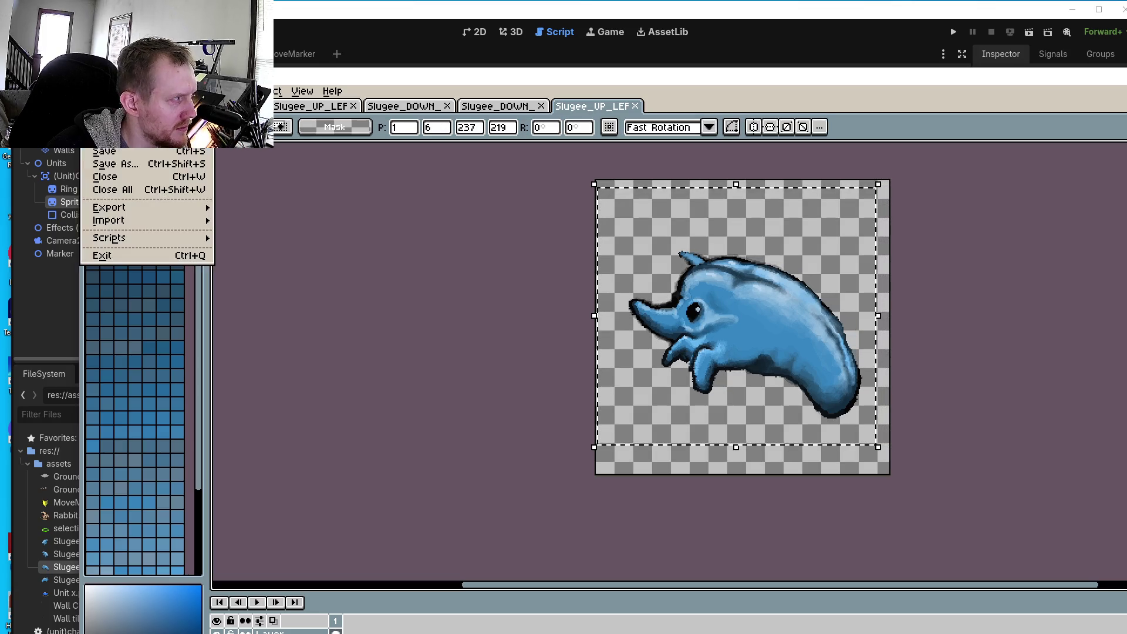
pyautogui.click(126, 152)
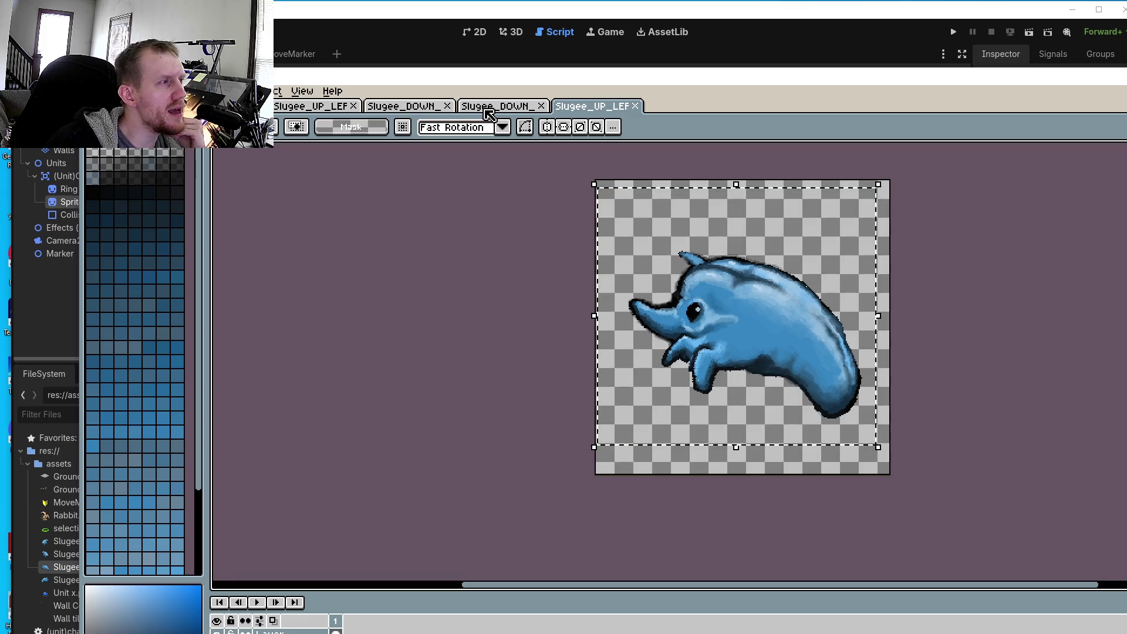
# - Review both down-facing Slugee sprites and re-save Slugee_UP_LEFT
pyautogui.click(490, 108)
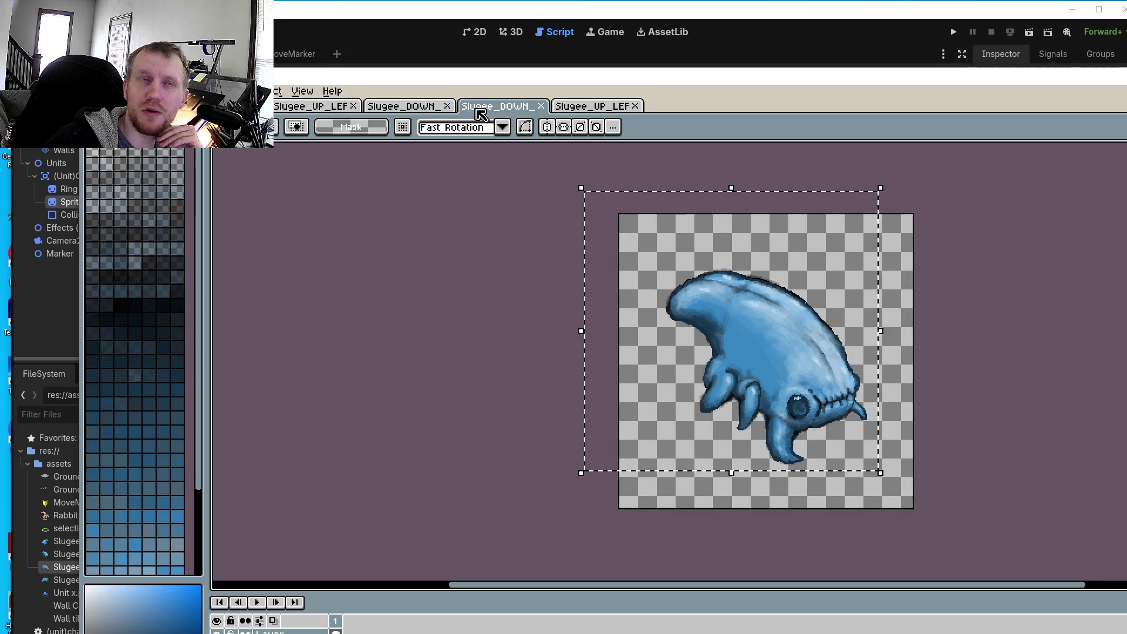
pyautogui.click(407, 111)
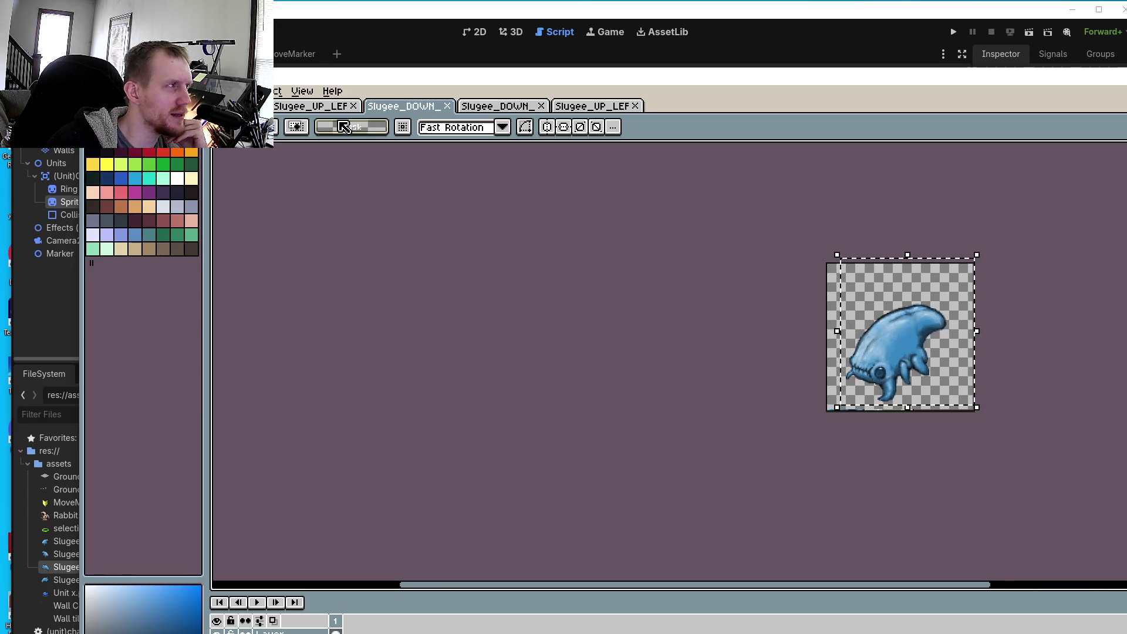
pyautogui.click(322, 108)
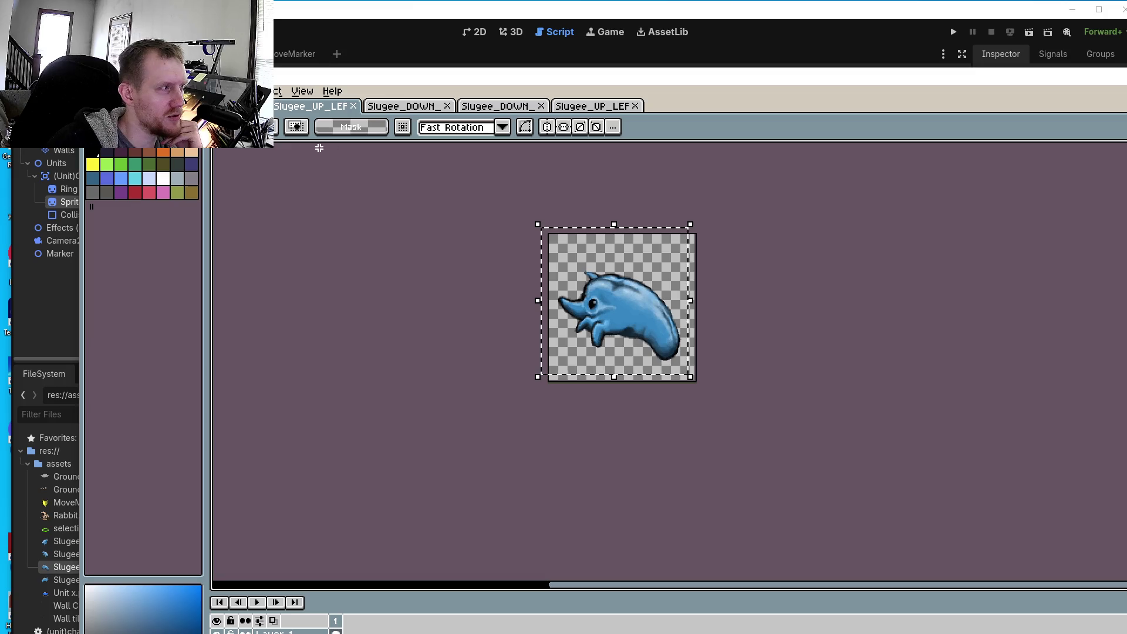
pyautogui.click(94, 91)
pyautogui.click(111, 149)
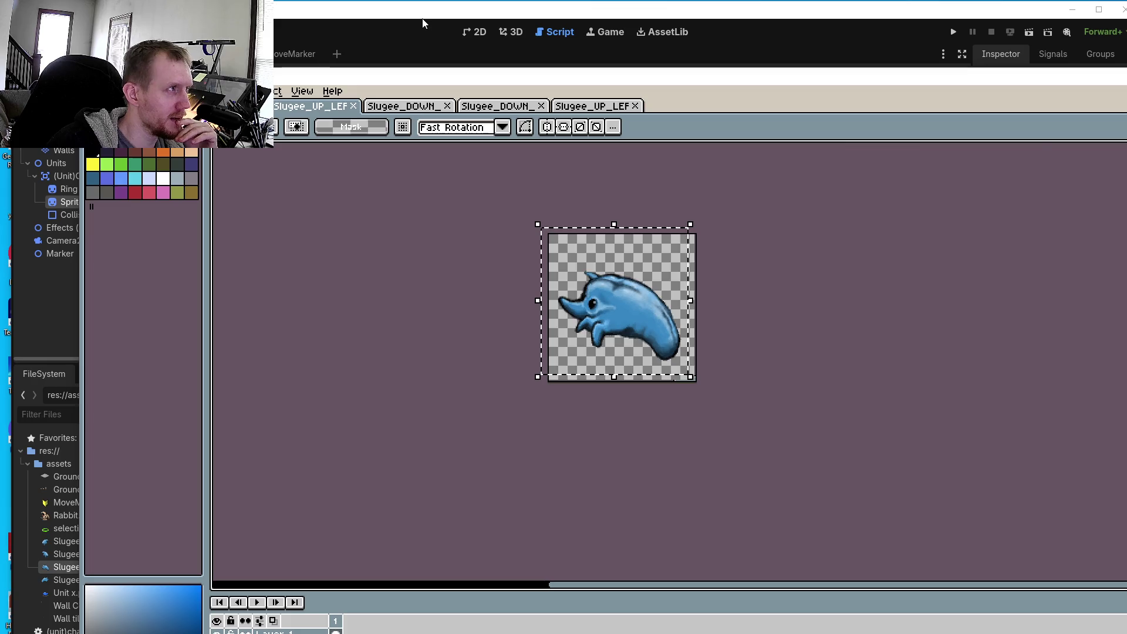
# - Return to the character_body_2d.gd script in Godot
pyautogui.click(420, 23)
pyautogui.scroll(-3, 554, 262)
pyautogui.scroll(3, 554, 262)
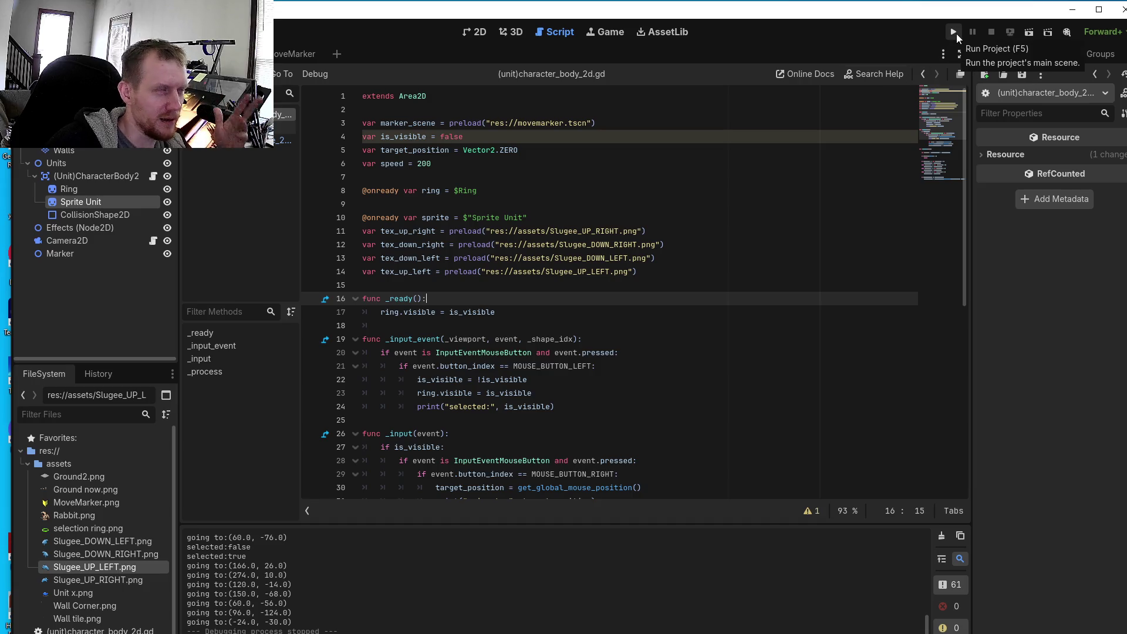
# - Run the project, move the game window left and select the Slugee unit
pyautogui.click(953, 32)
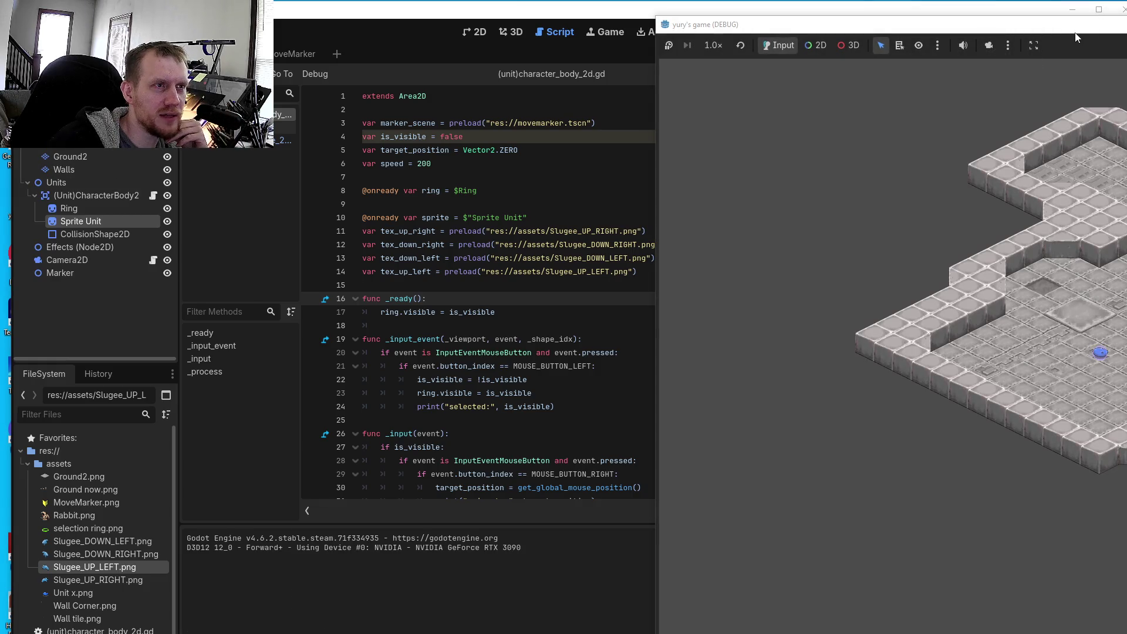
pyautogui.moveTo(1076, 34); pyautogui.dragTo(647, 42)
pyautogui.click(679, 355)
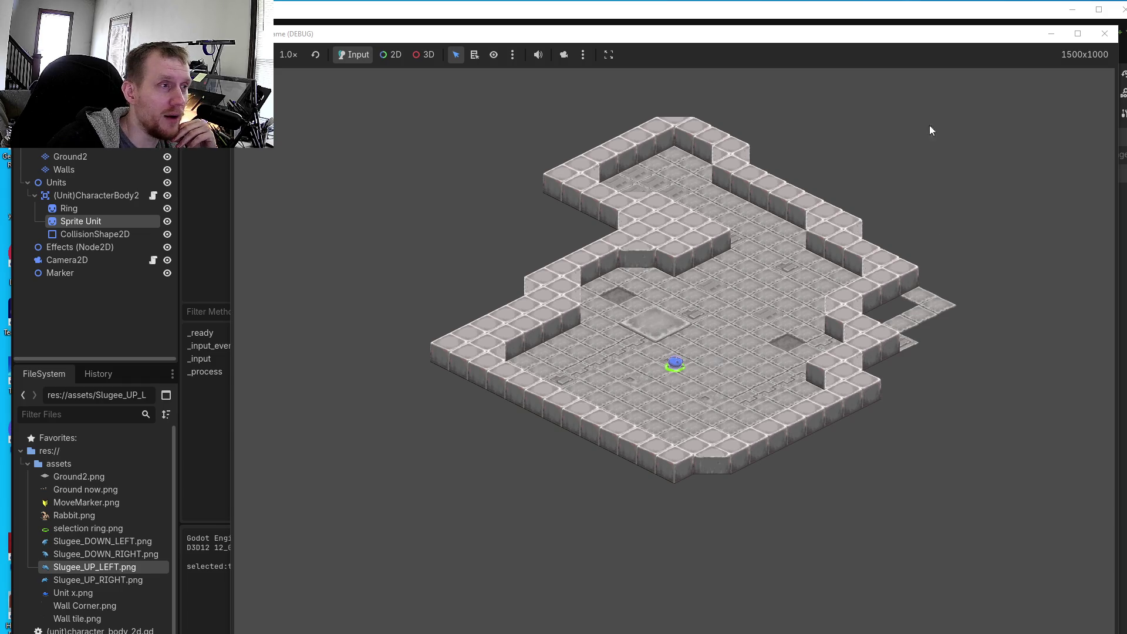
pyautogui.click(563, 55)
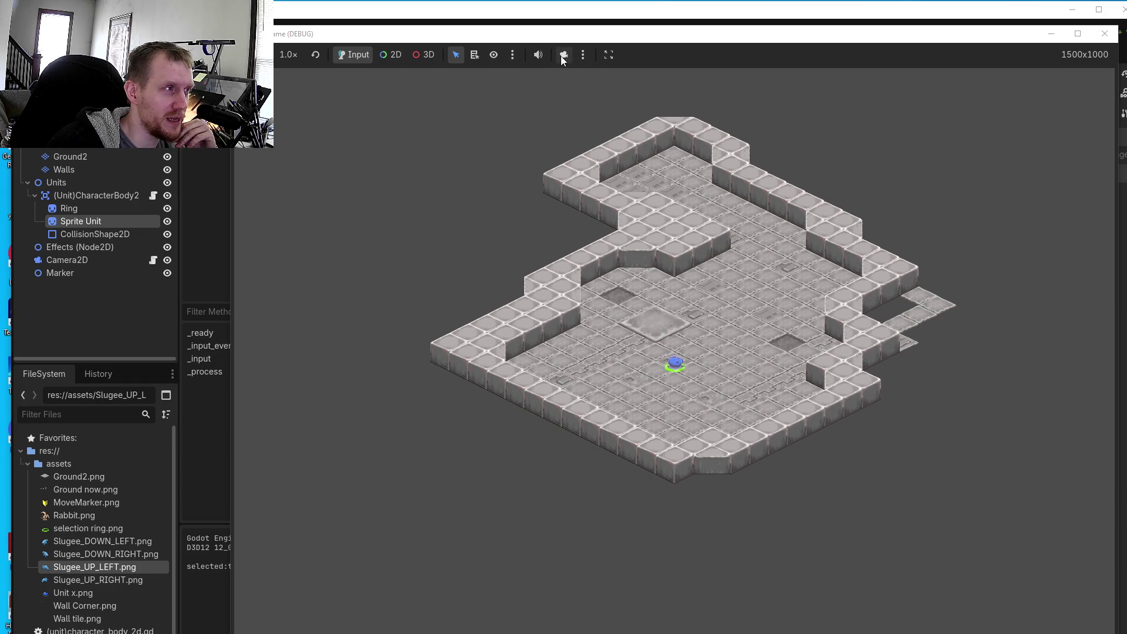
pyautogui.scroll(5, 670, 308)
pyautogui.click(666, 379)
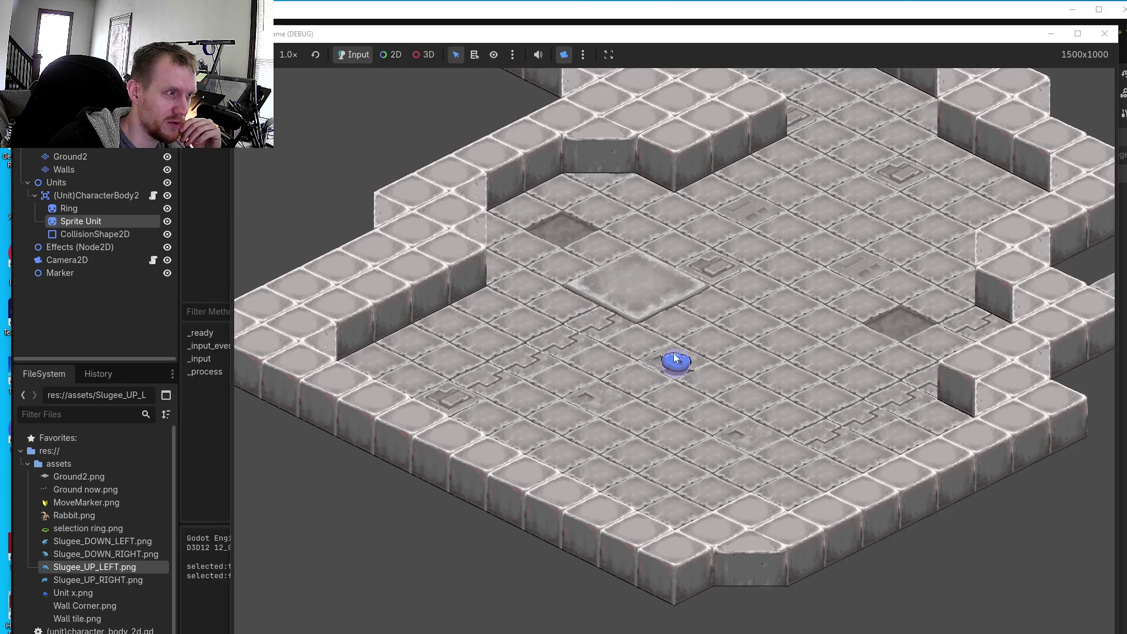
pyautogui.click(663, 387)
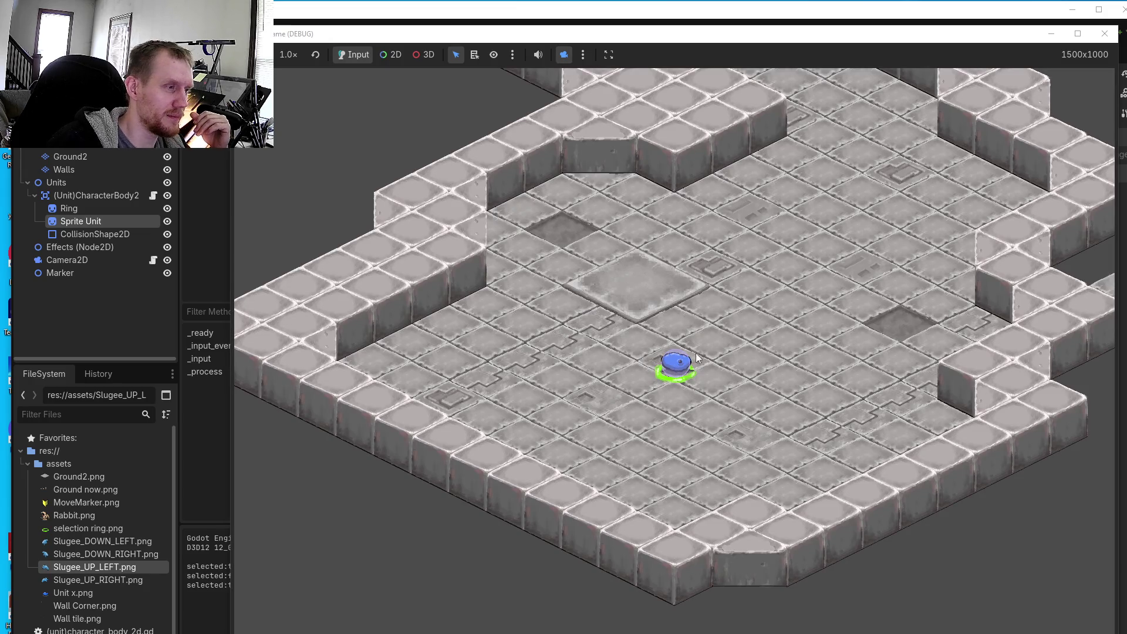
# - Right-click about fifteen floor spots so the unit walks in every direction, then shift the window left
pyautogui.rightClick(728, 344)
pyautogui.rightClick(800, 417)
pyautogui.rightClick(669, 415)
pyautogui.rightClick(654, 372)
pyautogui.rightClick(737, 323)
pyautogui.rightClick(820, 401)
pyautogui.rightClick(682, 418)
pyautogui.rightClick(653, 381)
pyautogui.rightClick(726, 330)
pyautogui.rightClick(762, 391)
pyautogui.rightClick(658, 431)
pyautogui.rightClick(605, 383)
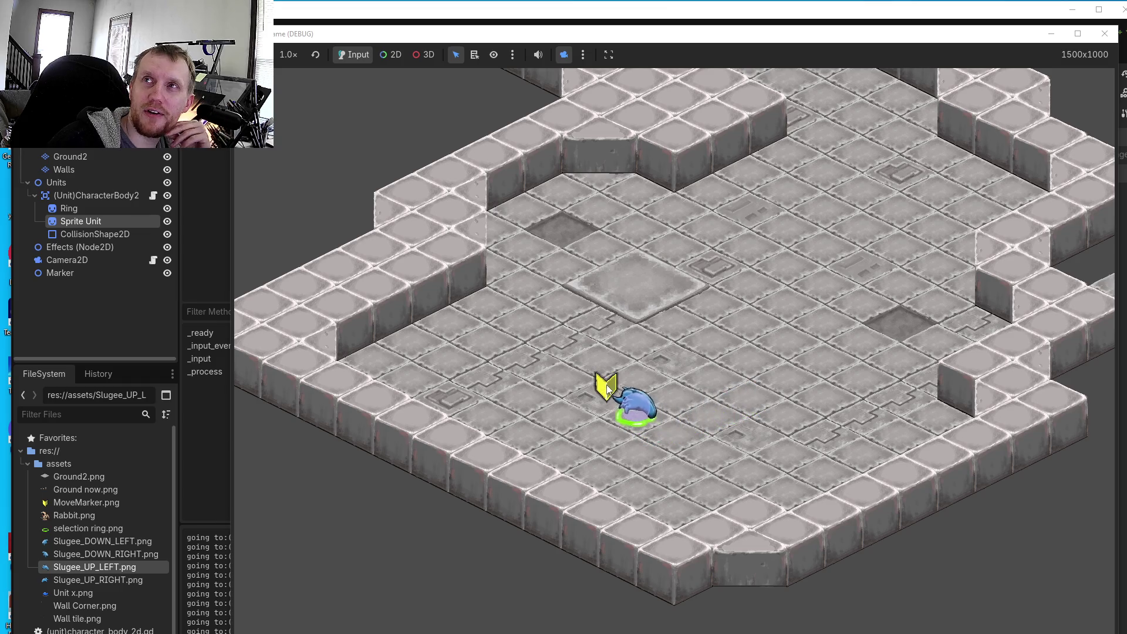
pyautogui.rightClick(707, 319)
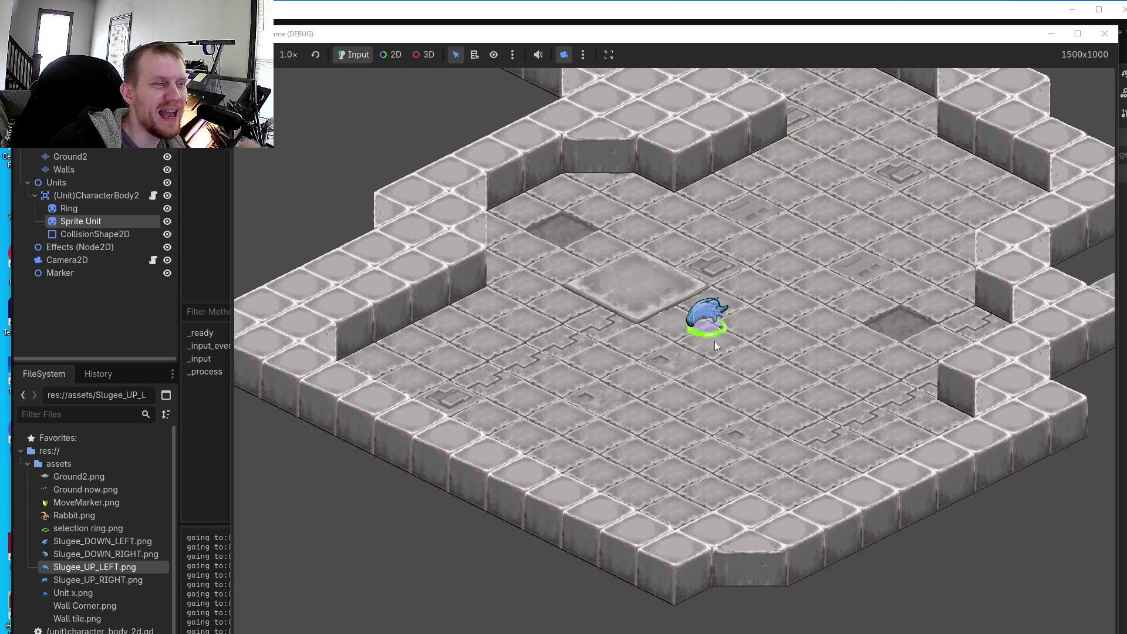
pyautogui.rightClick(745, 379)
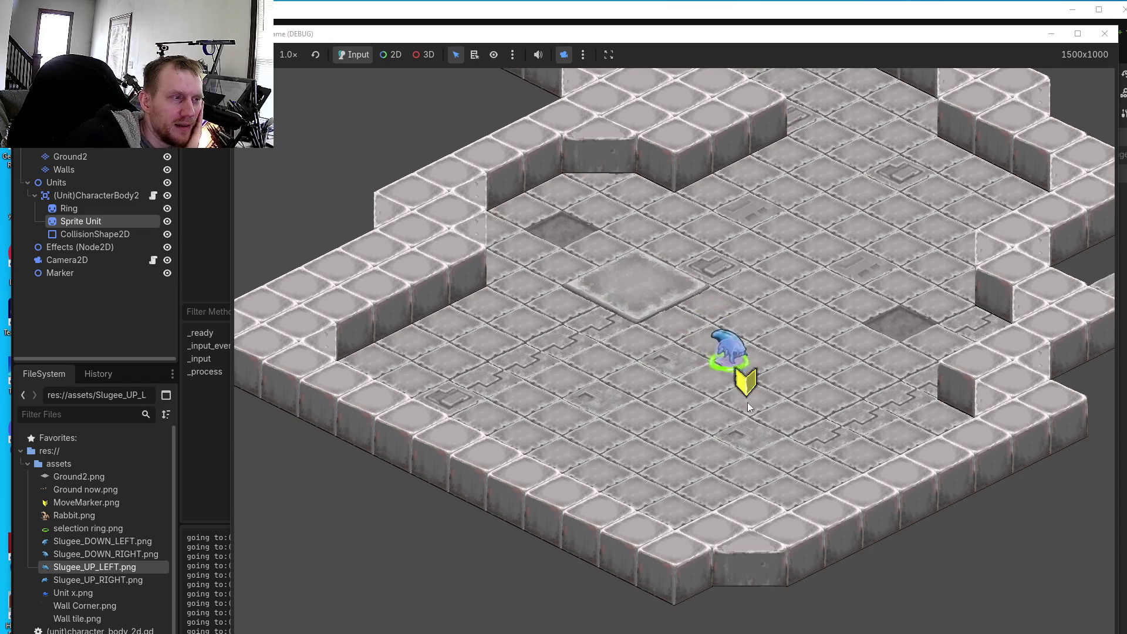
pyautogui.rightClick(681, 435)
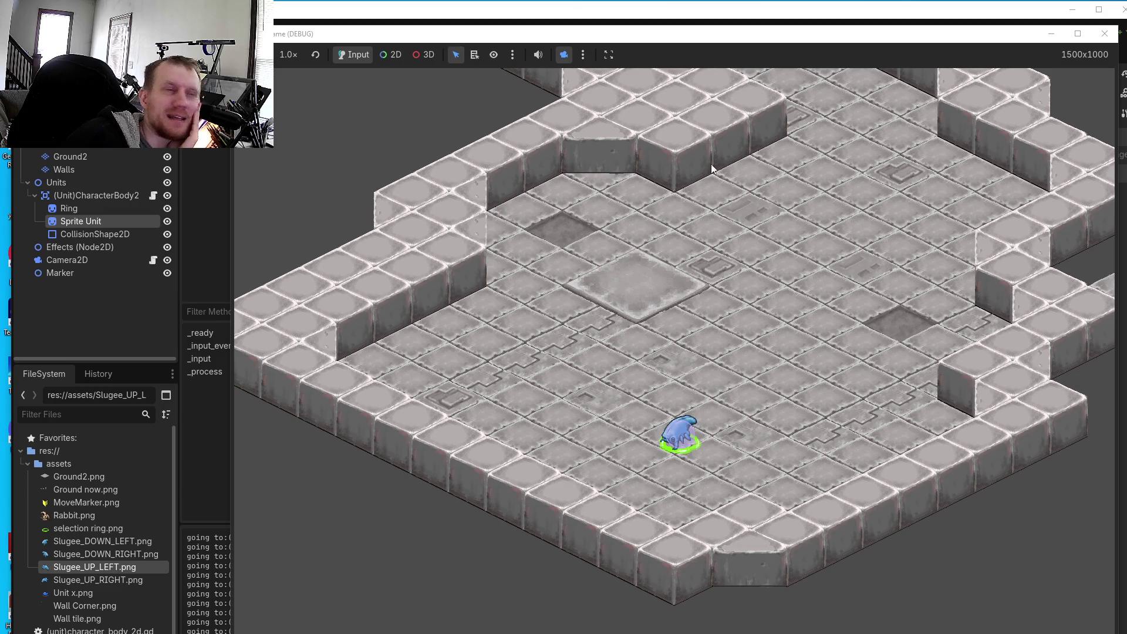
pyautogui.moveTo(659, 40); pyautogui.dragTo(570, 36)
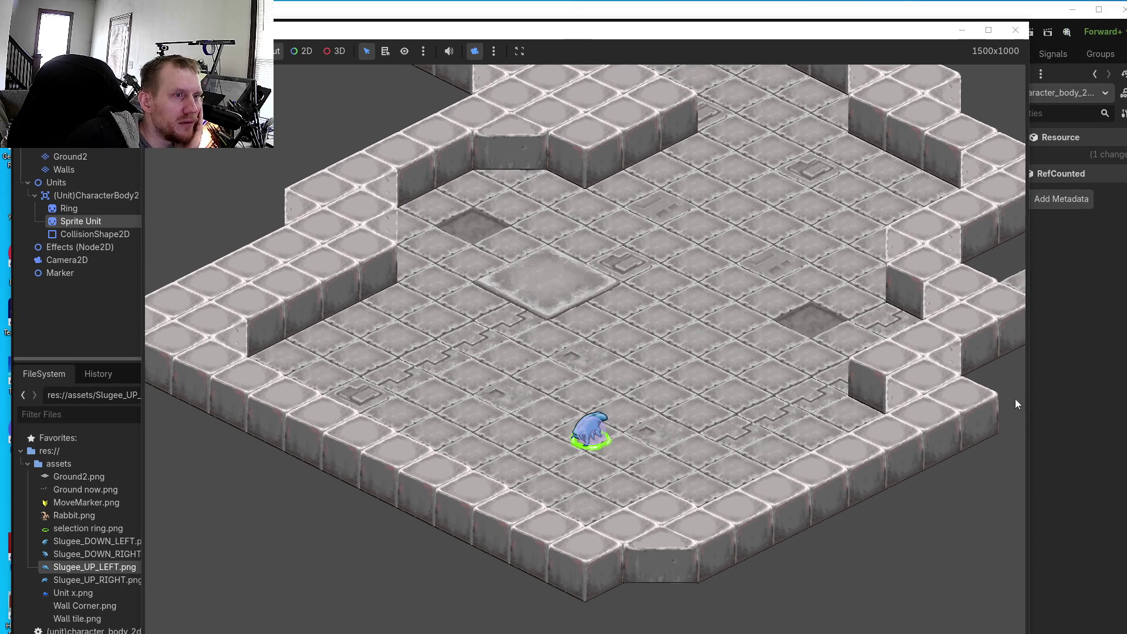
# - Widen the game window and walk the unit across roughly fourteen tiles, including the raised floor
pyautogui.moveTo(1029, 429); pyautogui.dragTo(1126, 428)
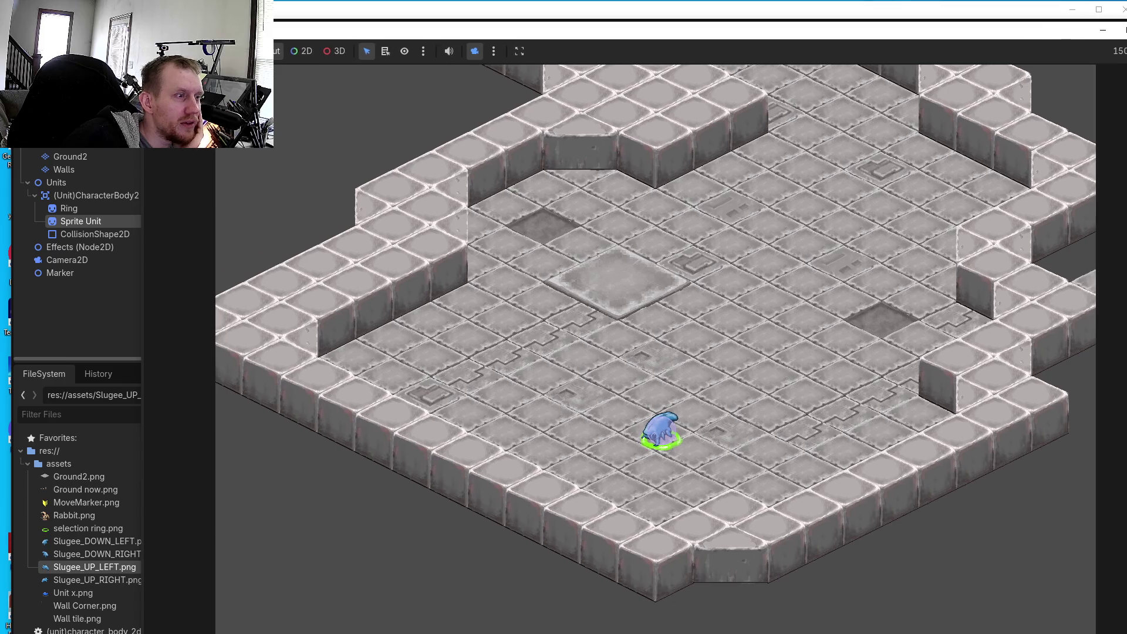
pyautogui.click(731, 391)
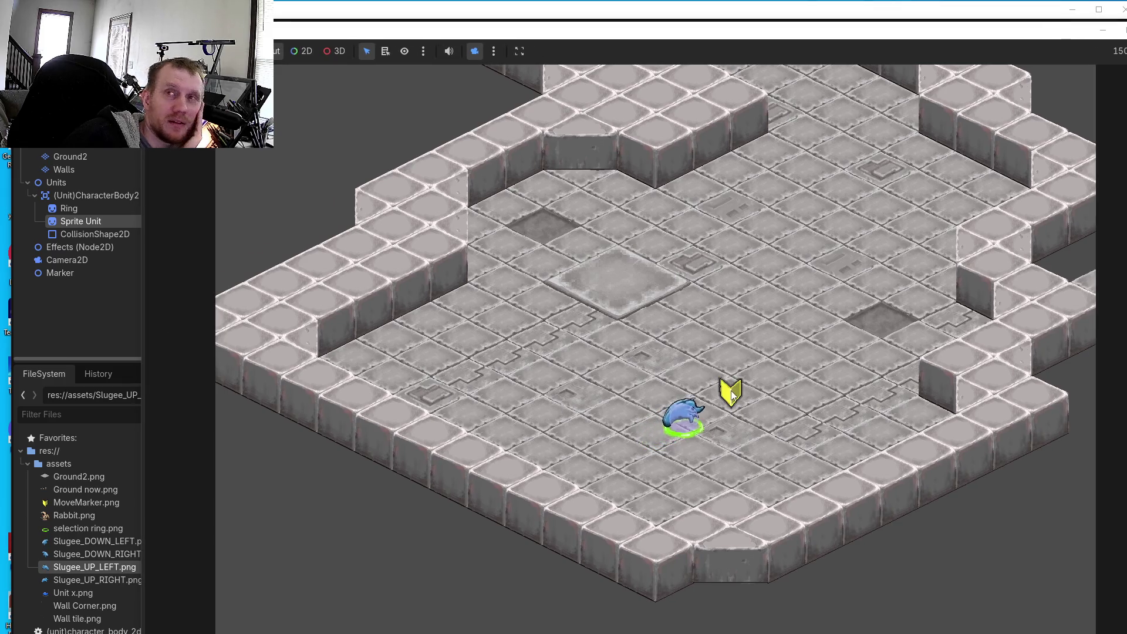
pyautogui.click(673, 348)
pyautogui.click(612, 387)
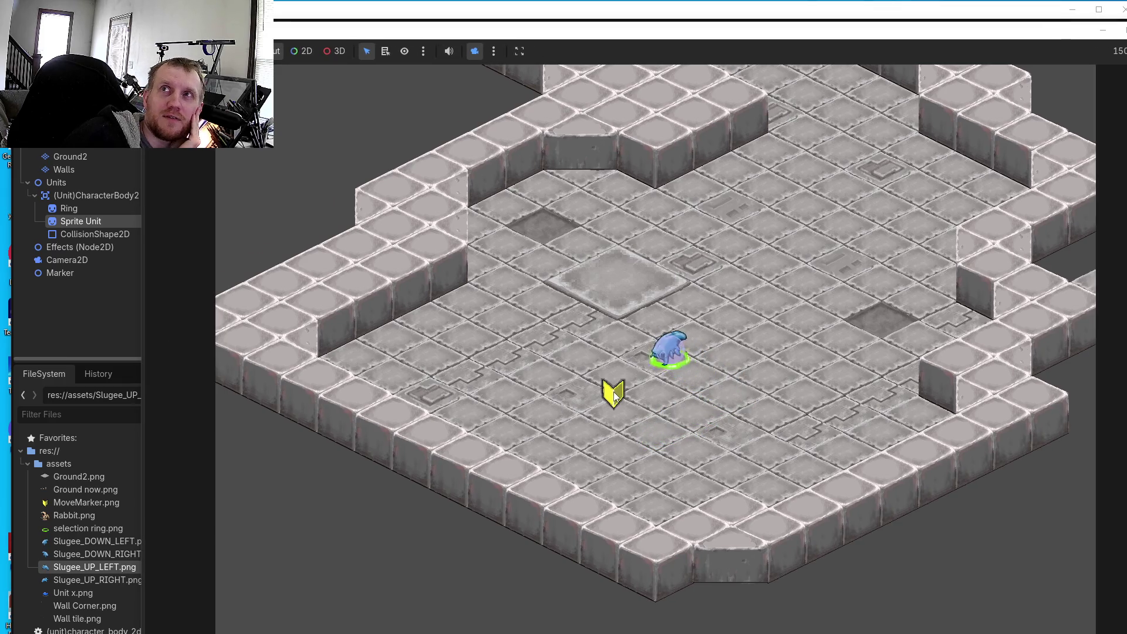
pyautogui.click(679, 364)
pyautogui.click(688, 318)
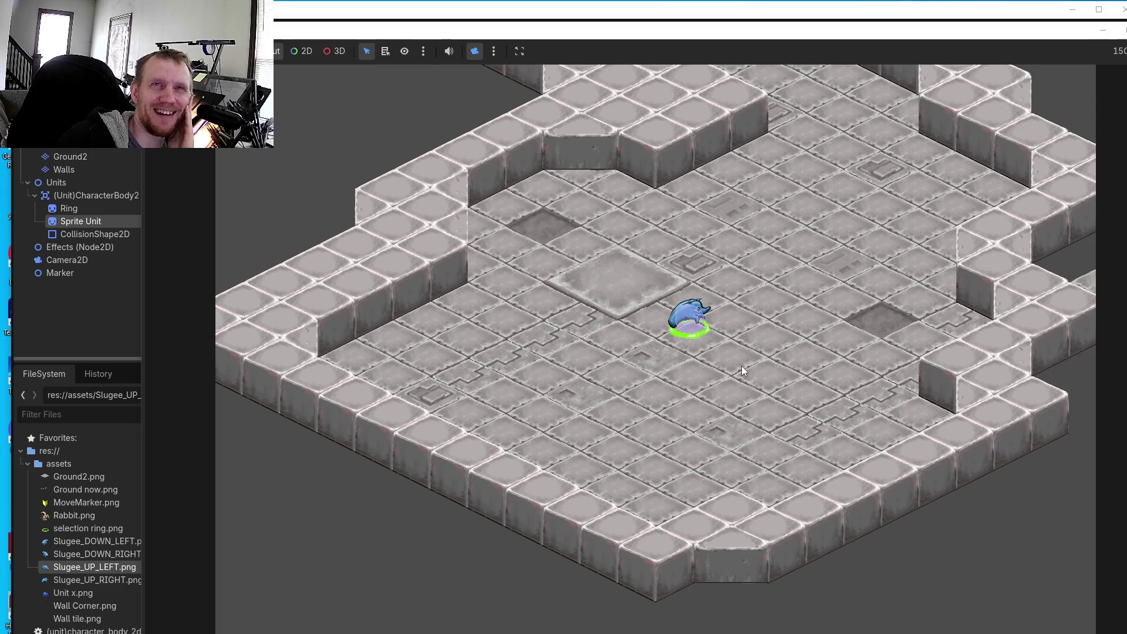
pyautogui.click(710, 410)
pyautogui.click(798, 339)
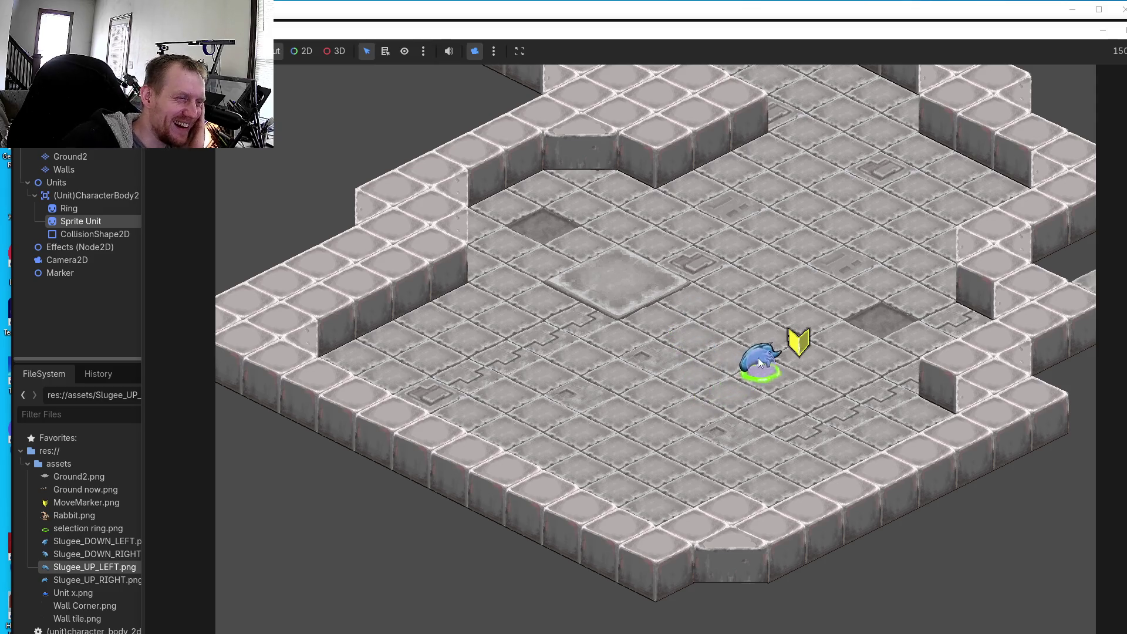
pyautogui.click(696, 379)
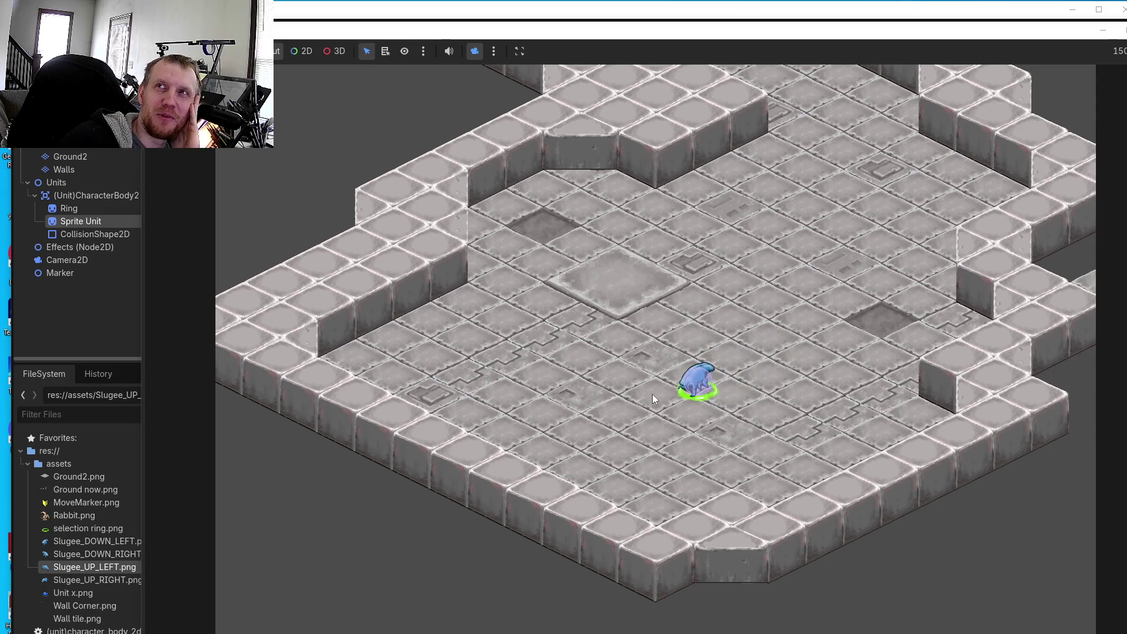
pyautogui.click(613, 361)
pyautogui.click(682, 296)
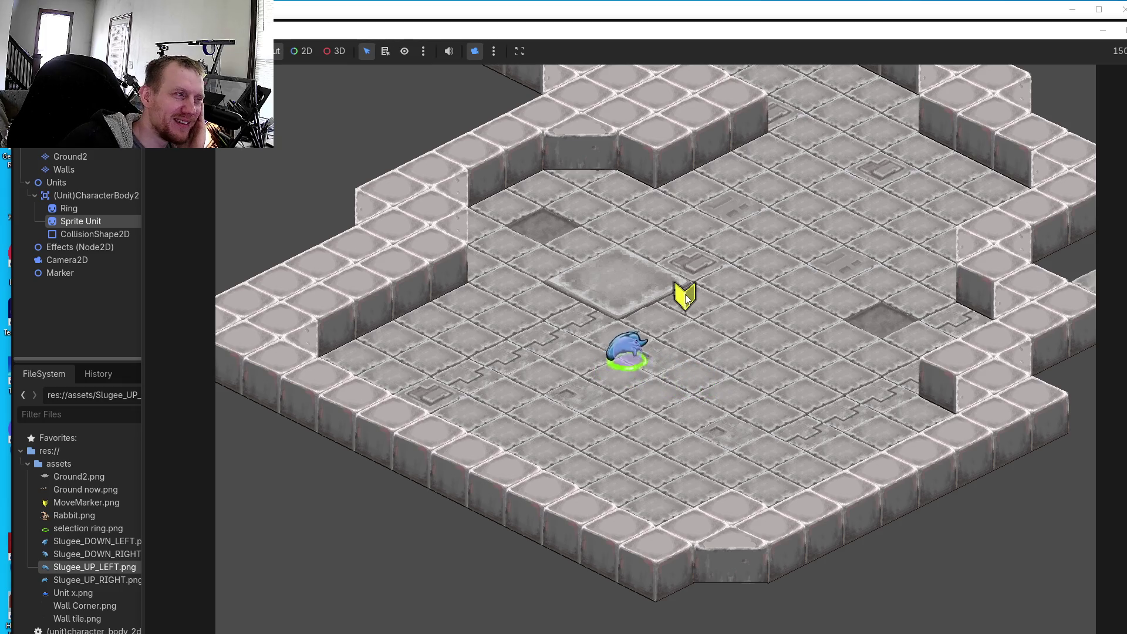
pyautogui.click(727, 340)
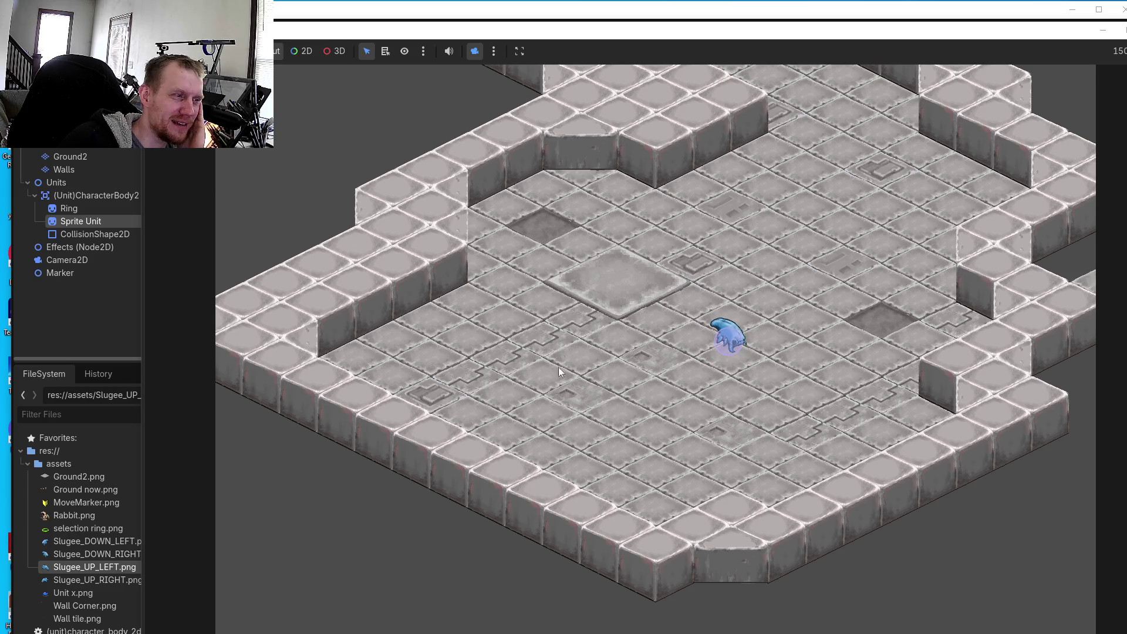
pyautogui.click(543, 427)
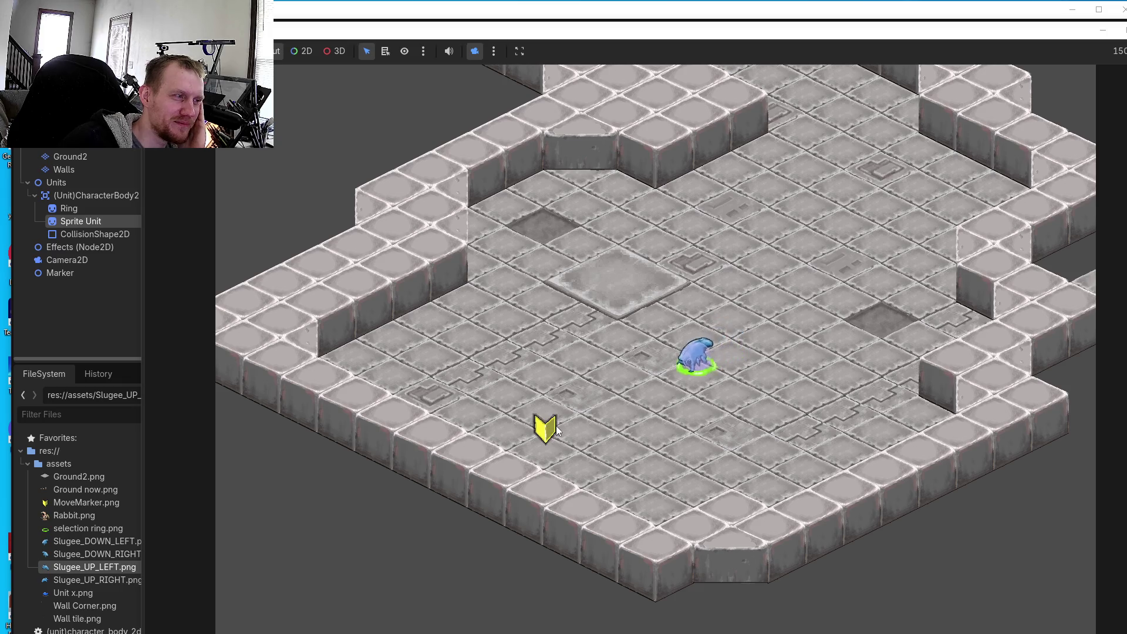
pyautogui.click(764, 324)
pyautogui.rightClick(643, 294)
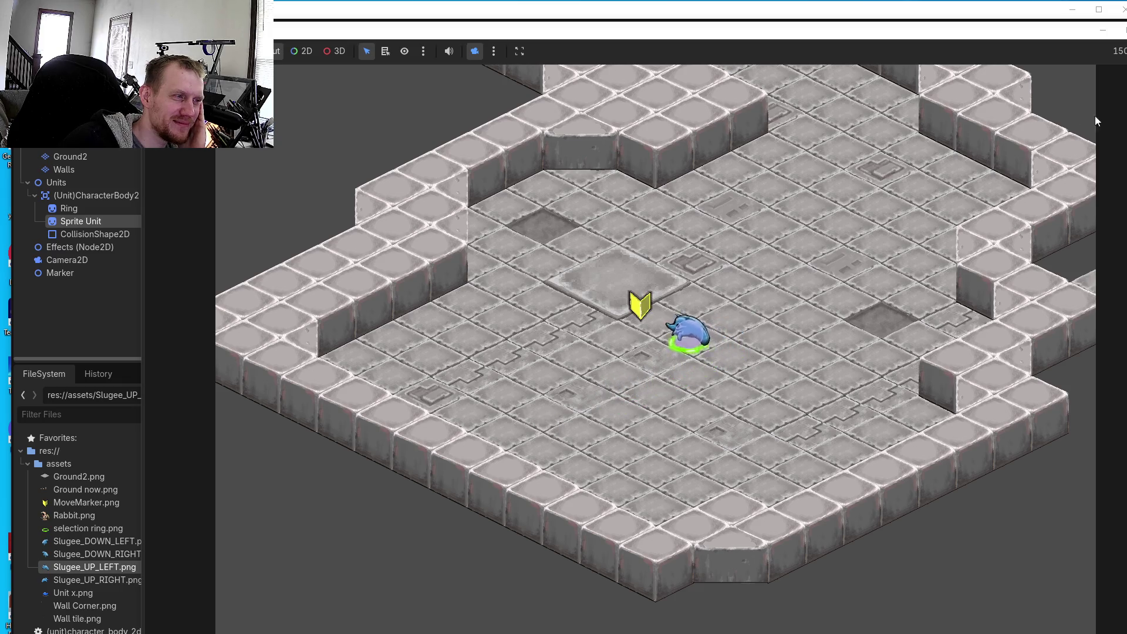
# - Stop the game with F8 and switch over to Aseprite
pyautogui.press('F8')
pyautogui.hotkey('alt', 'Tab')
pyautogui.scroll(3, 689, 330)
pyautogui.scroll(-2, 648, 344)
pyautogui.scroll(1, 768, 382)
pyautogui.scroll(-2, 768, 381)
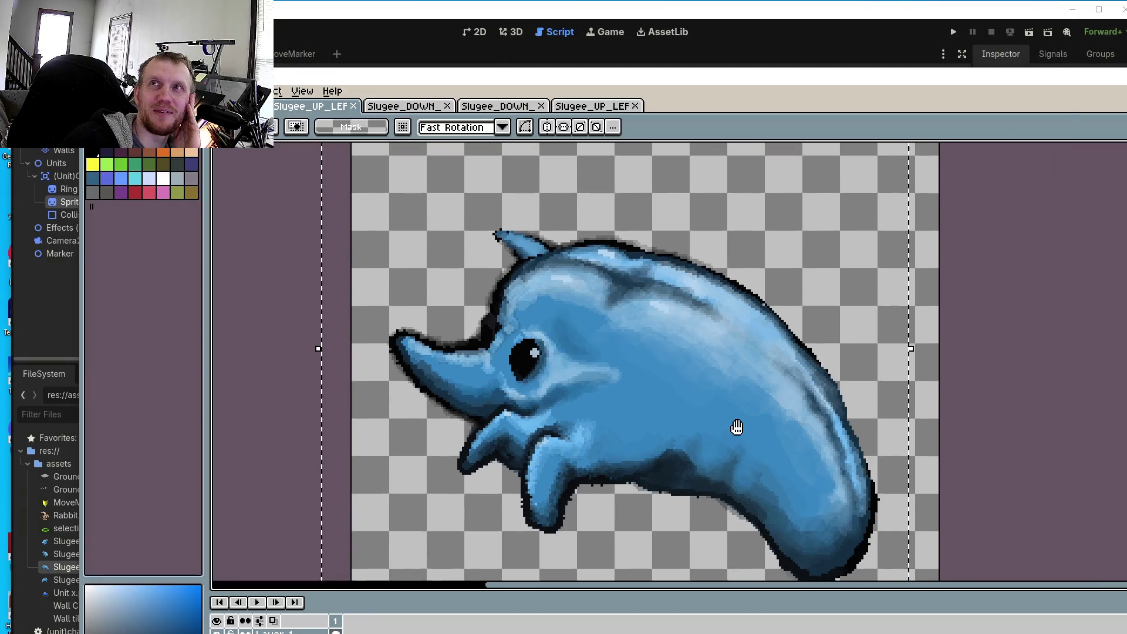
# - Open the Slugee_DOWN sprite tab and zoom into the creature
pyautogui.click(417, 108)
pyautogui.scroll(6, 837, 372)
pyautogui.scroll(-1, 780, 329)
pyautogui.scroll(-2, 780, 342)
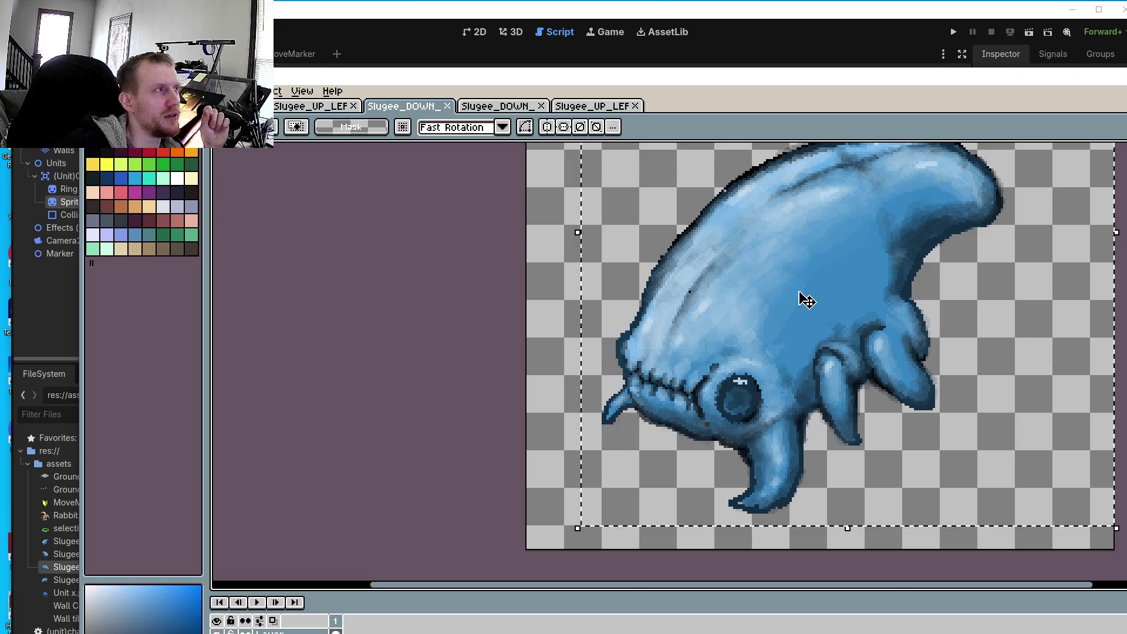
# - Sample the blue from the slug's head, return to the Pencil, and zoom on the outline
pyautogui.moveTo(771, 282); pyautogui.dragTo(675, 370)
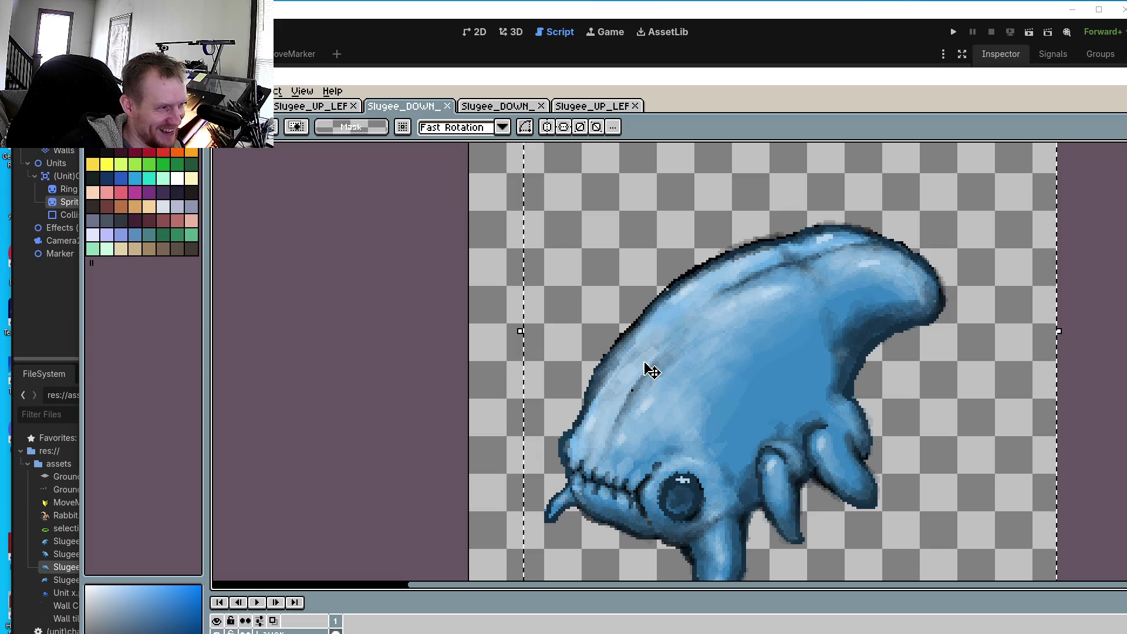
pyautogui.press('o')
pyautogui.click(632, 368)
pyautogui.press('b')
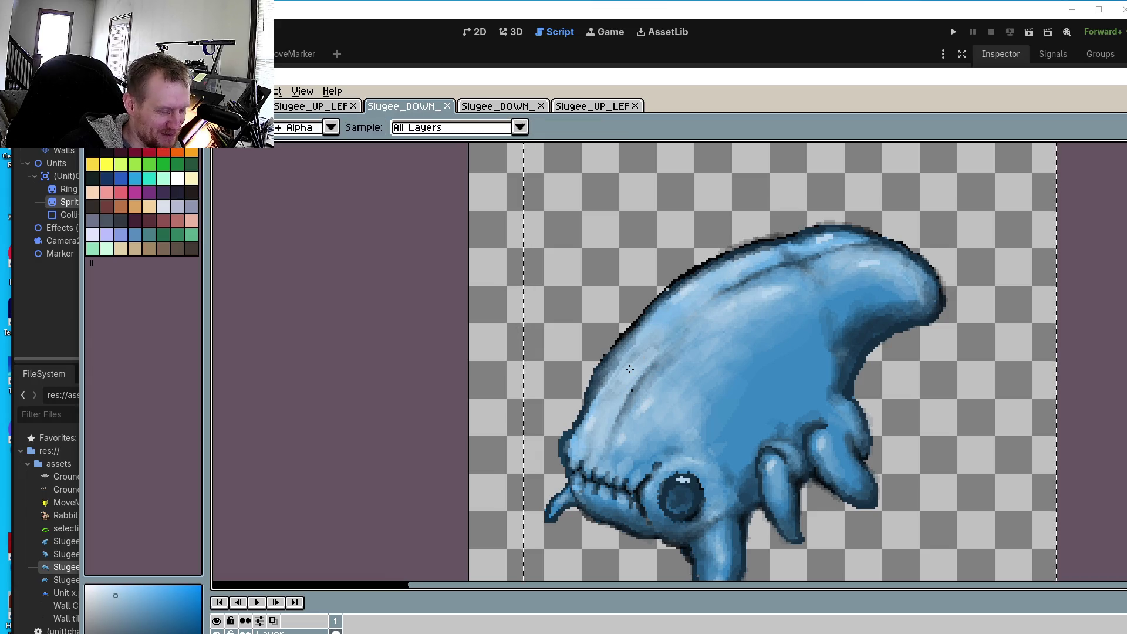
pyautogui.scroll(3, 625, 364)
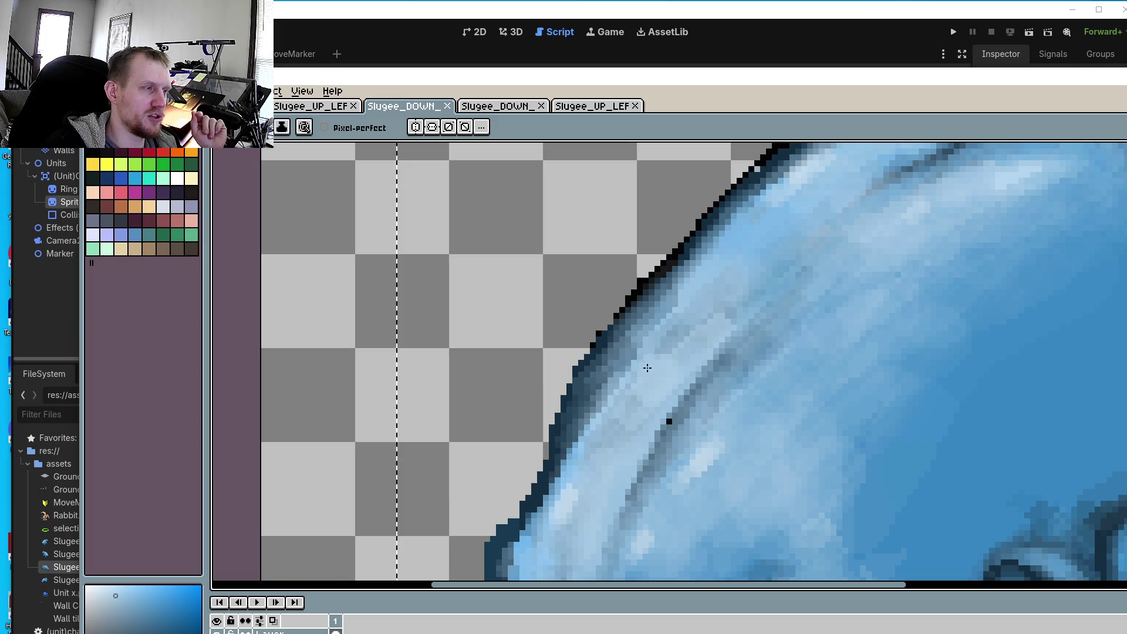
pyautogui.scroll(-1, 646, 340)
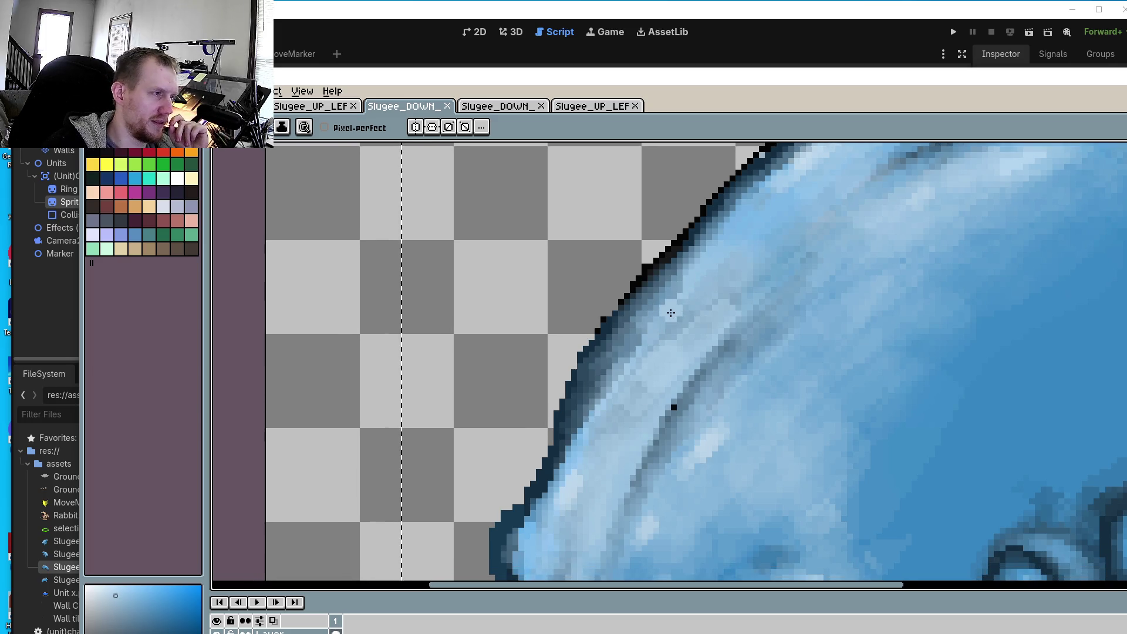
pyautogui.scroll(1, 655, 362)
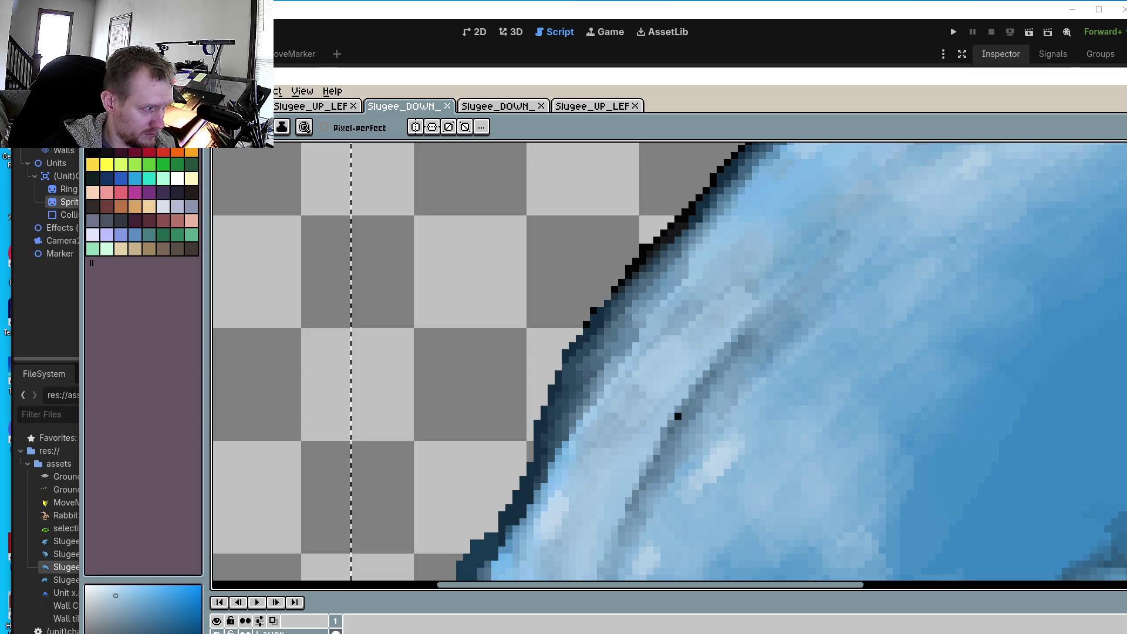
pyautogui.click(618, 367)
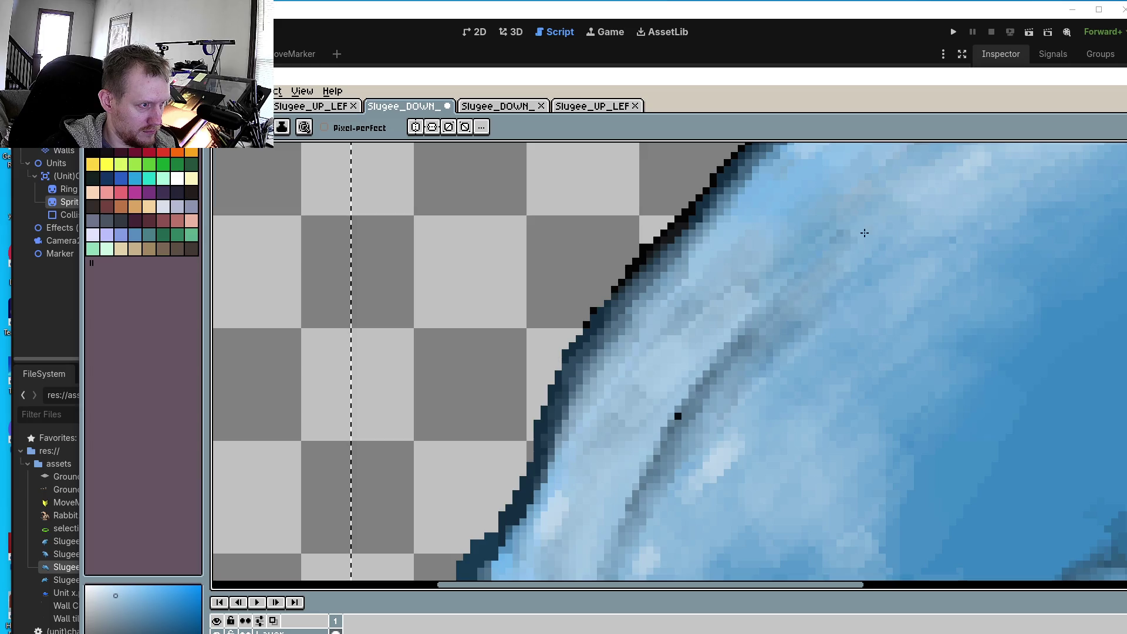
pyautogui.scroll(-3, 911, 271)
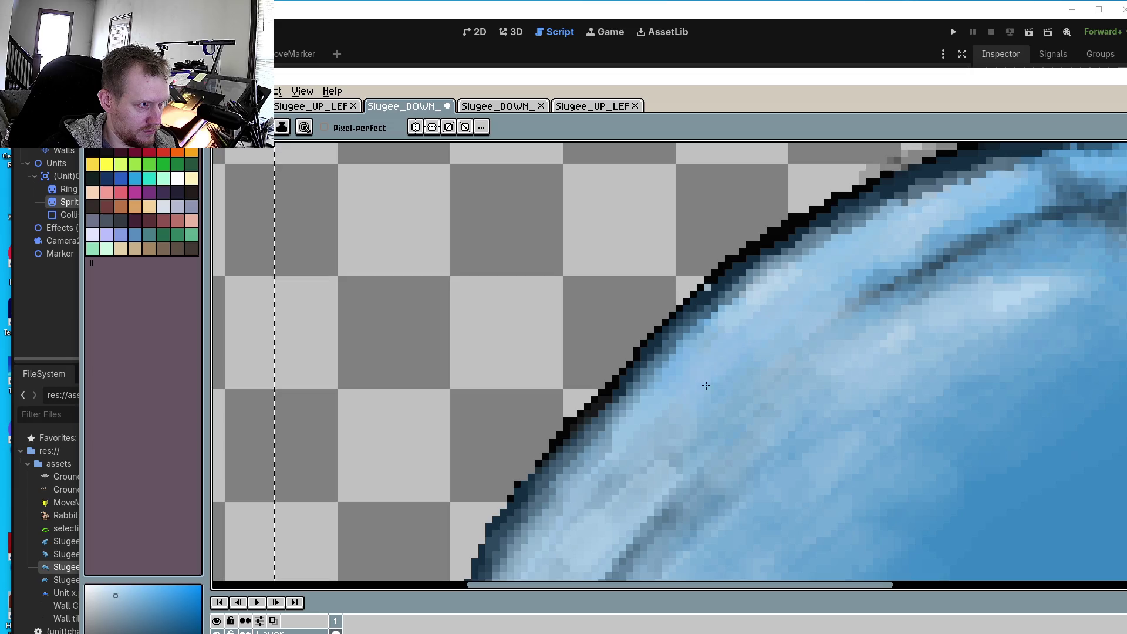
pyautogui.scroll(-2, 765, 397)
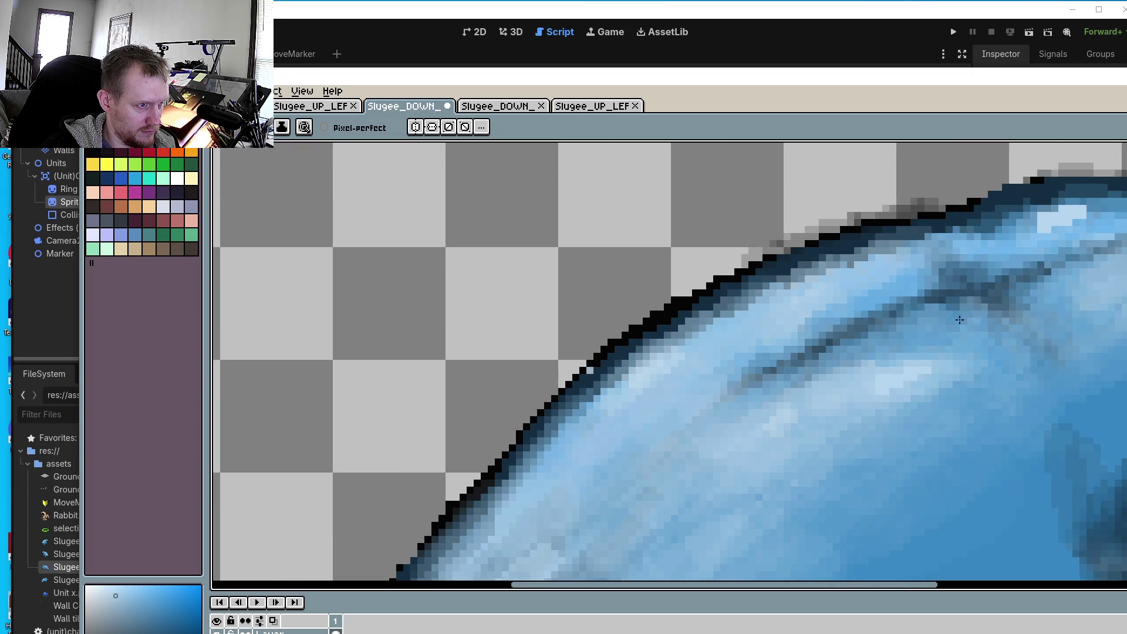
pyautogui.hscroll(3, 945, 340)
pyautogui.scroll(1, 945, 339)
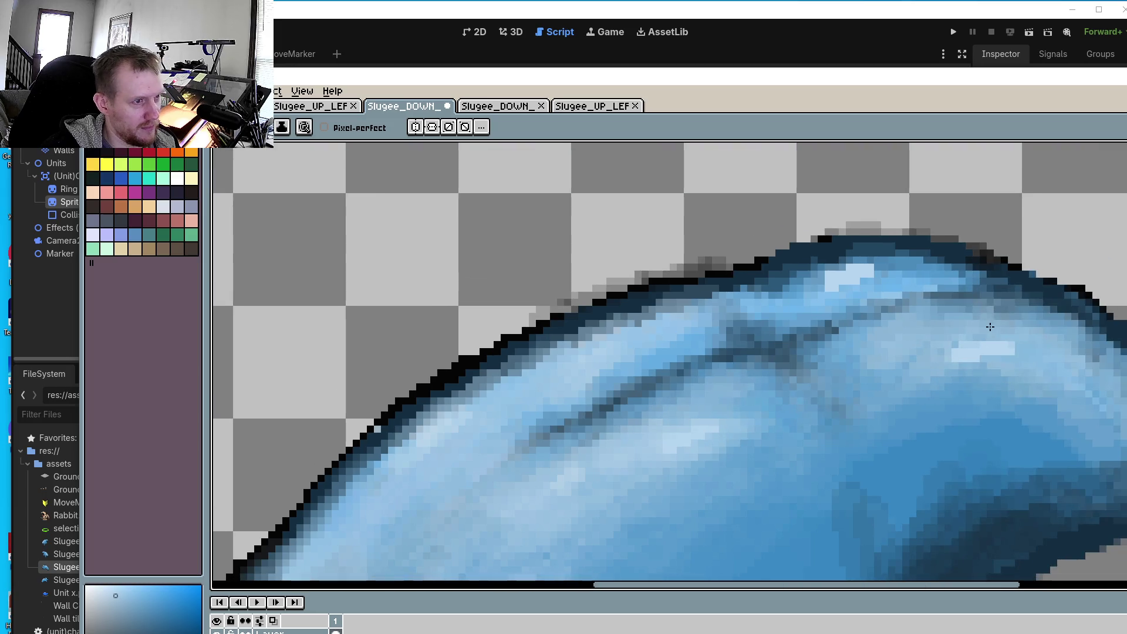
pyautogui.moveTo(885, 269); pyautogui.dragTo(777, 292)
pyautogui.moveTo(868, 271); pyautogui.dragTo(840, 271)
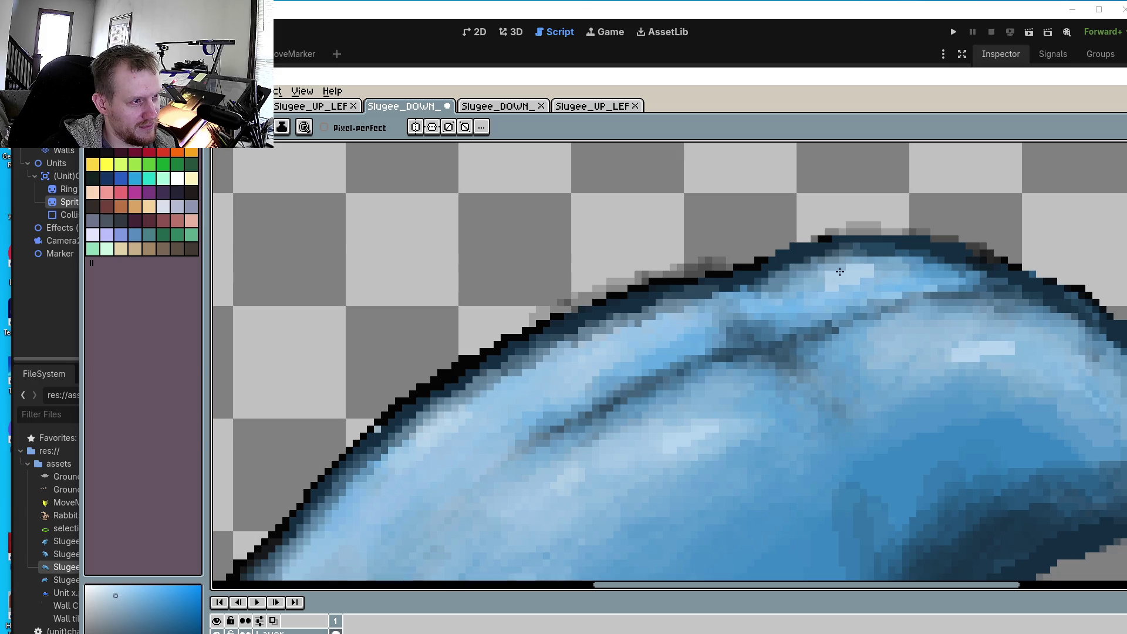
pyautogui.moveTo(1009, 327)
pyautogui.mouseDown()
pyautogui.moveTo(974, 307)
pyautogui.moveTo(1031, 345)
pyautogui.mouseUp()
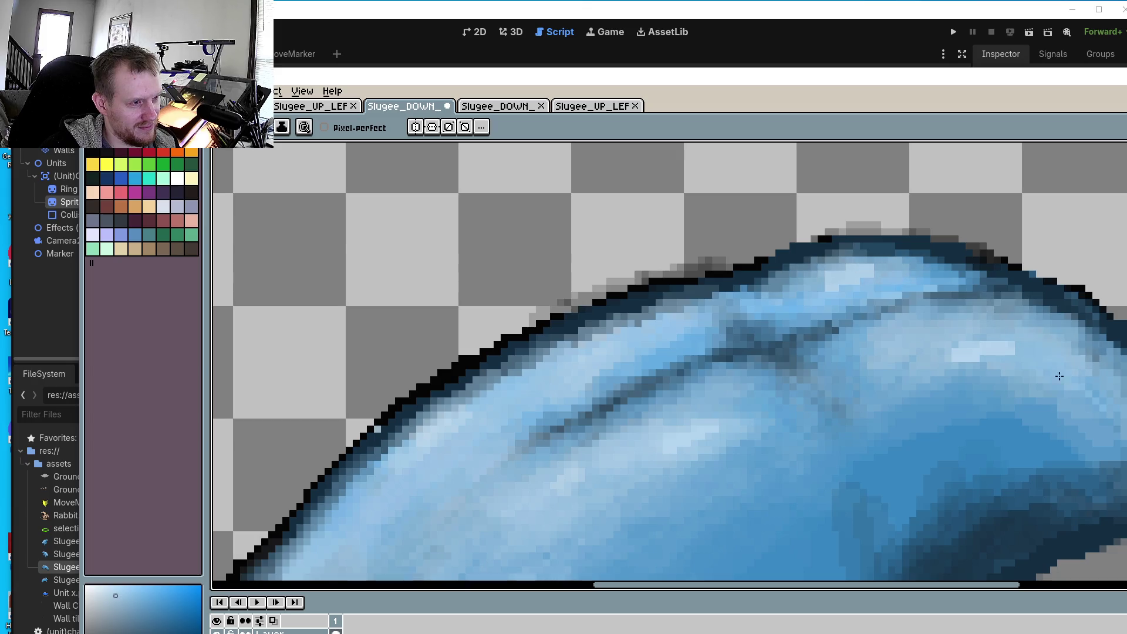
pyautogui.scroll(2, 822, 394)
pyautogui.scroll(-2, 899, 220)
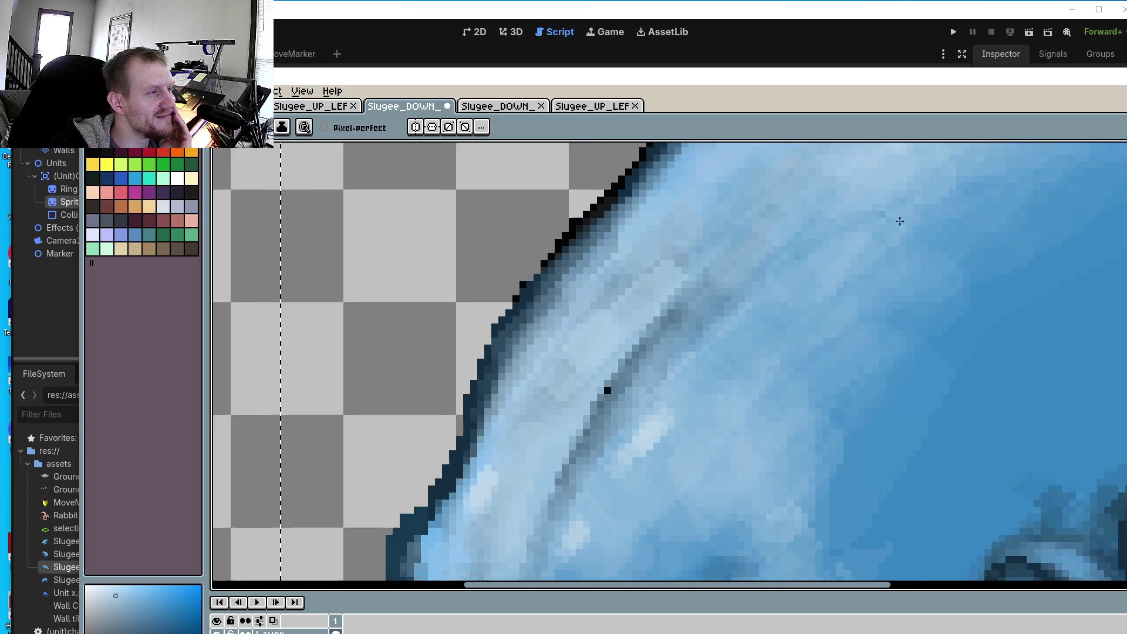
pyautogui.scroll(-2, 899, 221)
pyautogui.scroll(-2, 755, 390)
pyautogui.hscroll(2, 745, 269)
pyautogui.scroll(2, 912, 377)
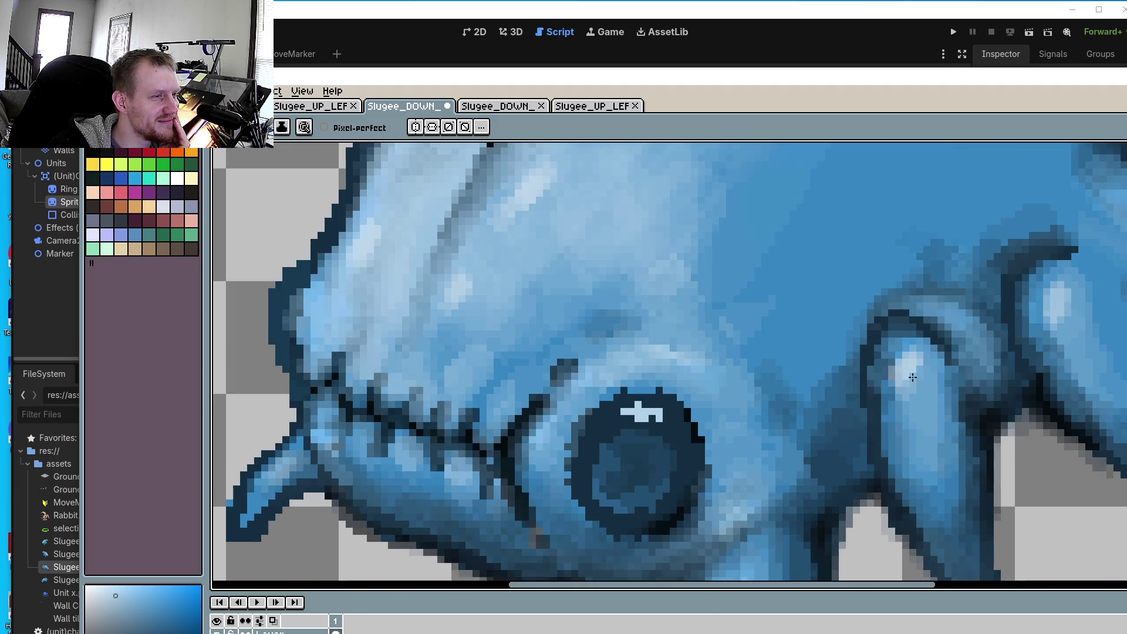
pyautogui.scroll(1, 901, 367)
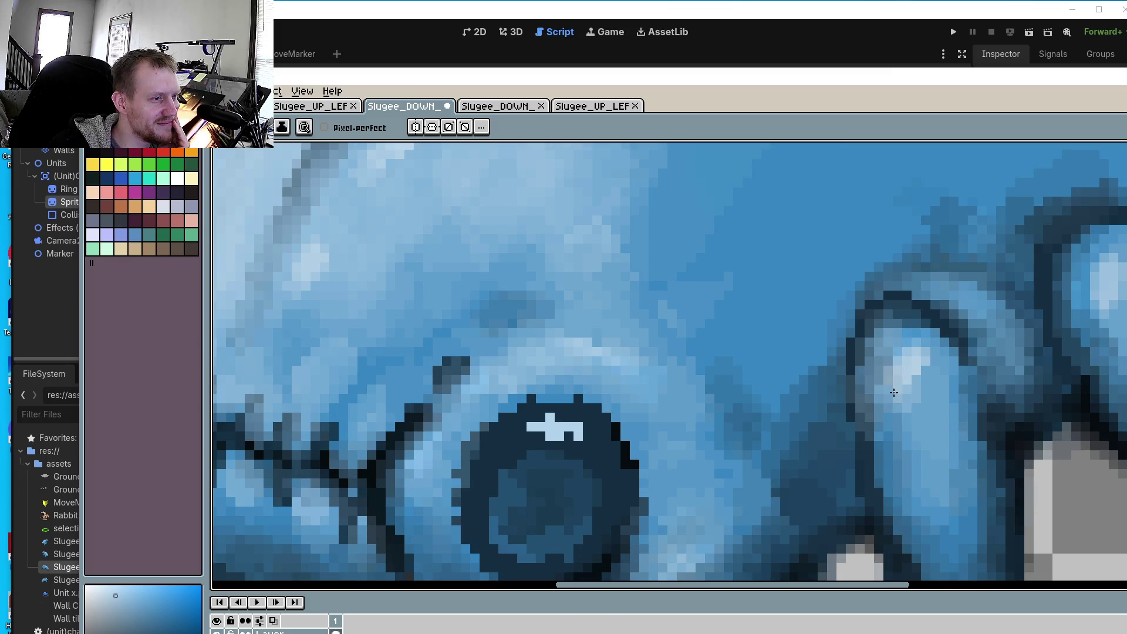
pyautogui.scroll(-2, 858, 303)
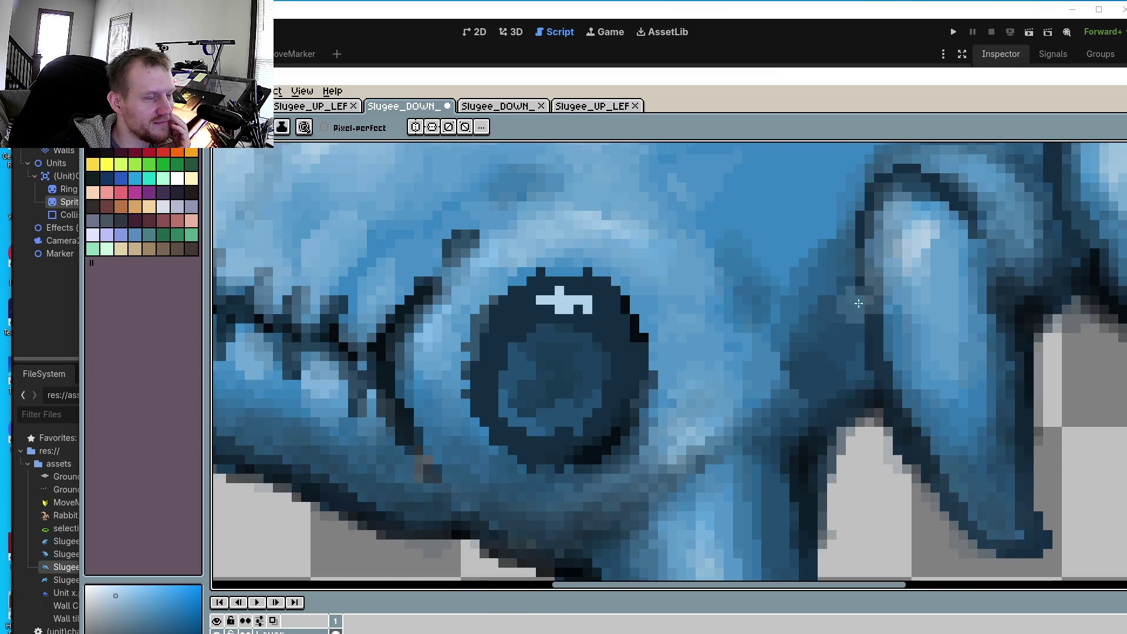
pyautogui.hscroll(-2, 810, 335)
pyautogui.scroll(-1, 809, 334)
pyautogui.scroll(-1, 813, 344)
pyautogui.scroll(1, 588, 308)
pyautogui.scroll(-1, 589, 308)
pyautogui.scroll(1, 514, 395)
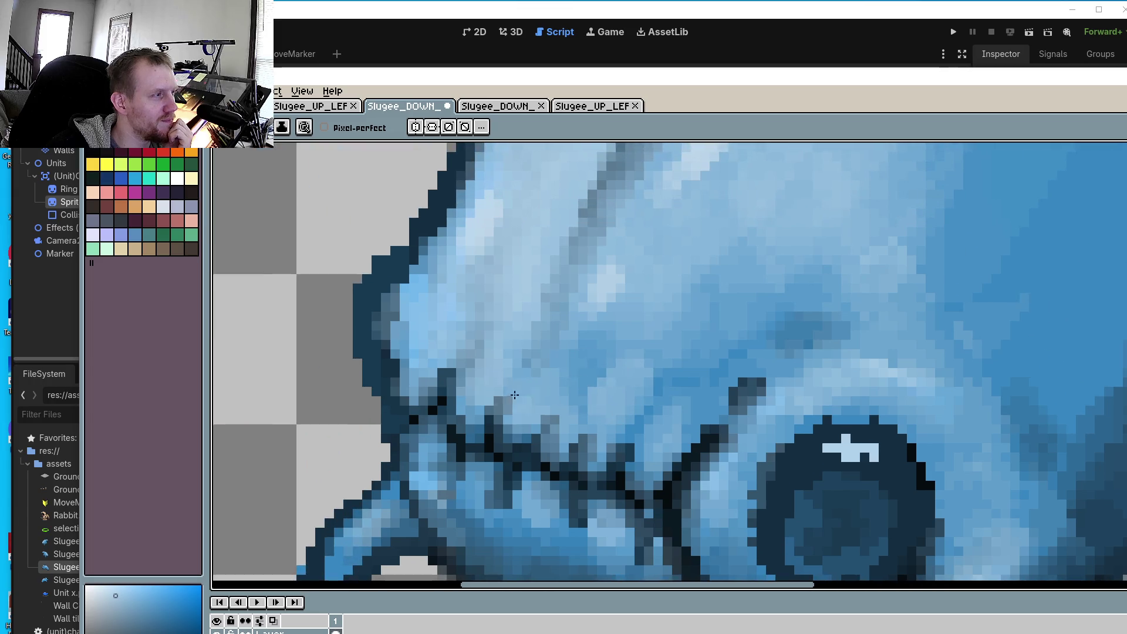
pyautogui.scroll(-1, 493, 357)
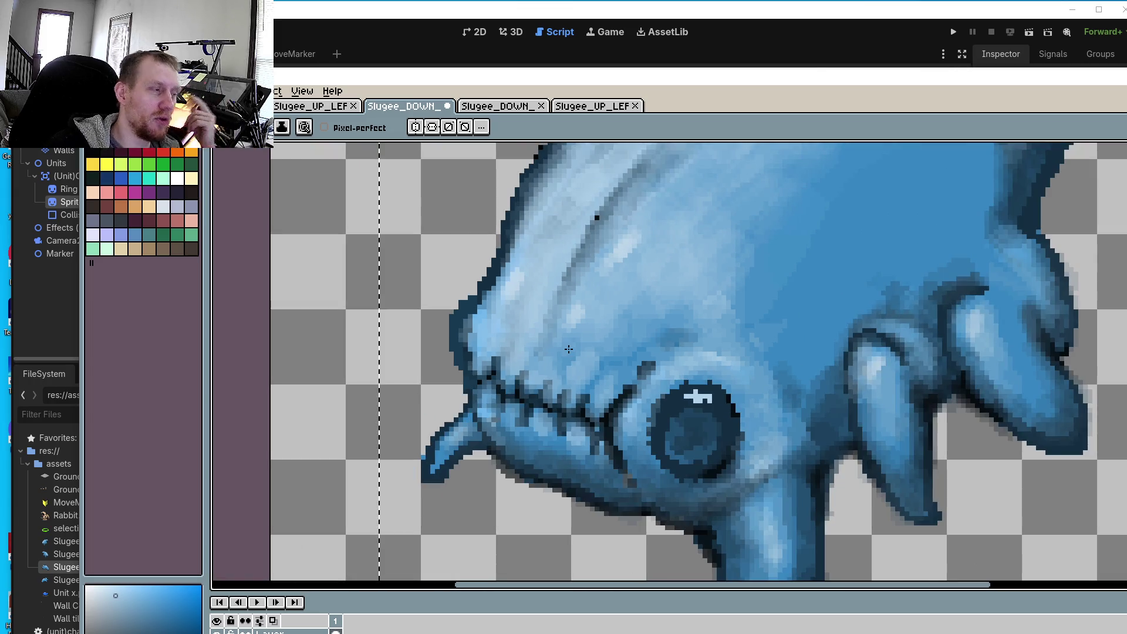
pyautogui.scroll(1, 743, 269)
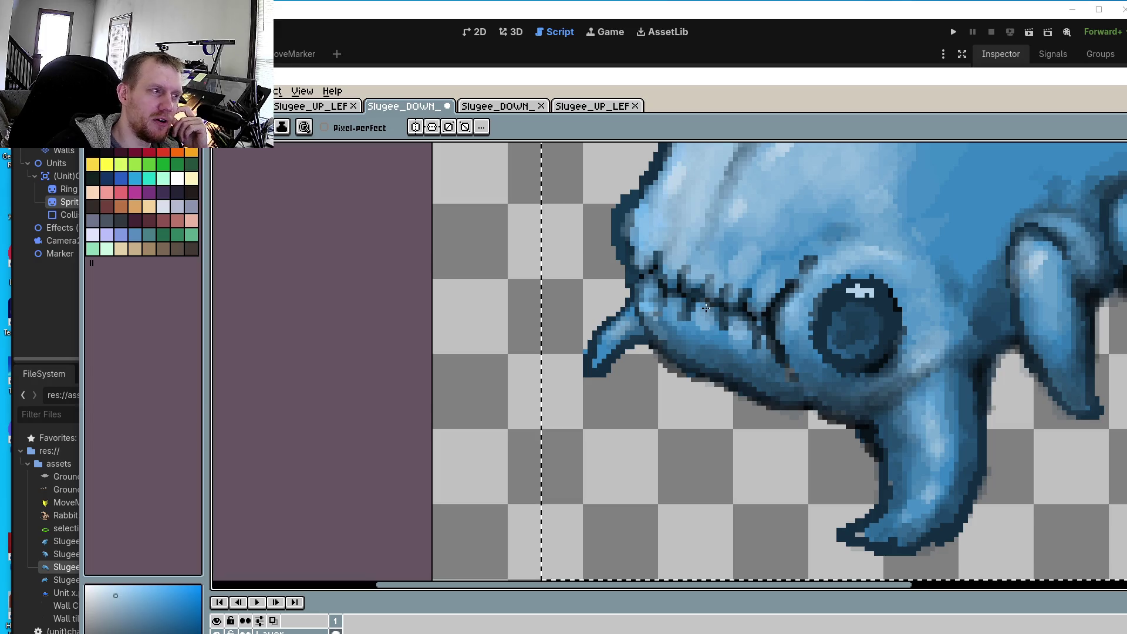
pyautogui.scroll(-4, 698, 363)
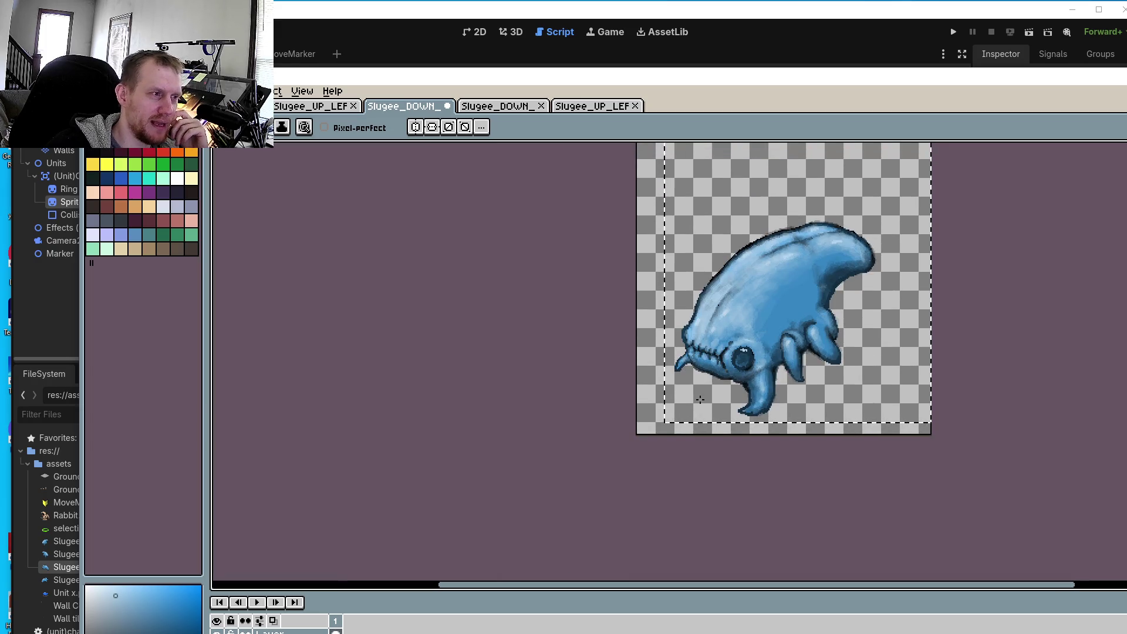
# - Zoom to the eye and fin, sample a sprite colour, and return to the Pencil
pyautogui.scroll(3, 790, 266)
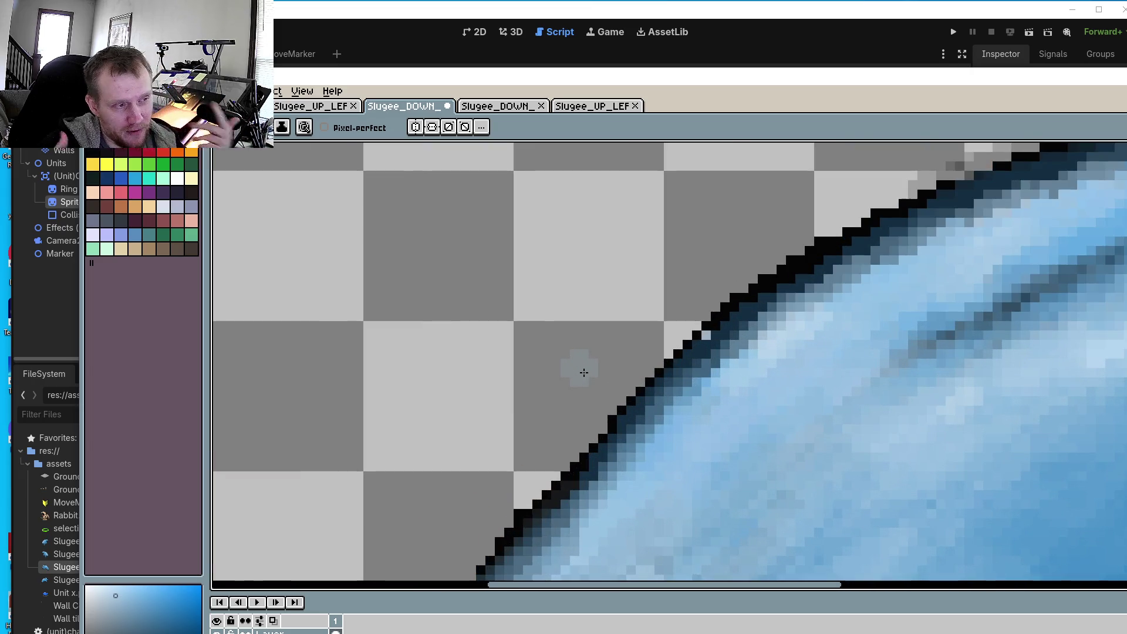
pyautogui.press('alt')
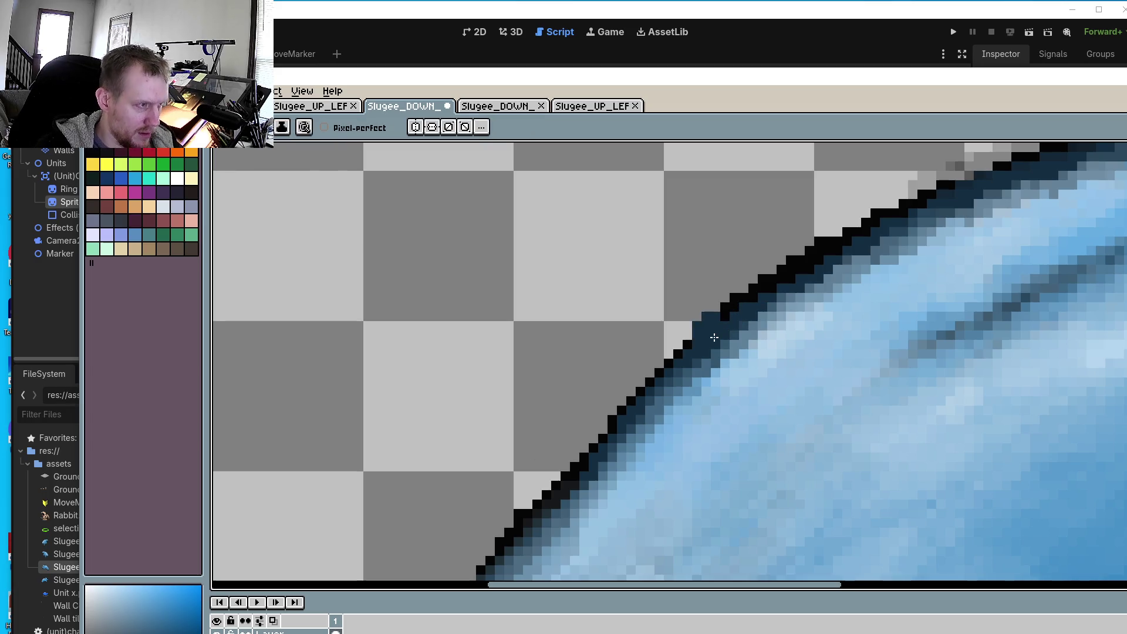
pyautogui.scroll(2, 714, 338)
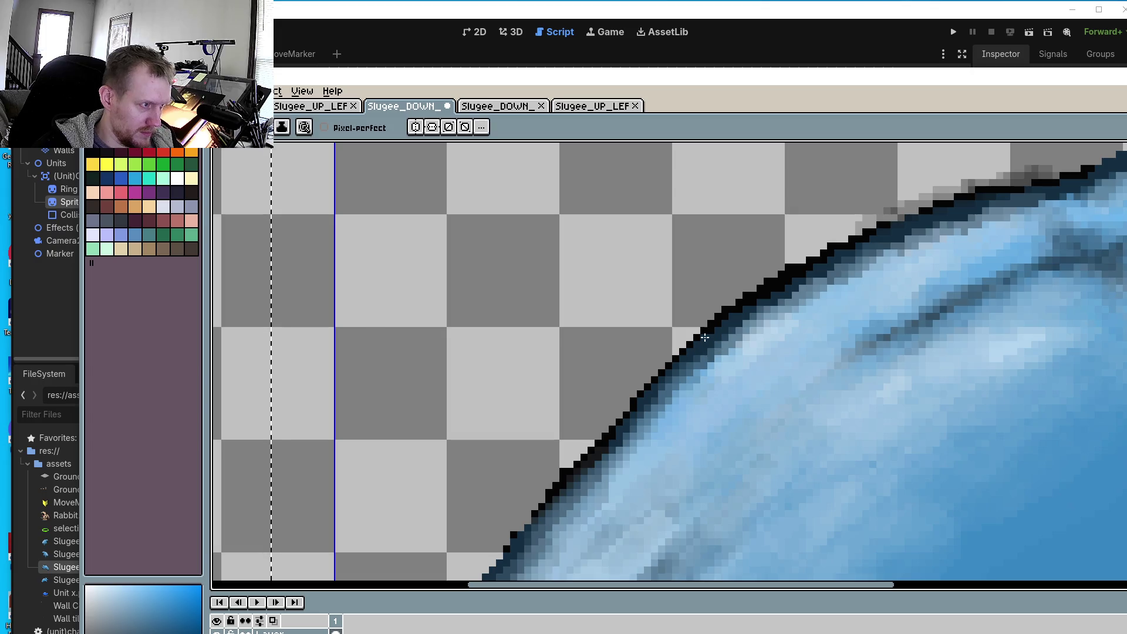
pyautogui.scroll(-3, 906, 450)
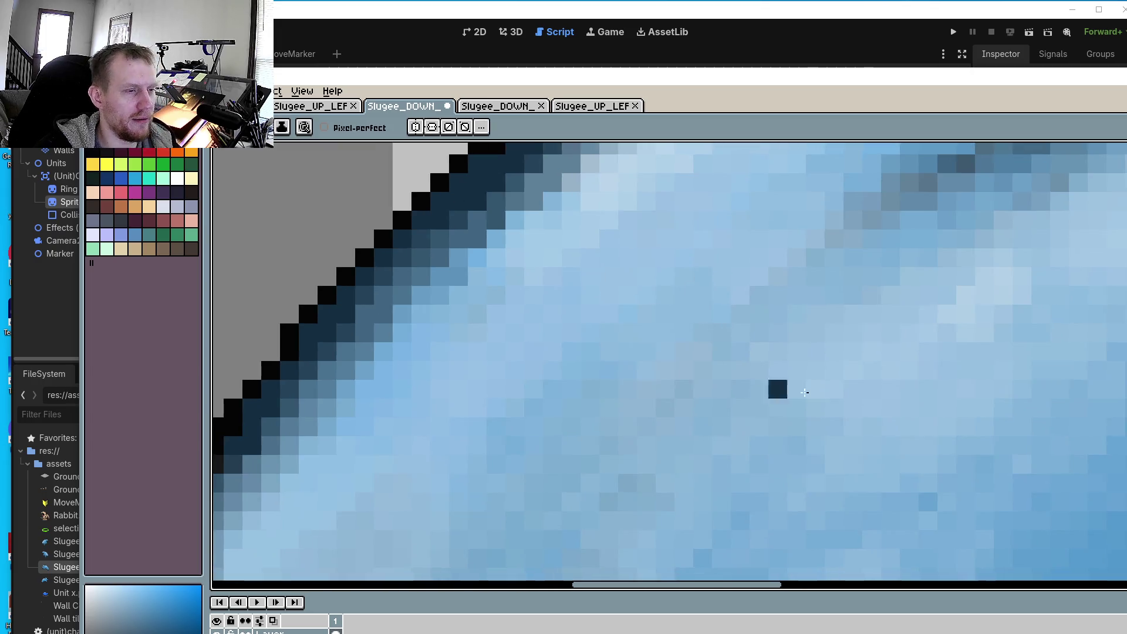
pyautogui.scroll(-1, 923, 435)
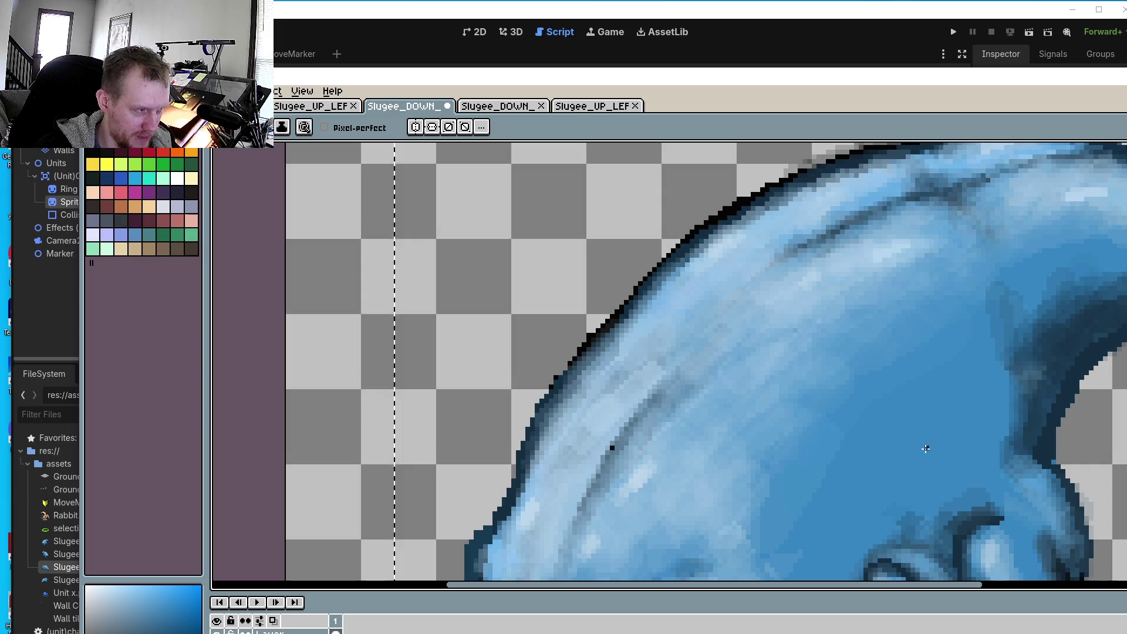
pyautogui.moveTo(923, 448); pyautogui.dragTo(857, 292)
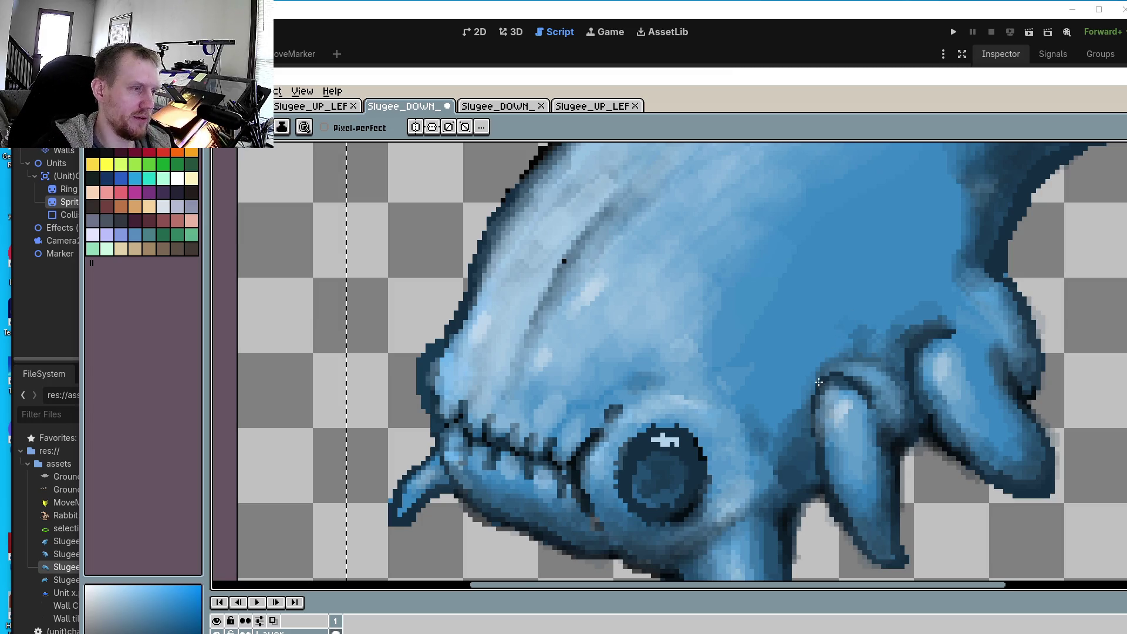
pyautogui.scroll(1, 799, 440)
pyautogui.moveTo(798, 440); pyautogui.dragTo(817, 397)
pyautogui.scroll(1, 821, 408)
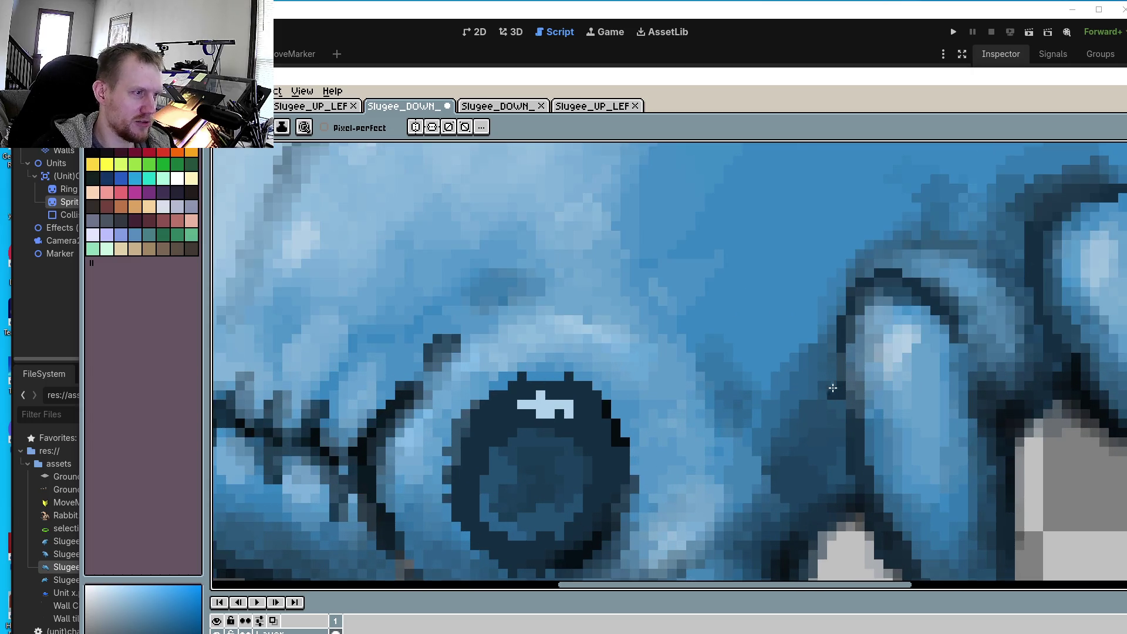
pyautogui.press('i')
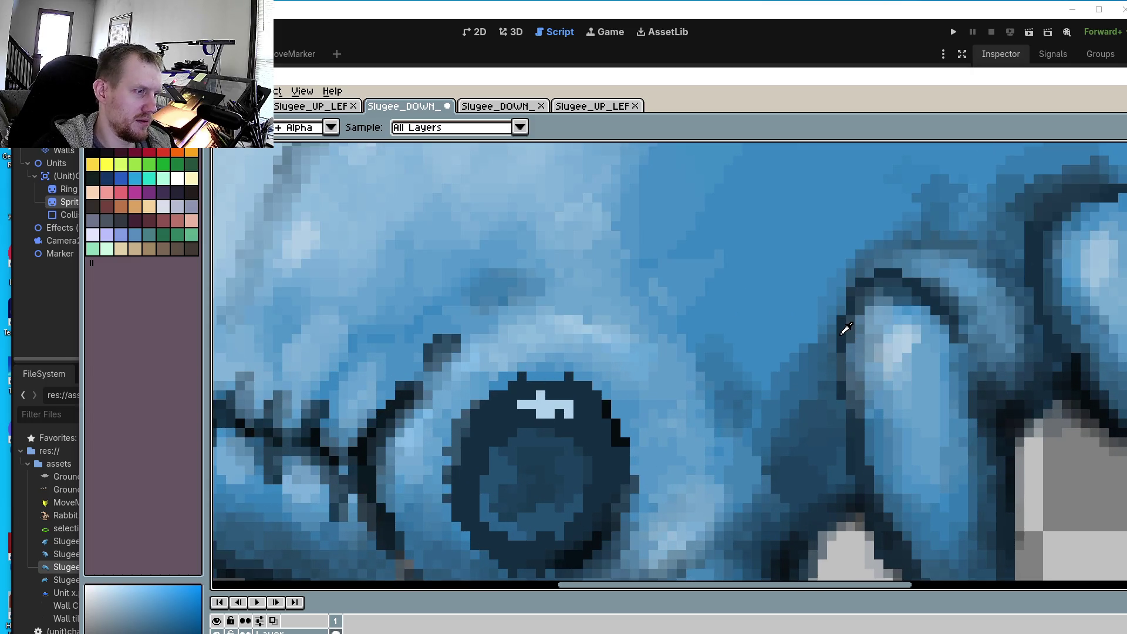
pyautogui.press('b')
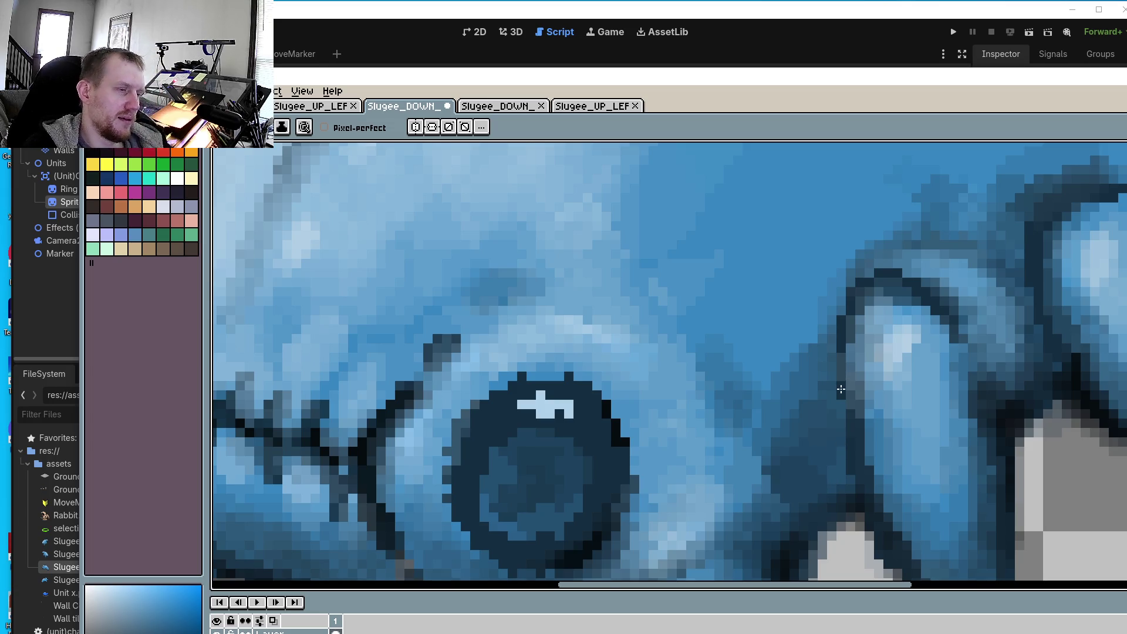
# - Darken the pixels along the sprite's diagonal right-hand outline
pyautogui.scroll(2, 840, 389)
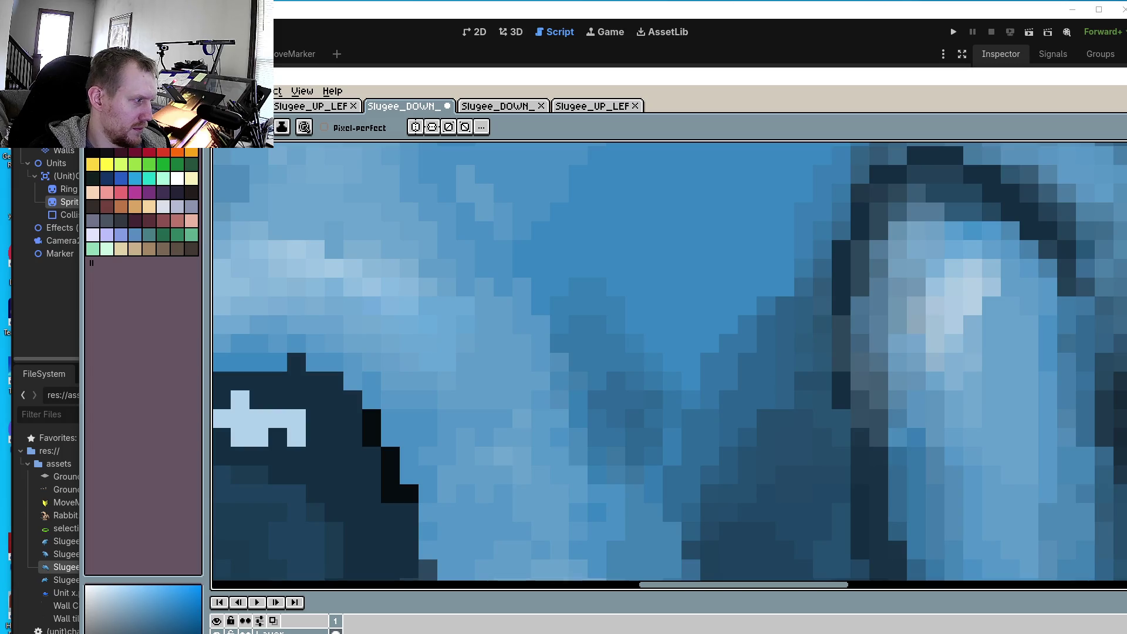
pyautogui.scroll(-5, 763, 382)
pyautogui.hscroll(-2, 908, 388)
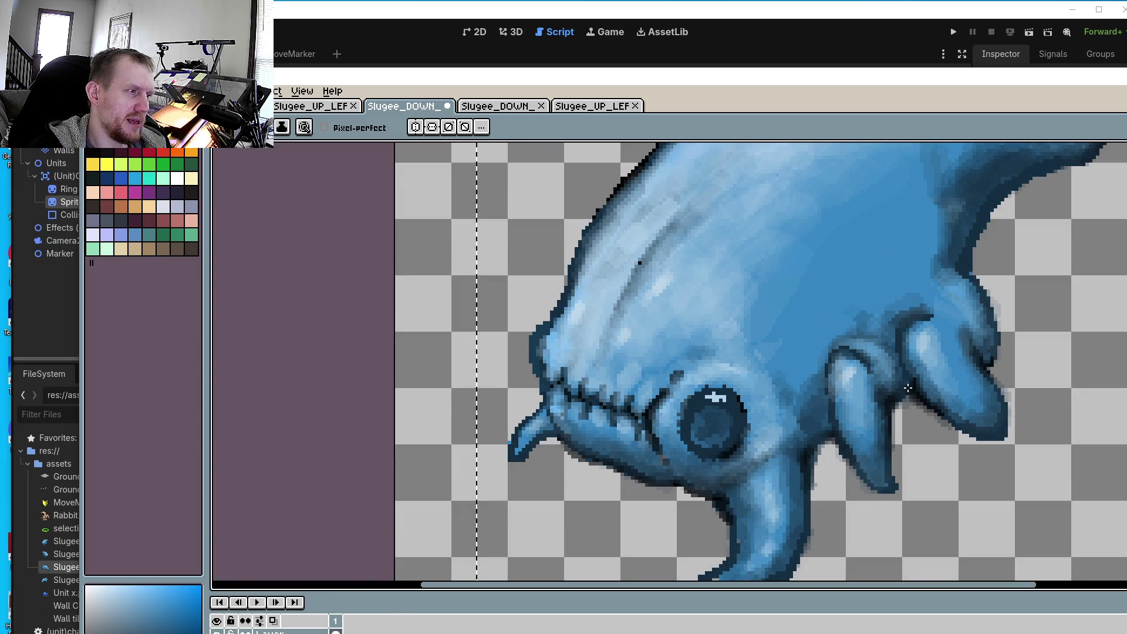
pyautogui.scroll(-5, 908, 388)
pyautogui.scroll(6, 939, 293)
pyautogui.scroll(-2, 939, 264)
pyautogui.scroll(2, 955, 233)
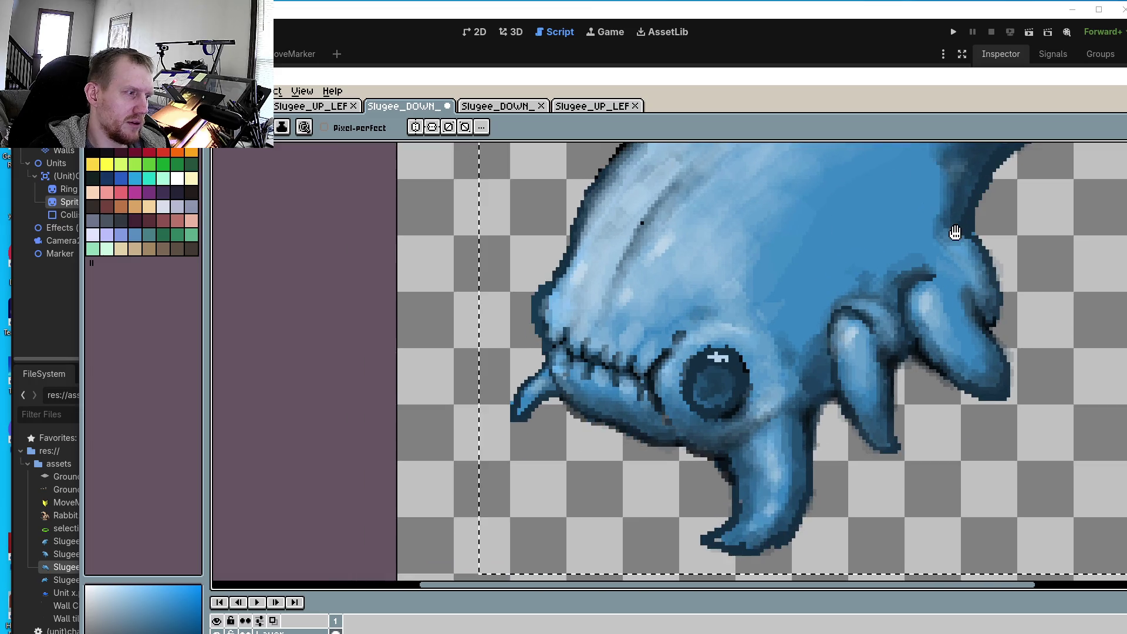
pyautogui.moveTo(955, 232); pyautogui.dragTo(940, 286)
pyautogui.scroll(3, 937, 317)
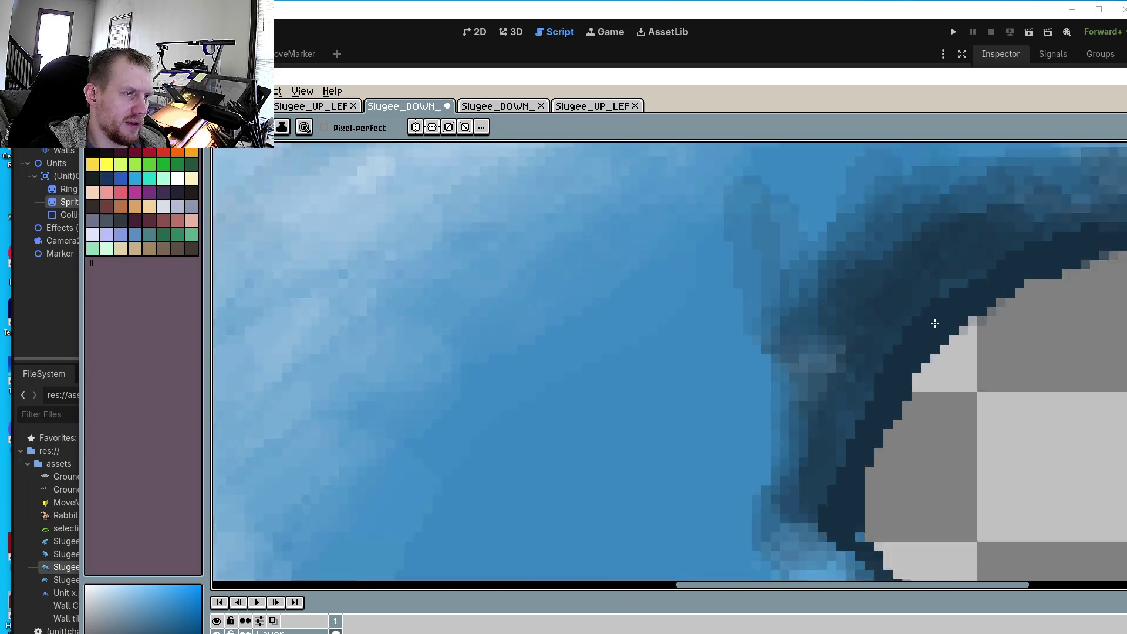
pyautogui.scroll(1, 935, 323)
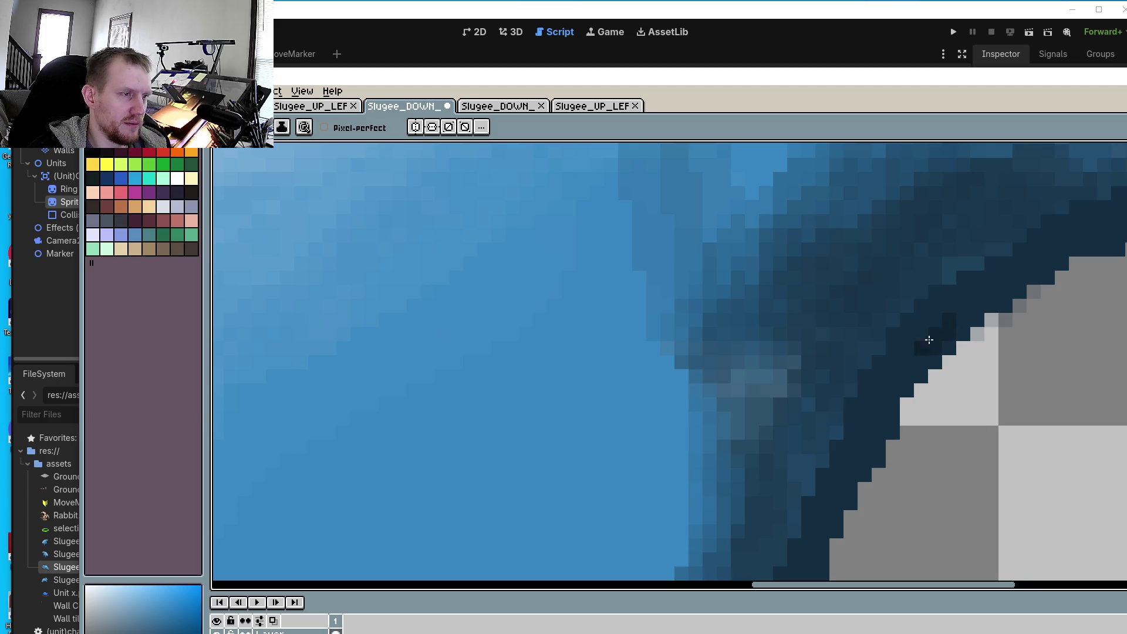
pyautogui.moveTo(1000, 299); pyautogui.dragTo(878, 404)
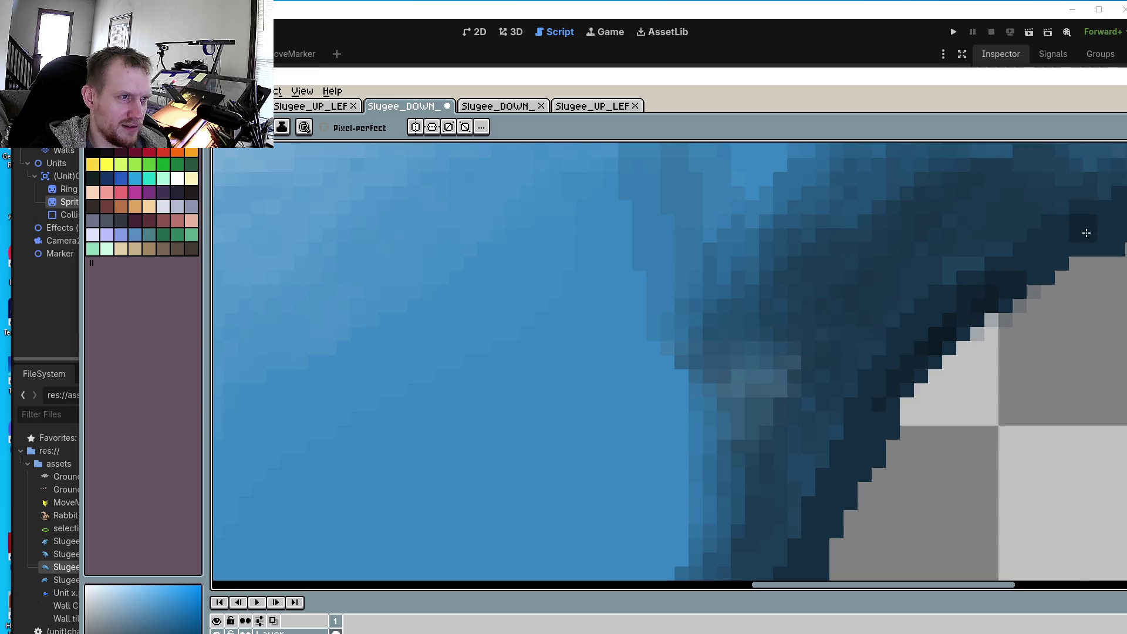
# - Paint dark outline pixels down the sprite's right edge
pyautogui.moveTo(992, 291); pyautogui.dragTo(972, 419)
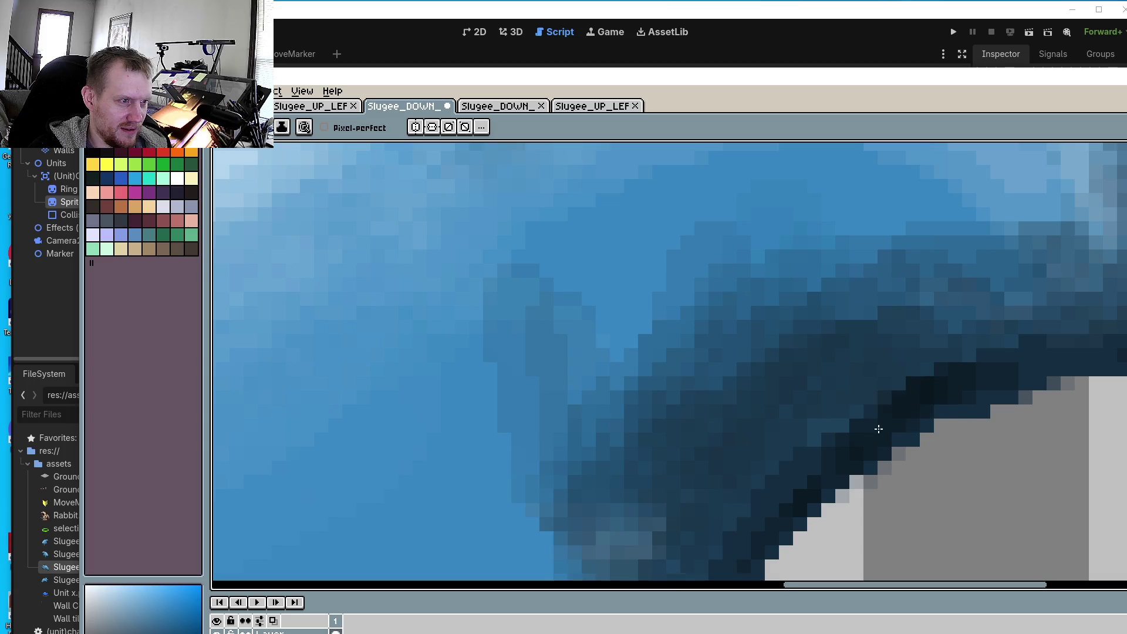
pyautogui.moveTo(878, 427); pyautogui.dragTo(880, 352)
pyautogui.moveTo(840, 453)
pyautogui.mouseDown()
pyautogui.moveTo(871, 295)
pyautogui.moveTo(861, 364)
pyautogui.moveTo(854, 346)
pyautogui.moveTo(883, 388)
pyautogui.moveTo(905, 397)
pyautogui.mouseUp()
pyautogui.scroll(-3, 905, 397)
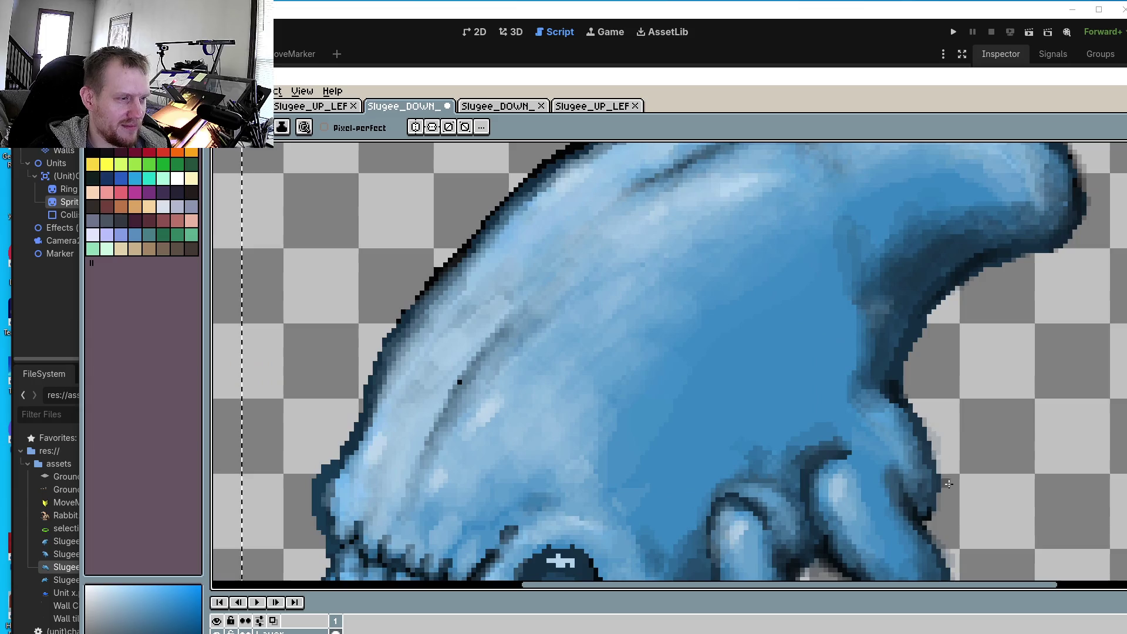
pyautogui.scroll(4, 952, 309)
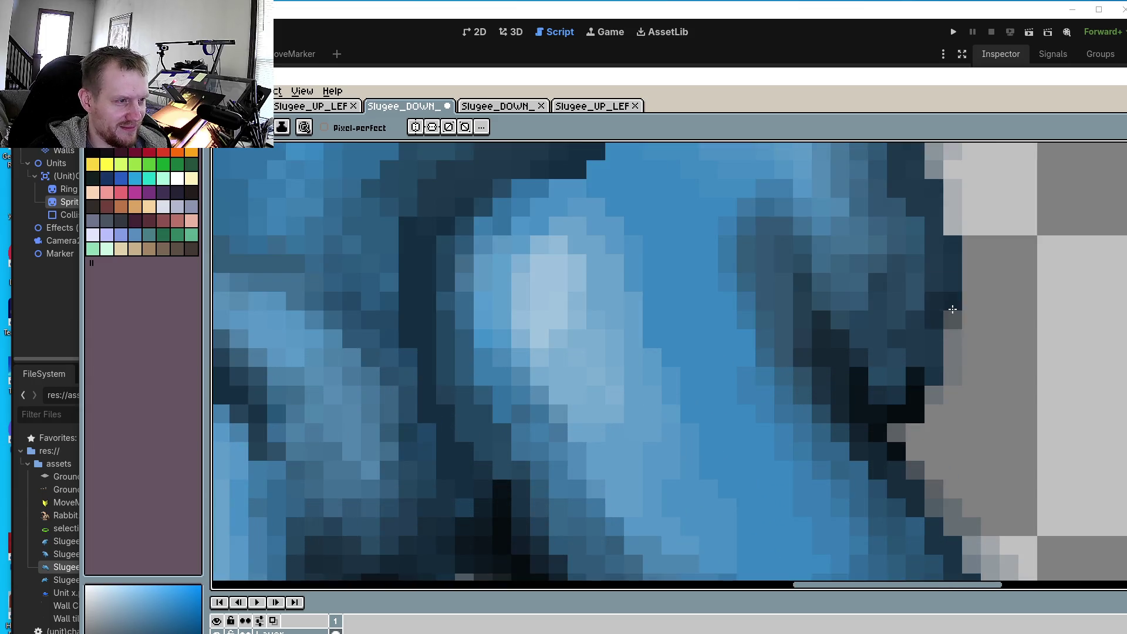
pyautogui.moveTo(952, 308)
pyautogui.mouseDown()
pyautogui.moveTo(939, 376)
pyautogui.moveTo(898, 434)
pyautogui.moveTo(933, 387)
pyautogui.moveTo(966, 273)
pyautogui.moveTo(948, 326)
pyautogui.moveTo(933, 171)
pyautogui.moveTo(956, 291)
pyautogui.mouseUp()
# - Sample another sprite colour and make the Aseprite window taller over Godot
pyautogui.scroll(-3, 939, 411)
pyautogui.scroll(4, 929, 466)
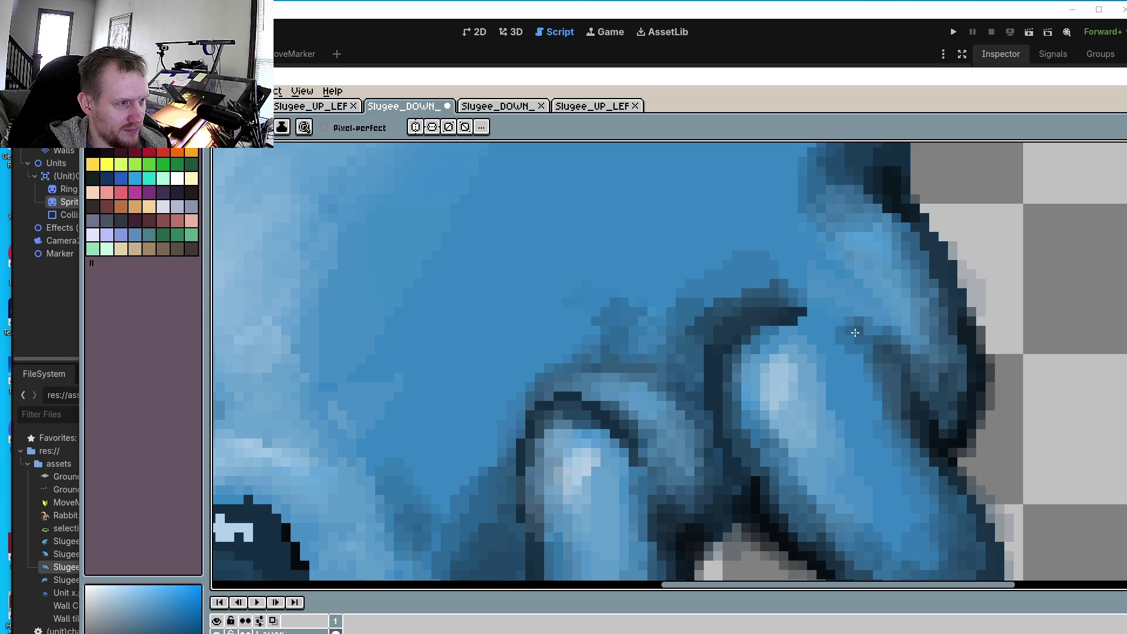
pyautogui.scroll(-2, 934, 404)
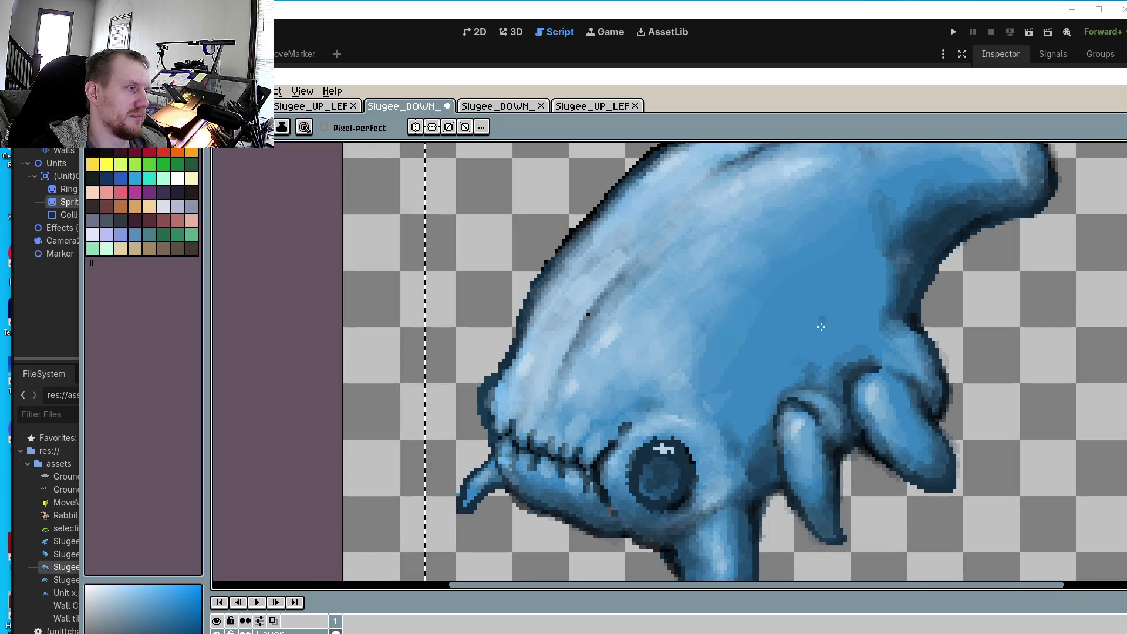
pyautogui.scroll(3, 797, 376)
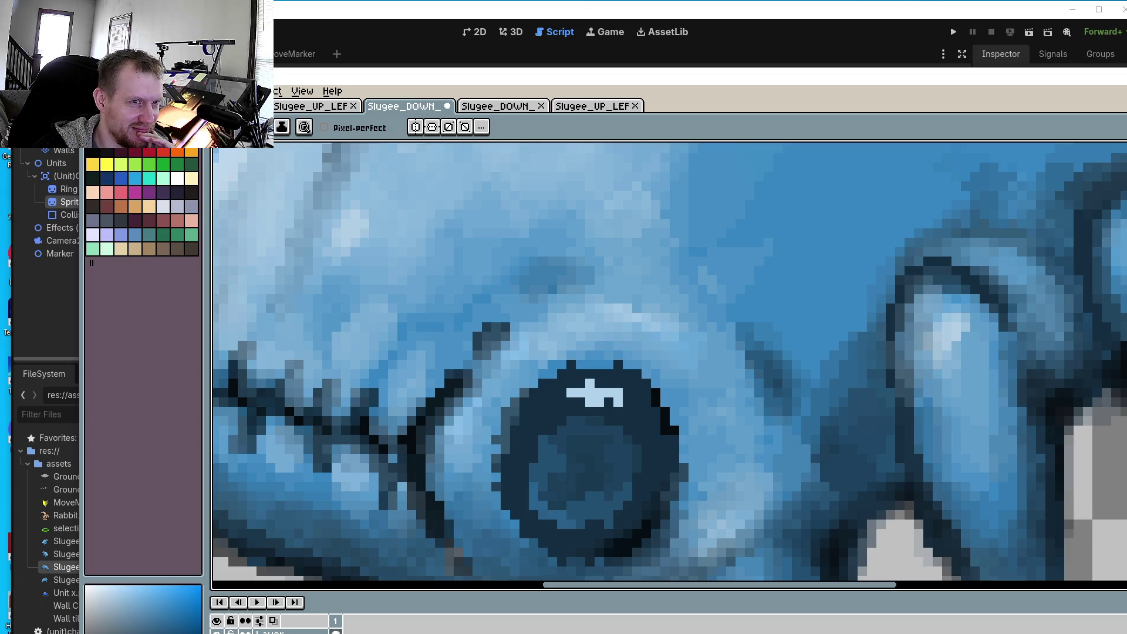
pyautogui.press('o')
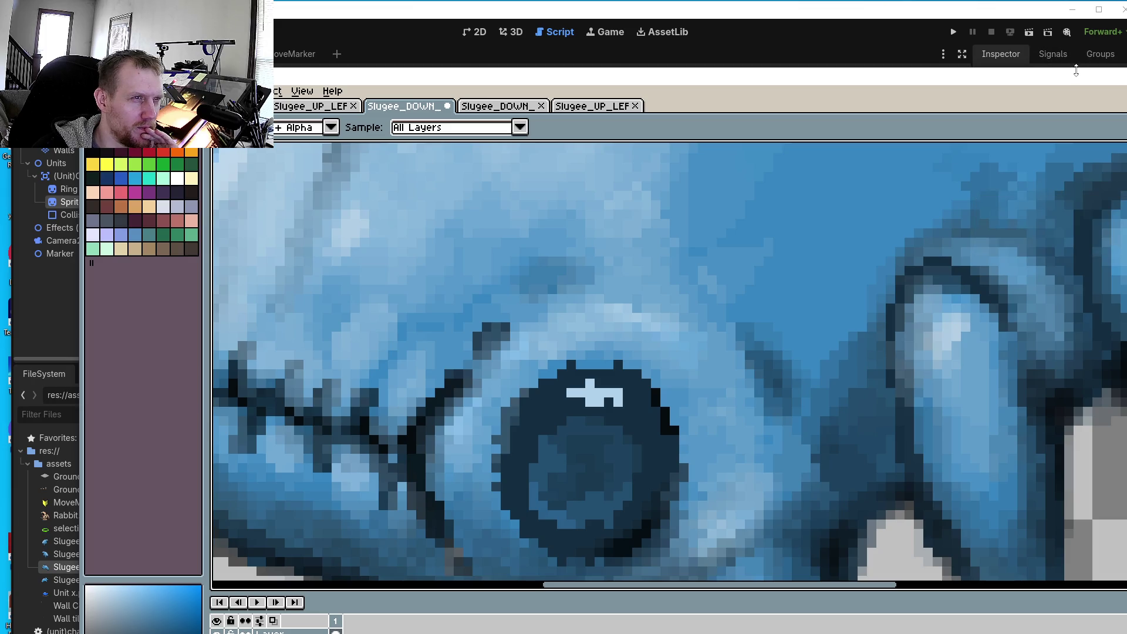
pyautogui.moveTo(1052, 68); pyautogui.dragTo(1051, 6)
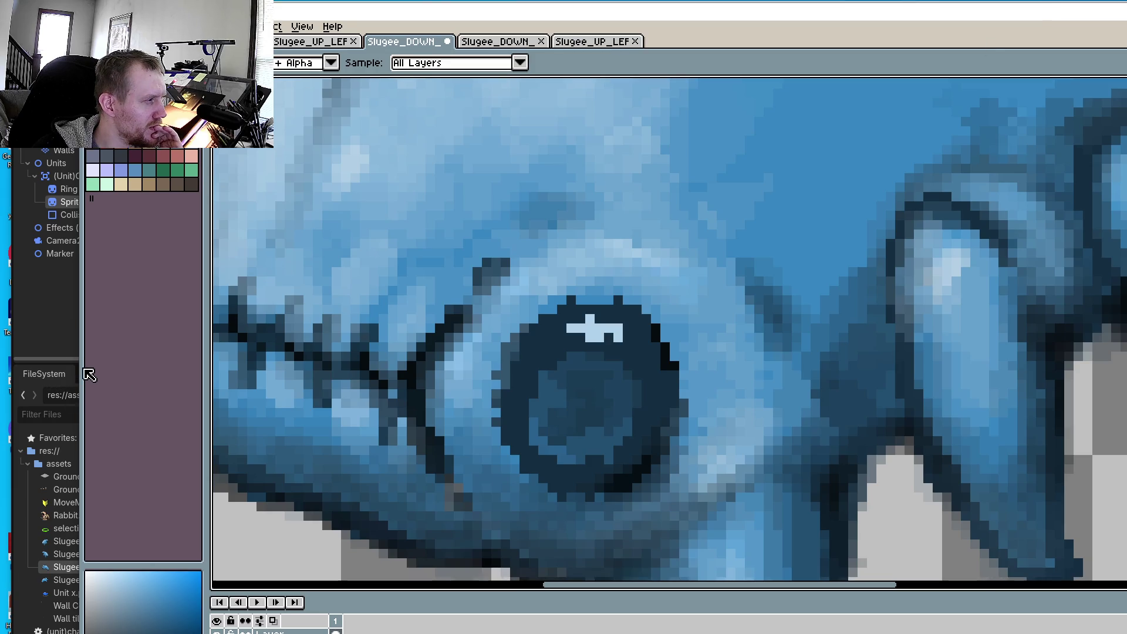
# - Widen the editor window and pick the lighter grey-blue near the teeth for the Pencil
pyautogui.moveTo(75, 362); pyautogui.dragTo(8, 362)
pyautogui.scroll(2, 883, 385)
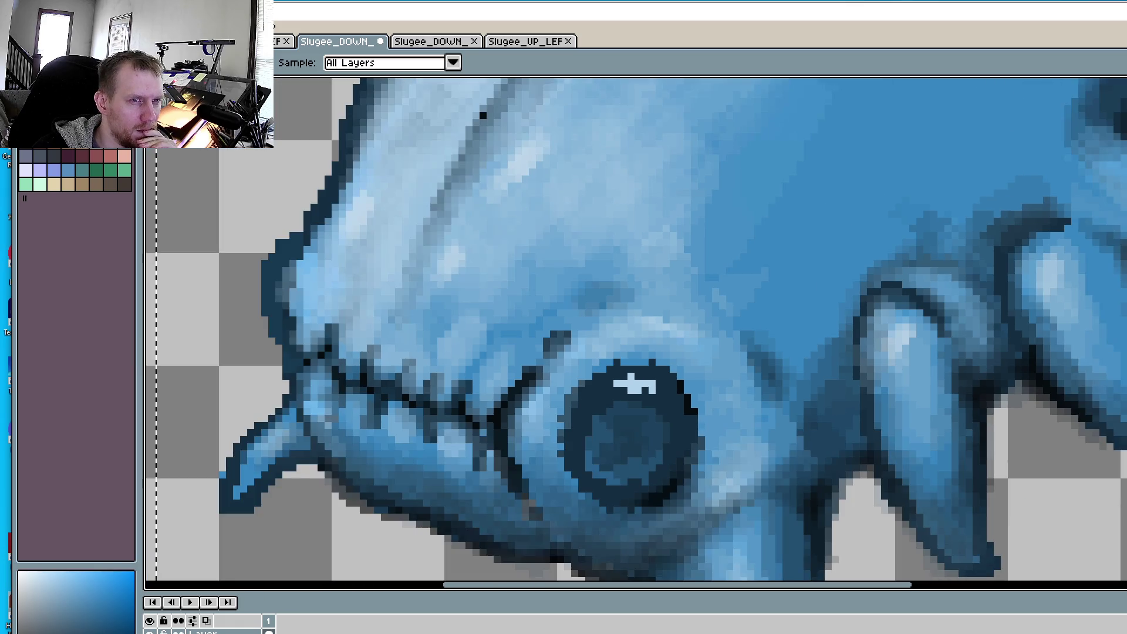
pyautogui.press('b')
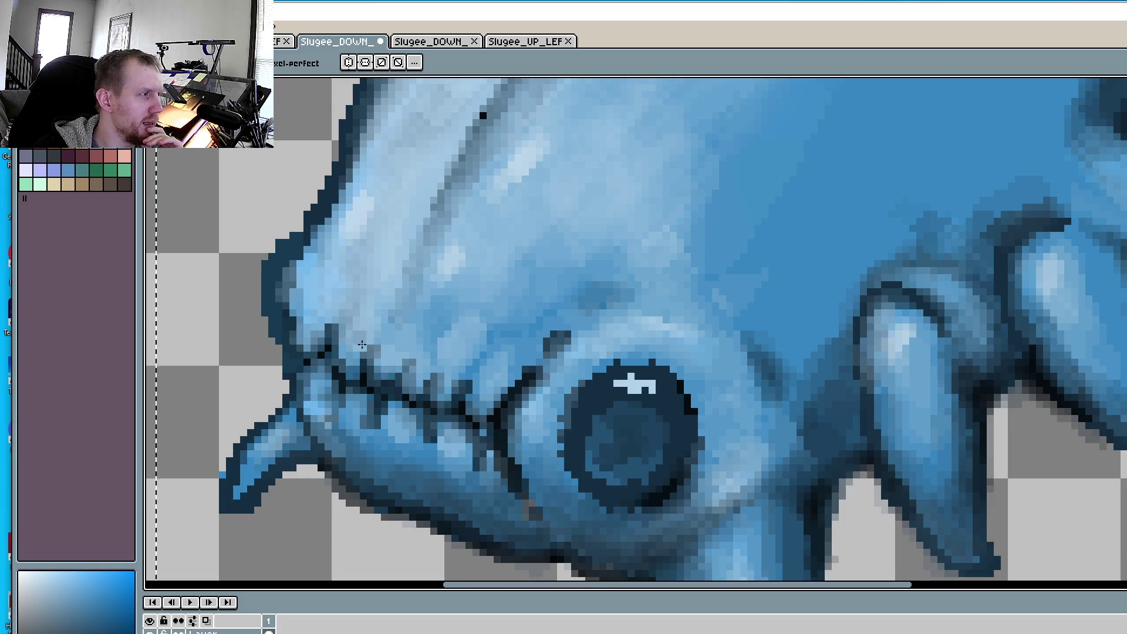
pyautogui.scroll(2, 327, 380)
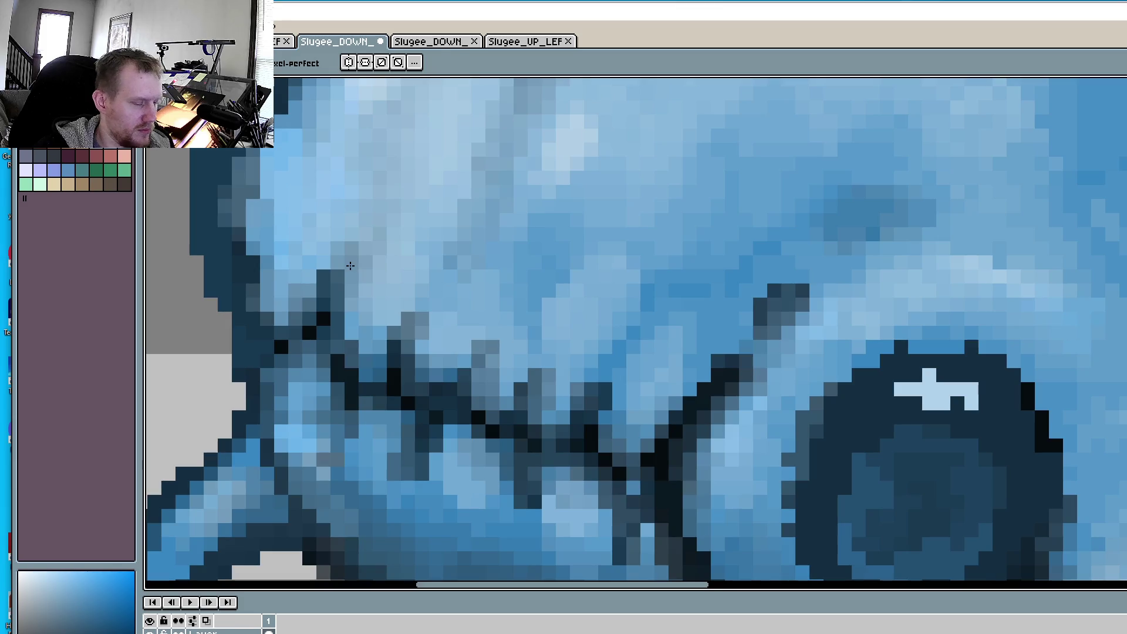
pyautogui.press('i')
pyautogui.click(352, 259)
pyautogui.press('b')
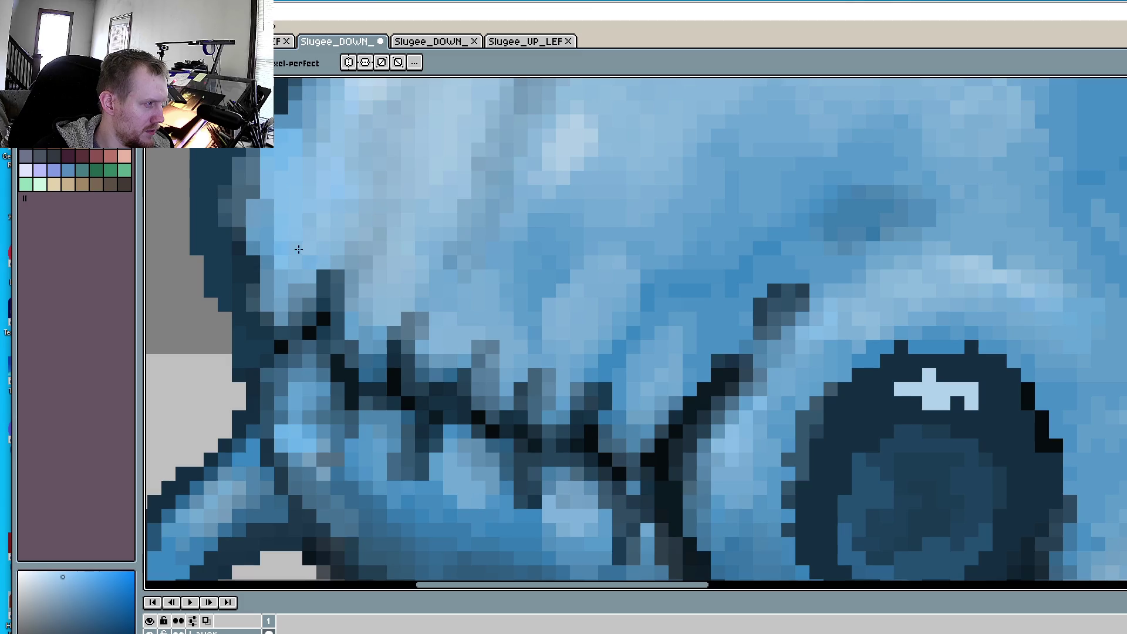
# - Repaint the dark pixels beside and below the teeth in grey-blue
pyautogui.click(324, 276)
pyautogui.click(338, 276)
pyautogui.click(344, 290)
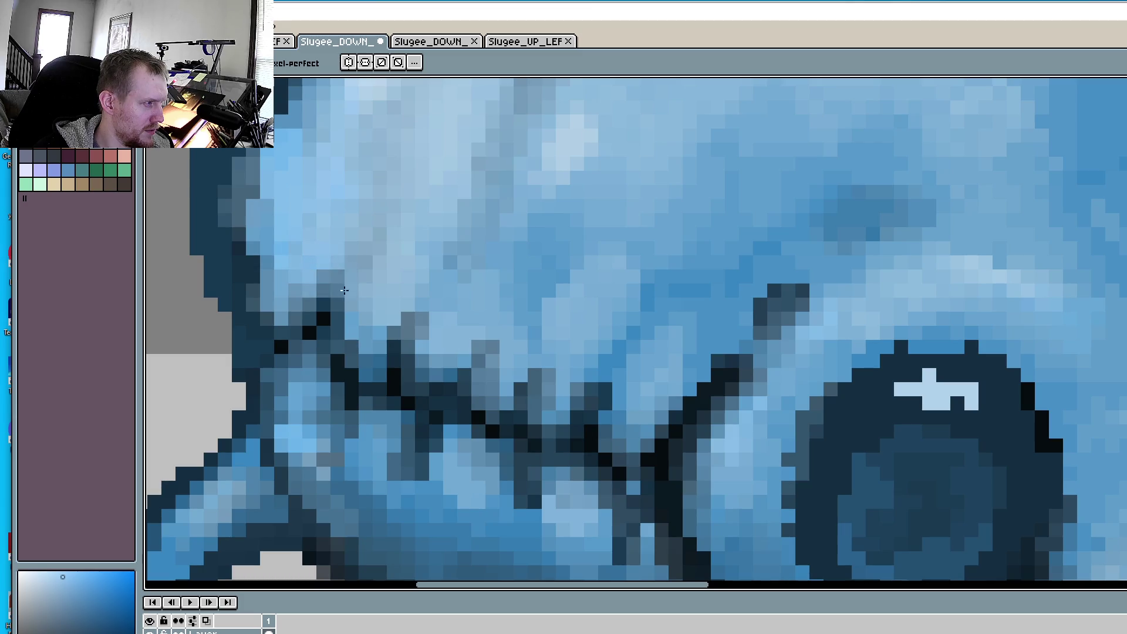
pyautogui.moveTo(801, 286)
pyautogui.mouseDown()
pyautogui.moveTo(725, 358)
pyautogui.moveTo(737, 382)
pyautogui.moveTo(751, 372)
pyautogui.moveTo(685, 395)
pyautogui.mouseUp()
pyautogui.scroll(-5, 684, 395)
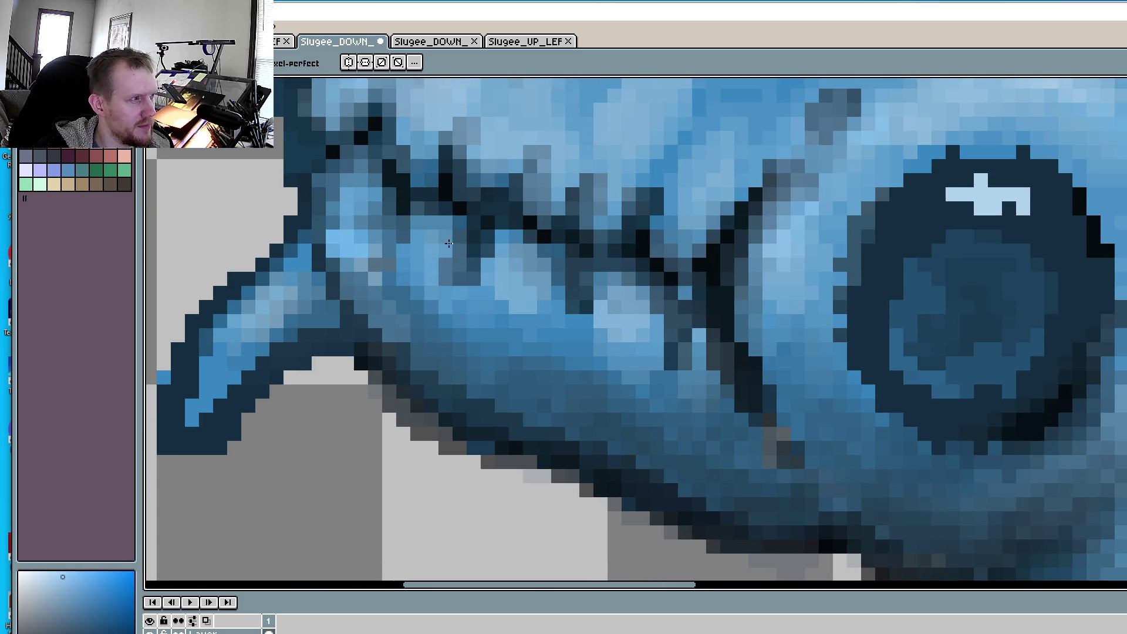
# - Lighten the dark outline pixels along the jaw, beside the eye, and on the mouth's upper edge
pyautogui.moveTo(684, 338)
pyautogui.mouseDown()
pyautogui.moveTo(692, 389)
pyautogui.moveTo(728, 420)
pyautogui.moveTo(745, 328)
pyautogui.moveTo(787, 399)
pyautogui.mouseUp()
pyautogui.moveTo(858, 348)
pyautogui.mouseDown()
pyautogui.moveTo(869, 411)
pyautogui.moveTo(834, 376)
pyautogui.moveTo(874, 423)
pyautogui.moveTo(867, 412)
pyautogui.moveTo(904, 434)
pyautogui.moveTo(1091, 422)
pyautogui.moveTo(1116, 433)
pyautogui.mouseUp()
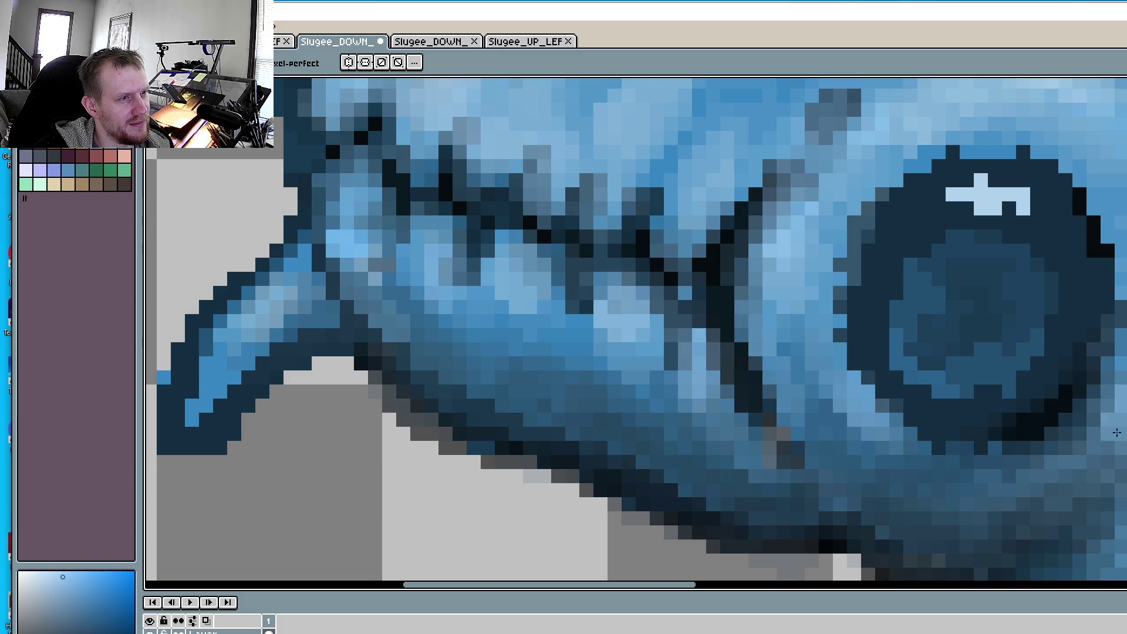
pyautogui.moveTo(592, 198); pyautogui.dragTo(792, 360)
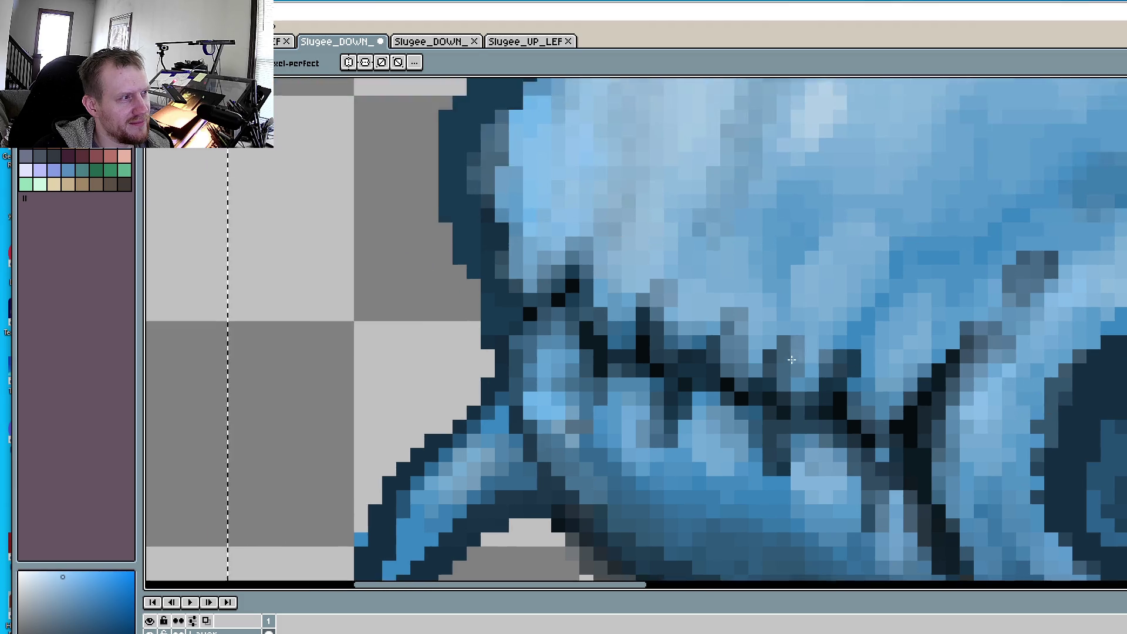
pyautogui.scroll(-2, 792, 359)
pyautogui.scroll(2, 700, 232)
pyautogui.moveTo(700, 232)
pyautogui.mouseDown()
pyautogui.moveTo(666, 247)
pyautogui.moveTo(696, 226)
pyautogui.moveTo(678, 225)
pyautogui.mouseUp()
# - Lighten pixels on the head above the teeth, then pan up to the top of the head
pyautogui.scroll(-2, 791, 272)
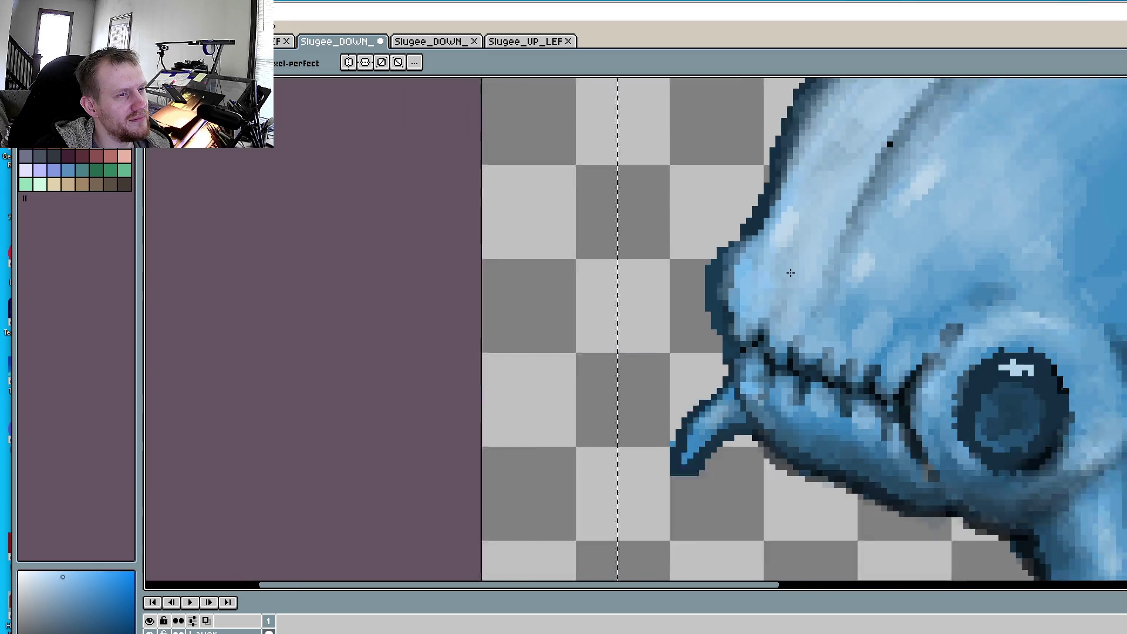
pyautogui.scroll(-2, 791, 273)
pyautogui.scroll(5, 731, 415)
pyautogui.moveTo(732, 415)
pyautogui.mouseDown()
pyautogui.moveTo(739, 342)
pyautogui.moveTo(714, 317)
pyautogui.mouseUp()
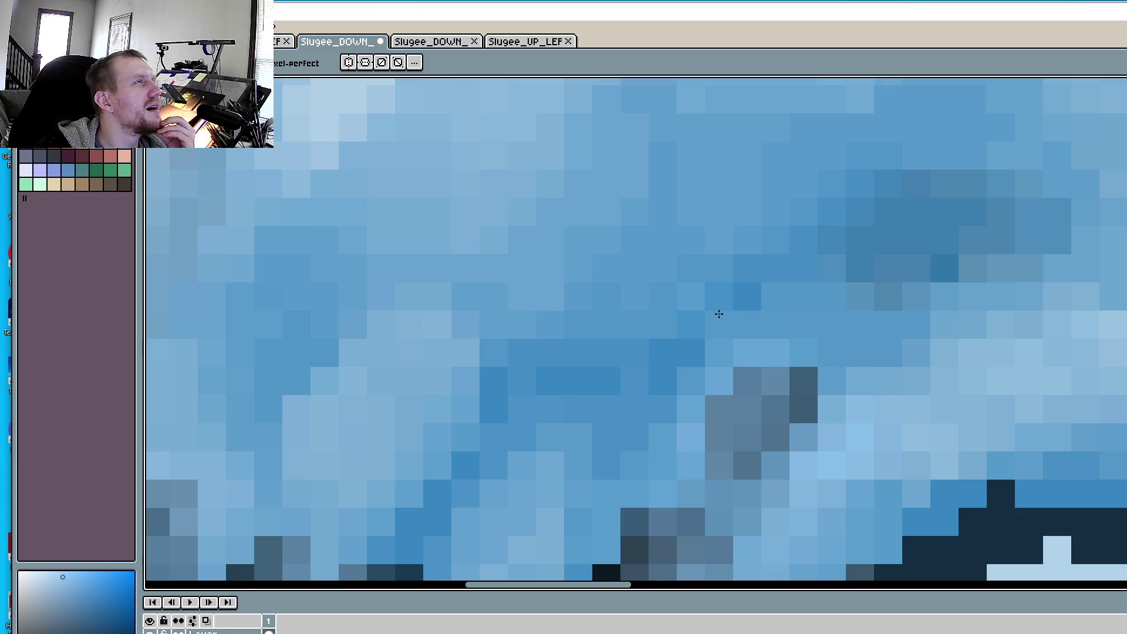
pyautogui.moveTo(719, 314); pyautogui.dragTo(739, 285)
pyautogui.scroll(-2, 739, 285)
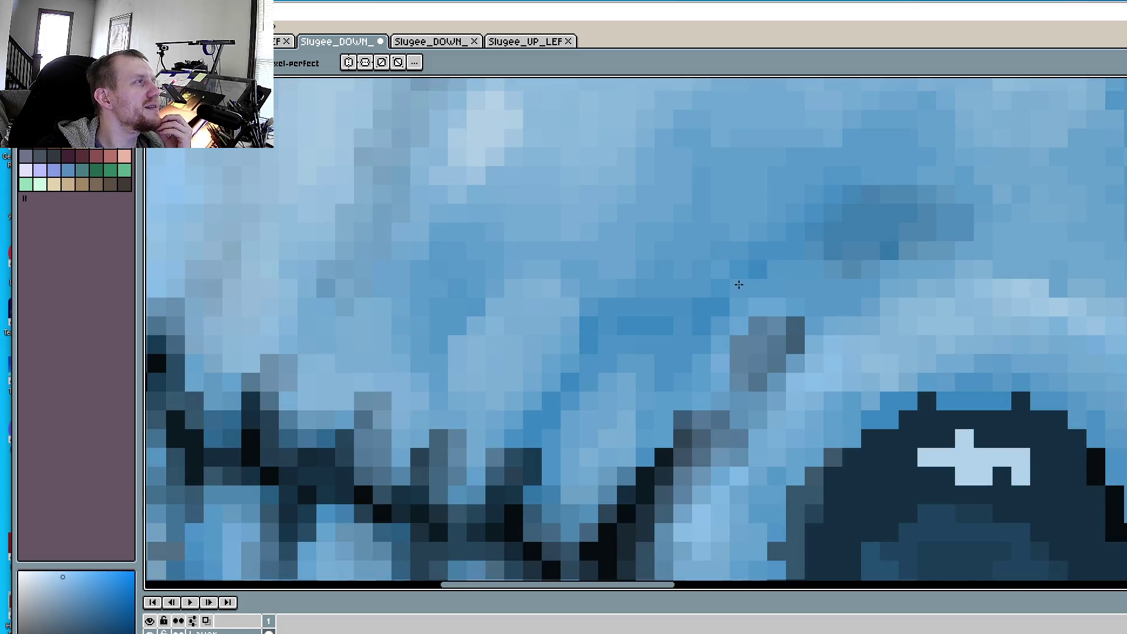
pyautogui.scroll(-3, 694, 250)
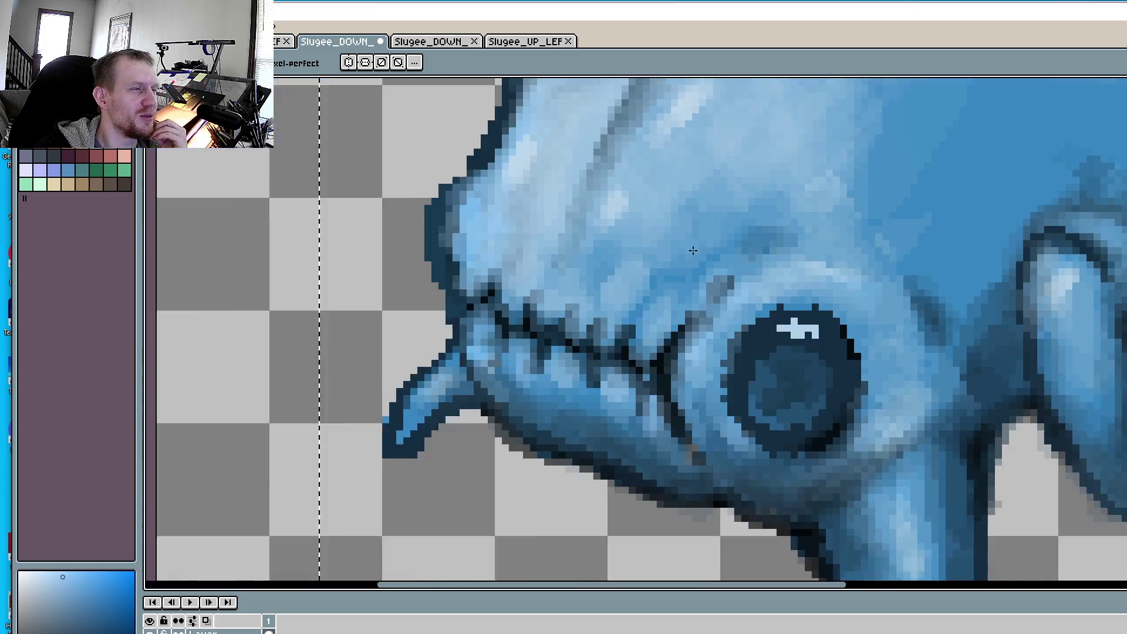
pyautogui.moveTo(708, 172)
pyautogui.mouseDown()
pyautogui.moveTo(729, 278)
pyautogui.moveTo(698, 353)
pyautogui.mouseUp()
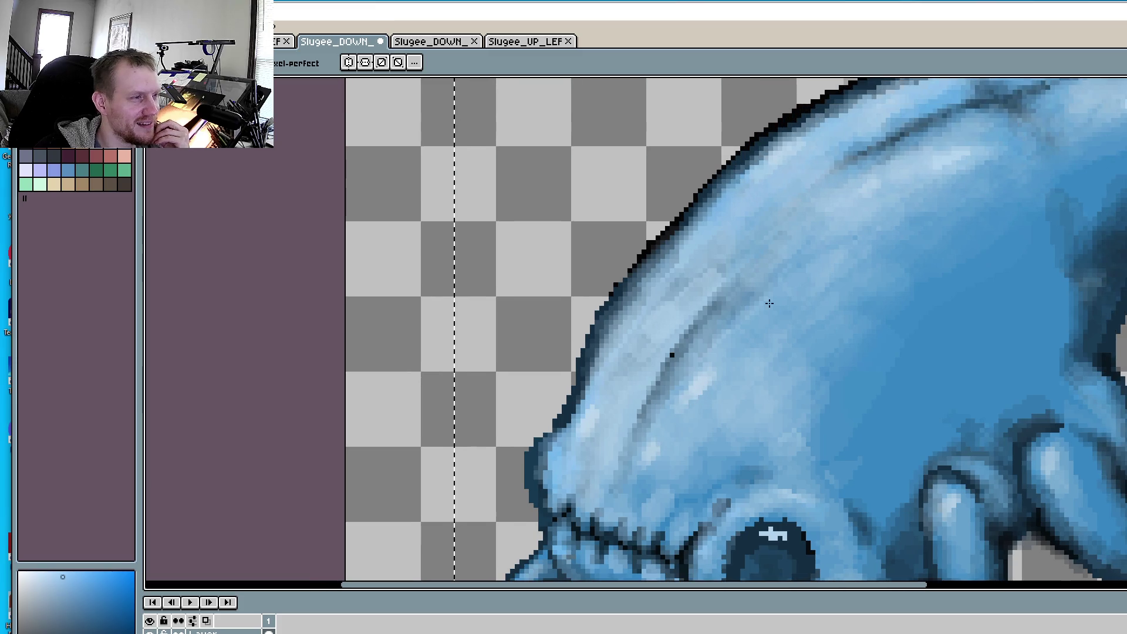
pyautogui.scroll(3, 844, 293)
pyautogui.scroll(1, 844, 292)
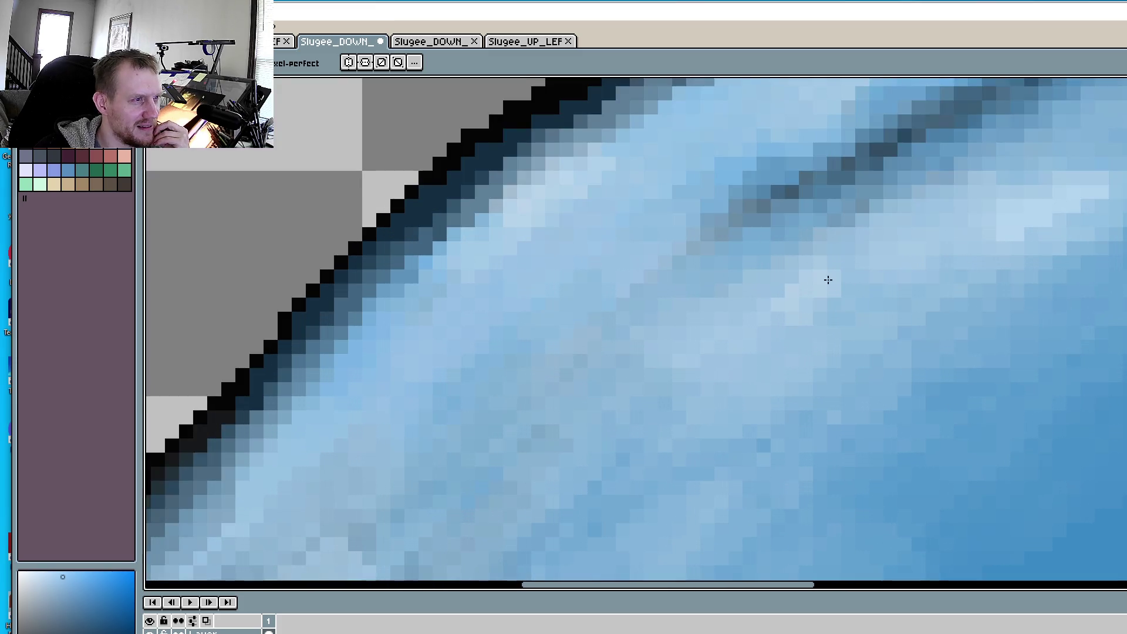
pyautogui.scroll(-2, 889, 253)
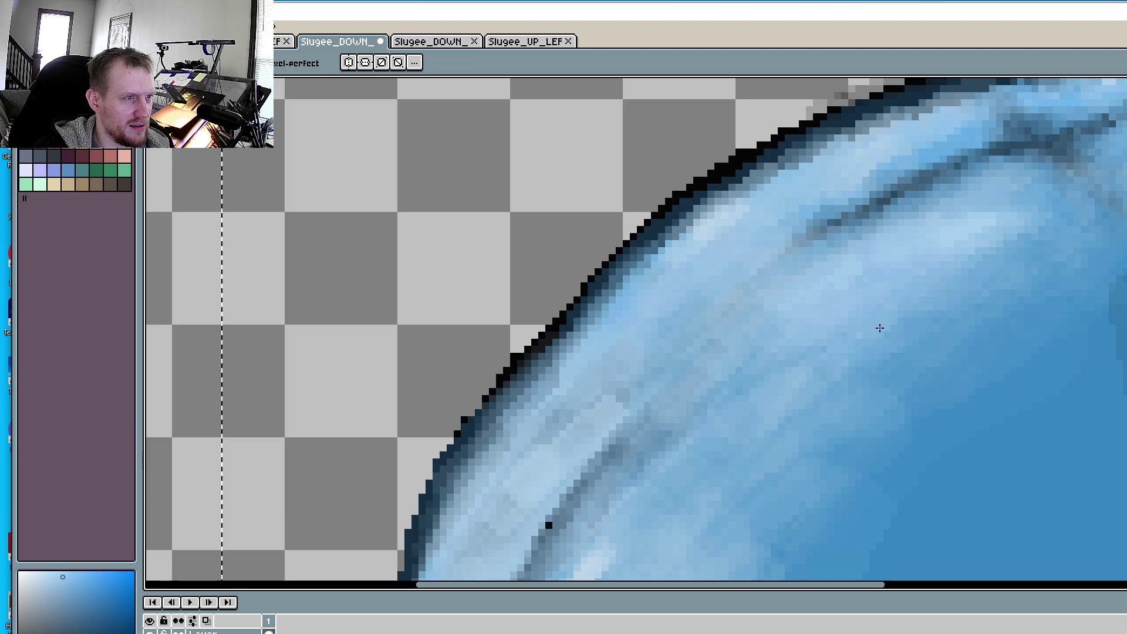
pyautogui.scroll(-2, 784, 412)
pyautogui.scroll(1, 924, 201)
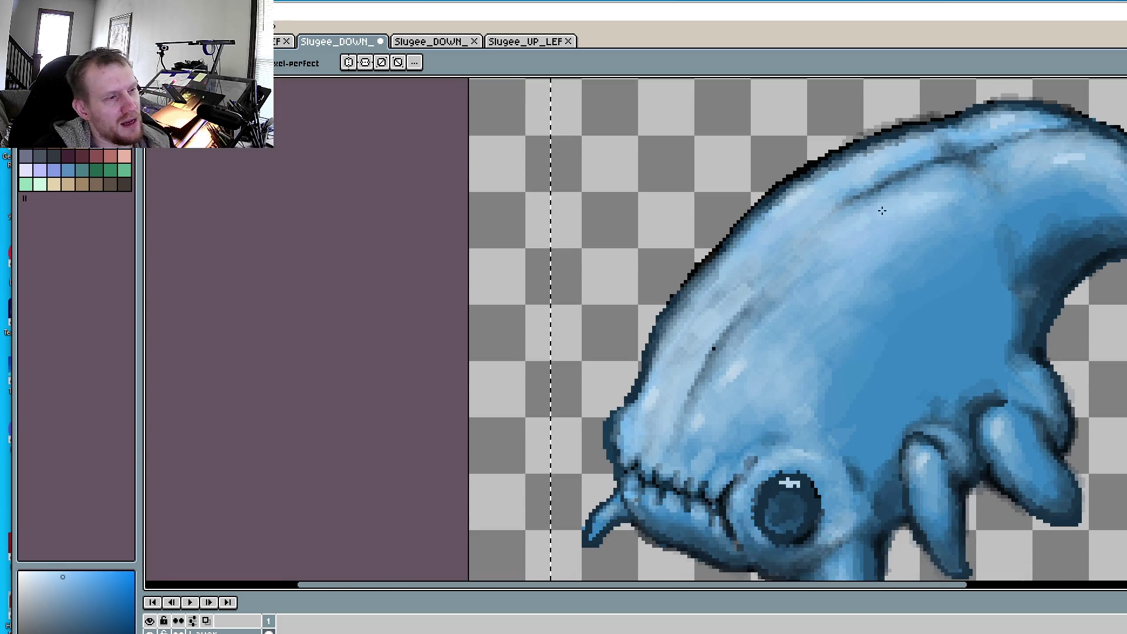
pyautogui.scroll(-1, 925, 200)
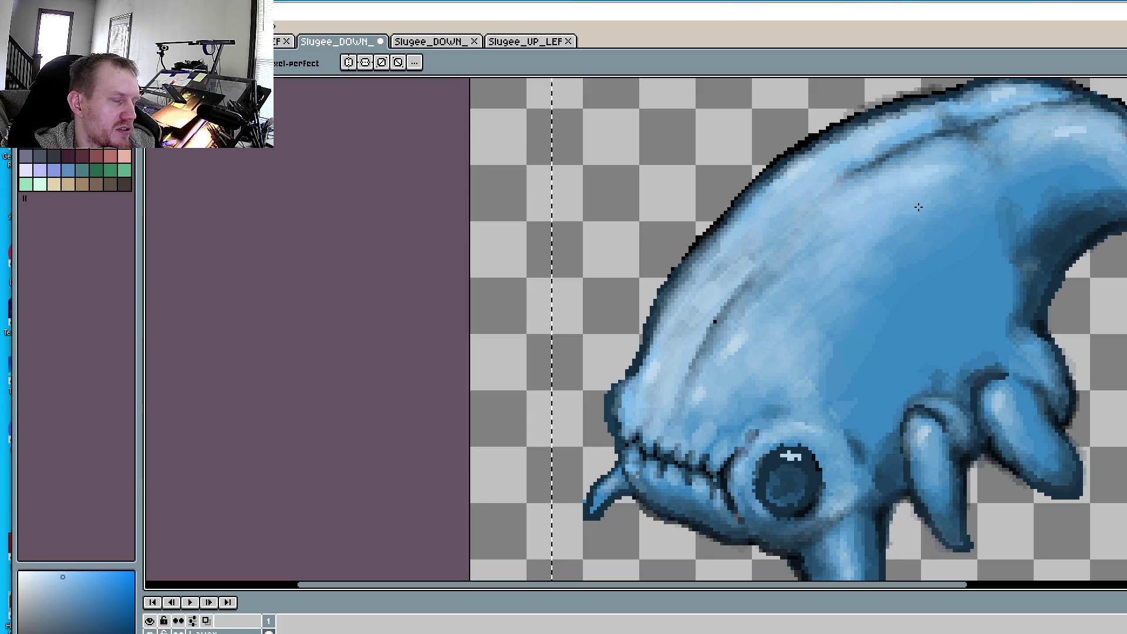
pyautogui.scroll(3, 792, 397)
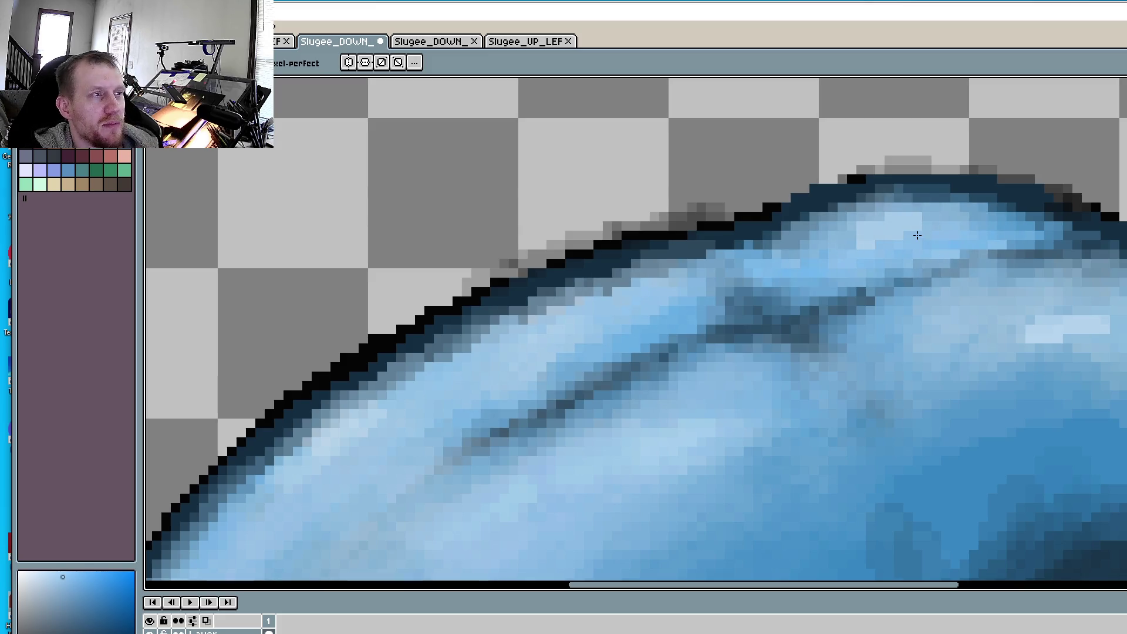
pyautogui.scroll(-2, 945, 312)
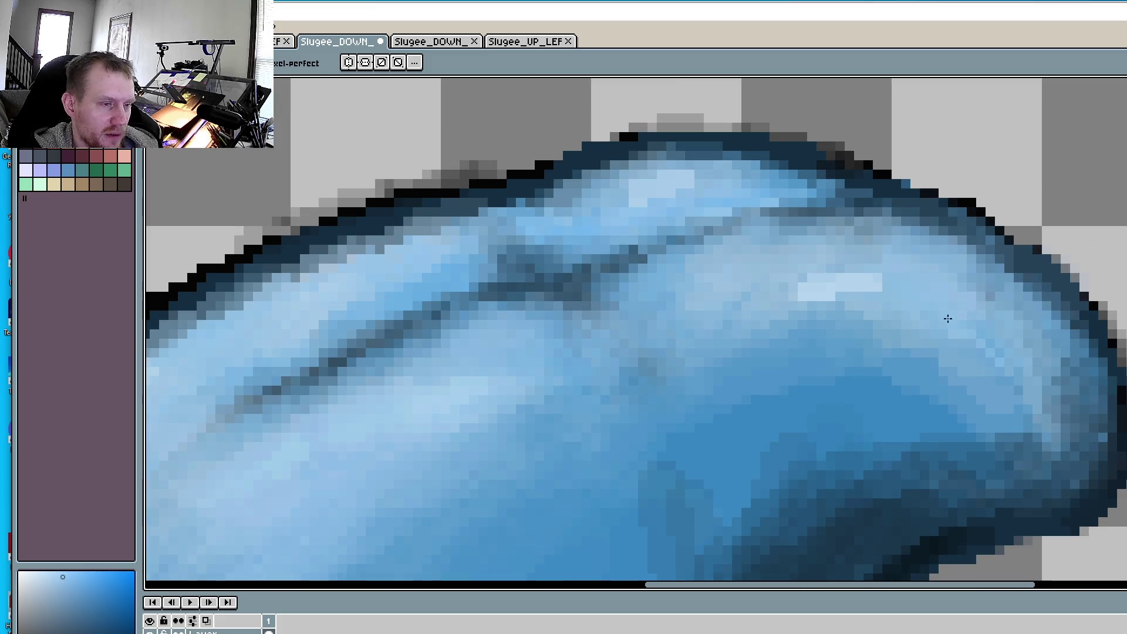
pyautogui.scroll(3, 962, 311)
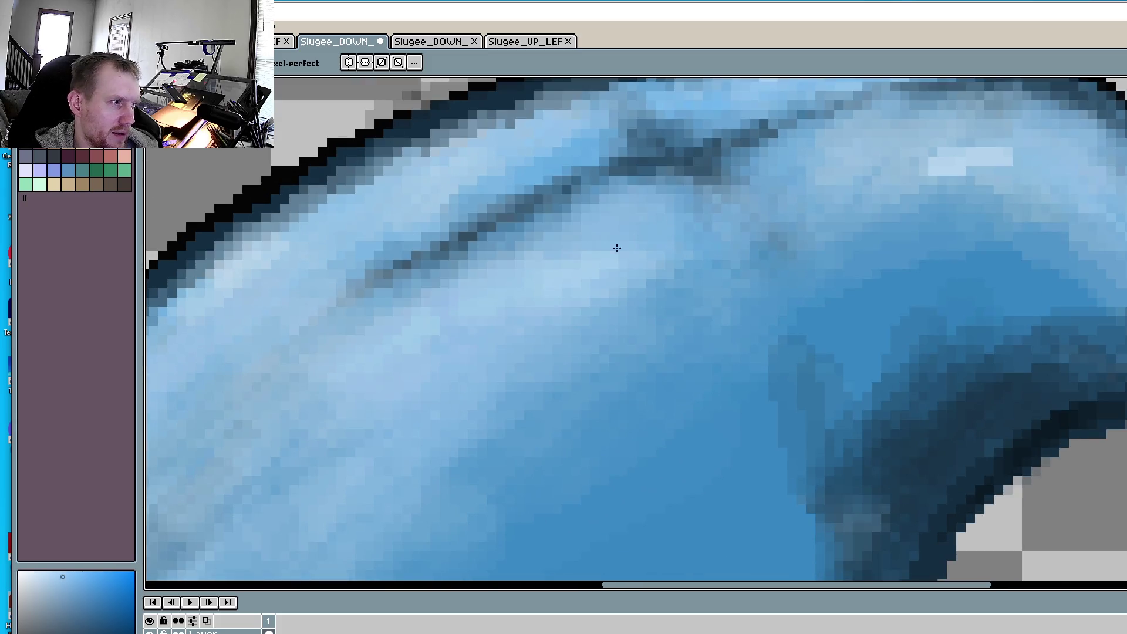
pyautogui.moveTo(387, 276); pyautogui.dragTo(739, 164)
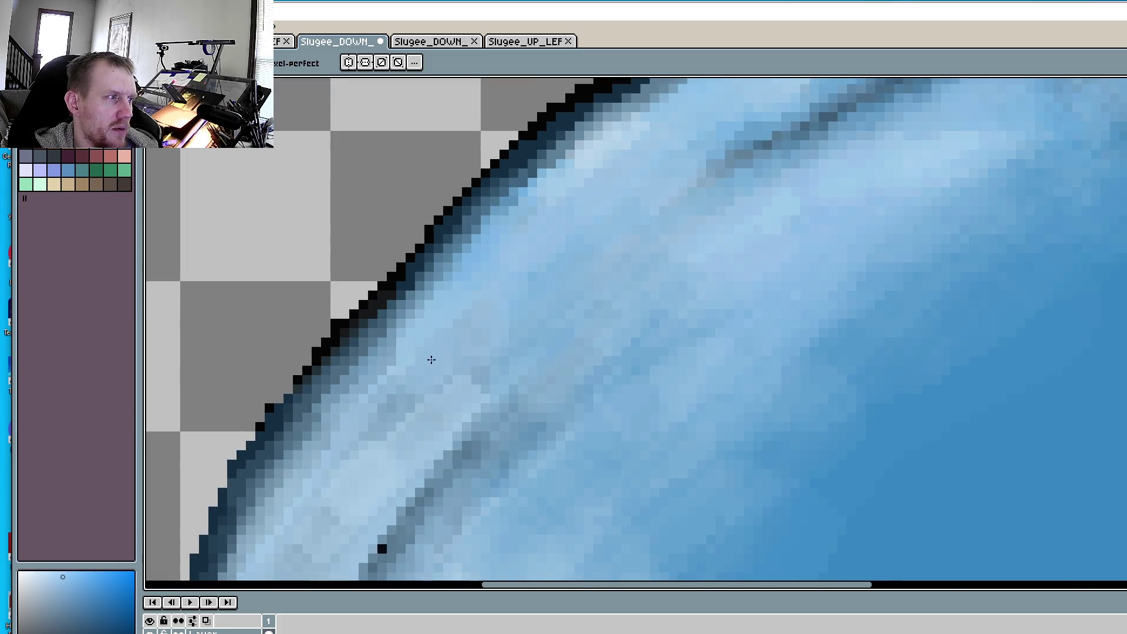
pyautogui.moveTo(431, 359); pyautogui.dragTo(581, 296)
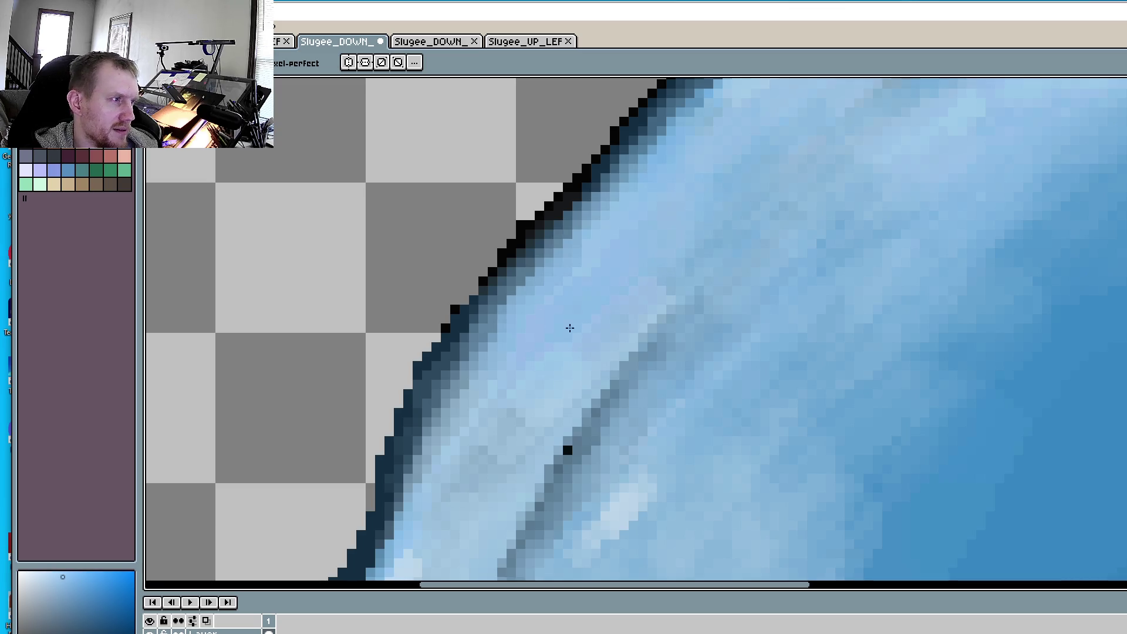
pyautogui.scroll(-3, 910, 277)
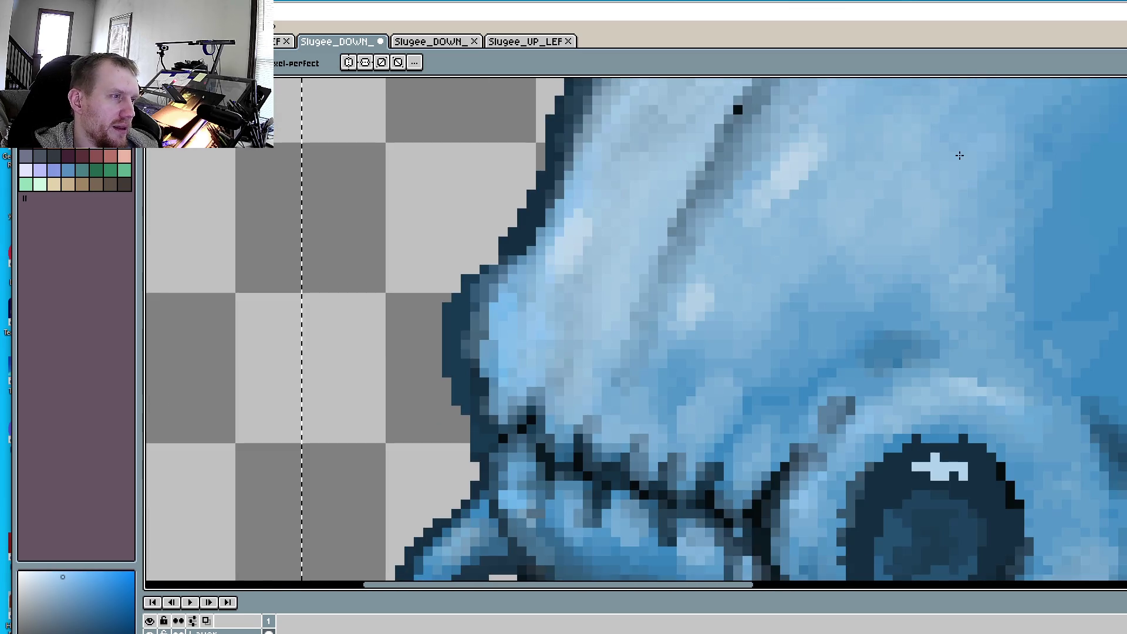
pyautogui.scroll(2, 910, 272)
pyautogui.scroll(-3, 903, 256)
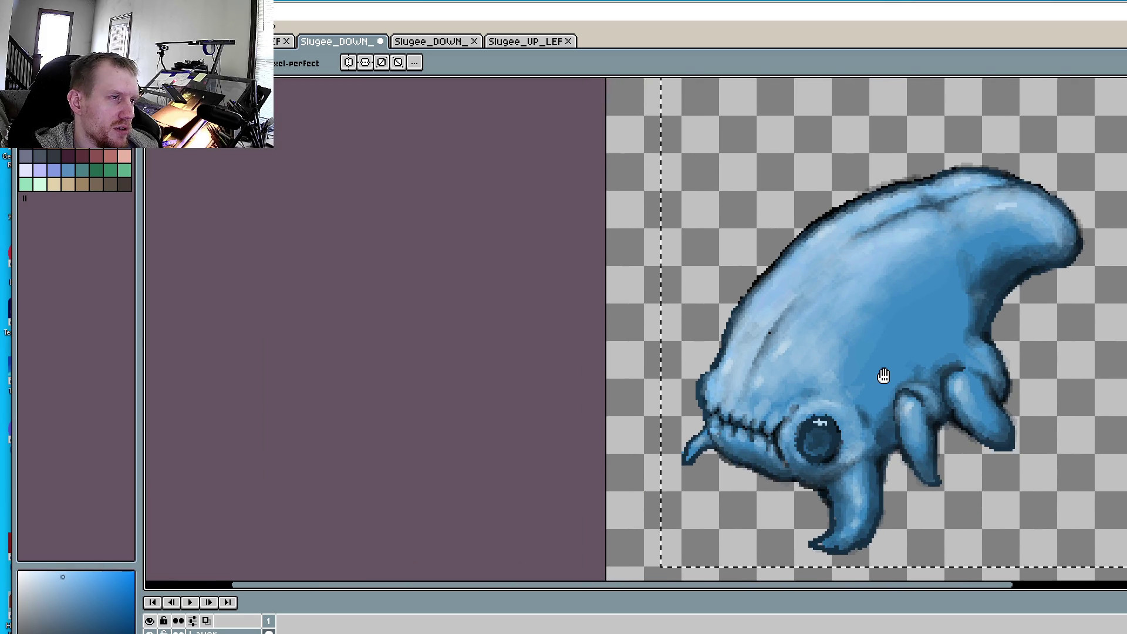
pyautogui.scroll(3, 981, 309)
pyautogui.scroll(5, 839, 258)
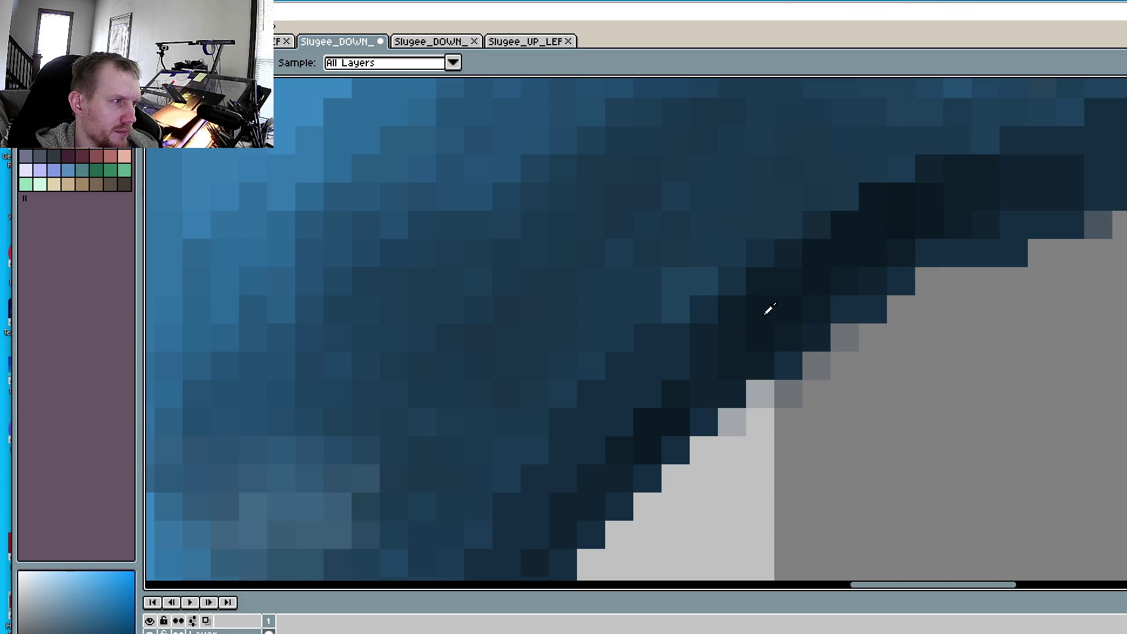
pyautogui.scroll(-3, 783, 236)
pyautogui.scroll(-1, 783, 237)
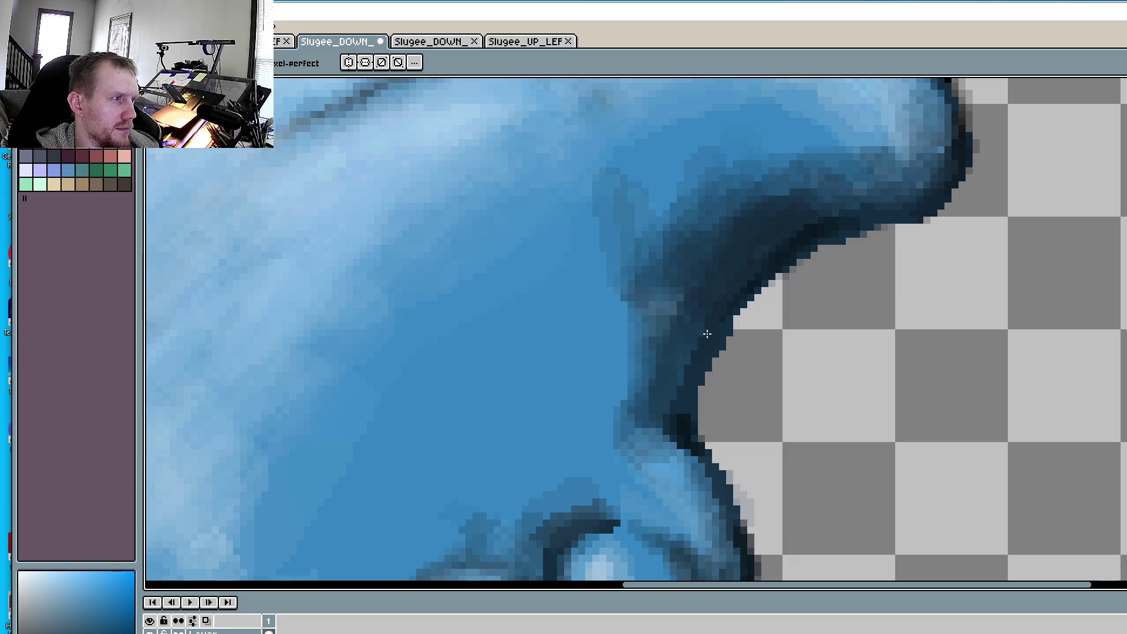
pyautogui.scroll(2, 707, 333)
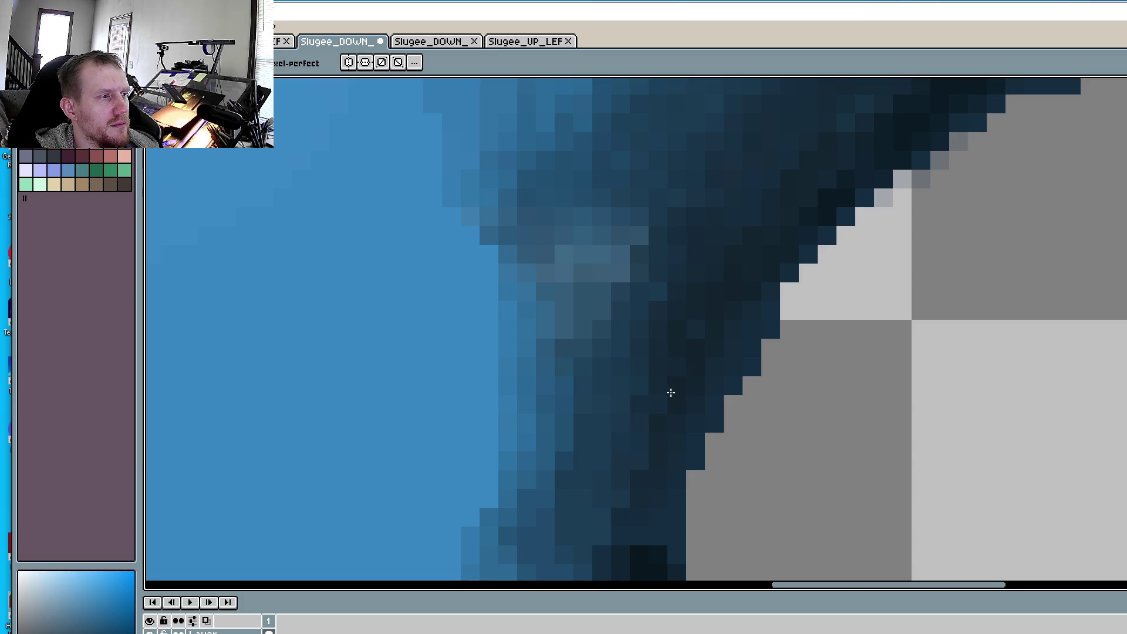
pyautogui.scroll(-2, 785, 245)
pyautogui.scroll(3, 977, 258)
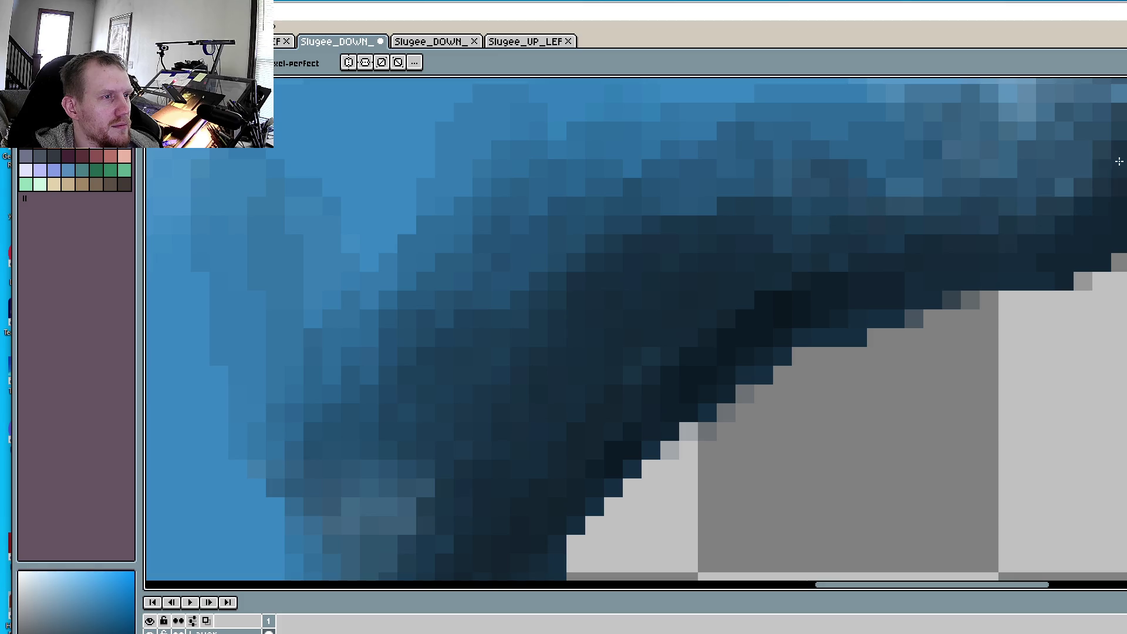
pyautogui.scroll(-3, 893, 252)
pyautogui.scroll(-2, 791, 300)
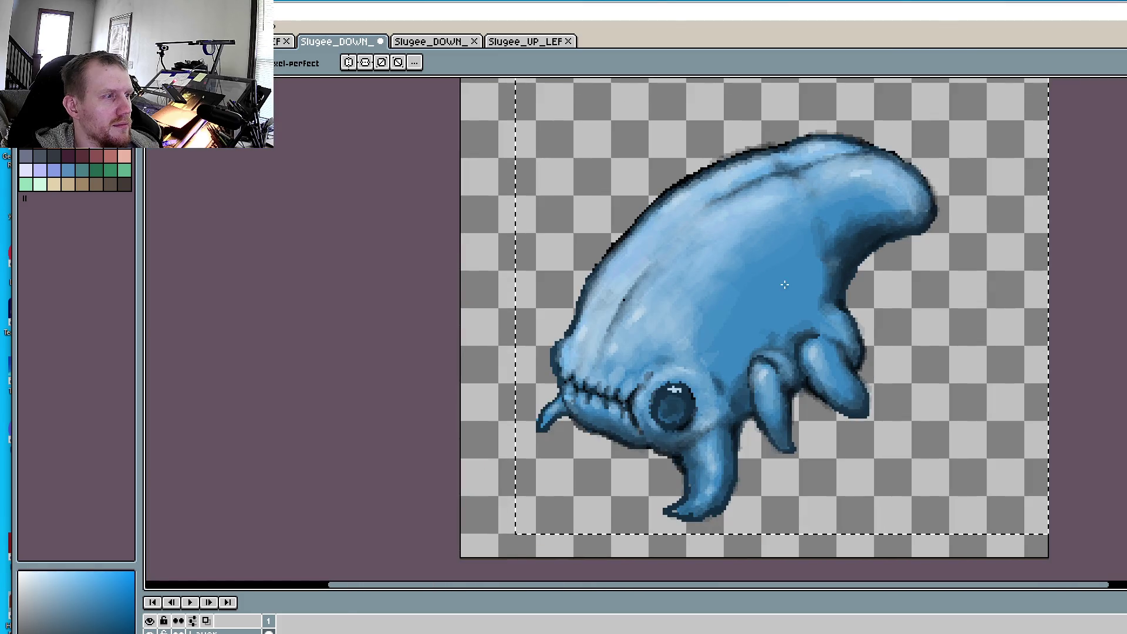
pyautogui.scroll(2, 814, 299)
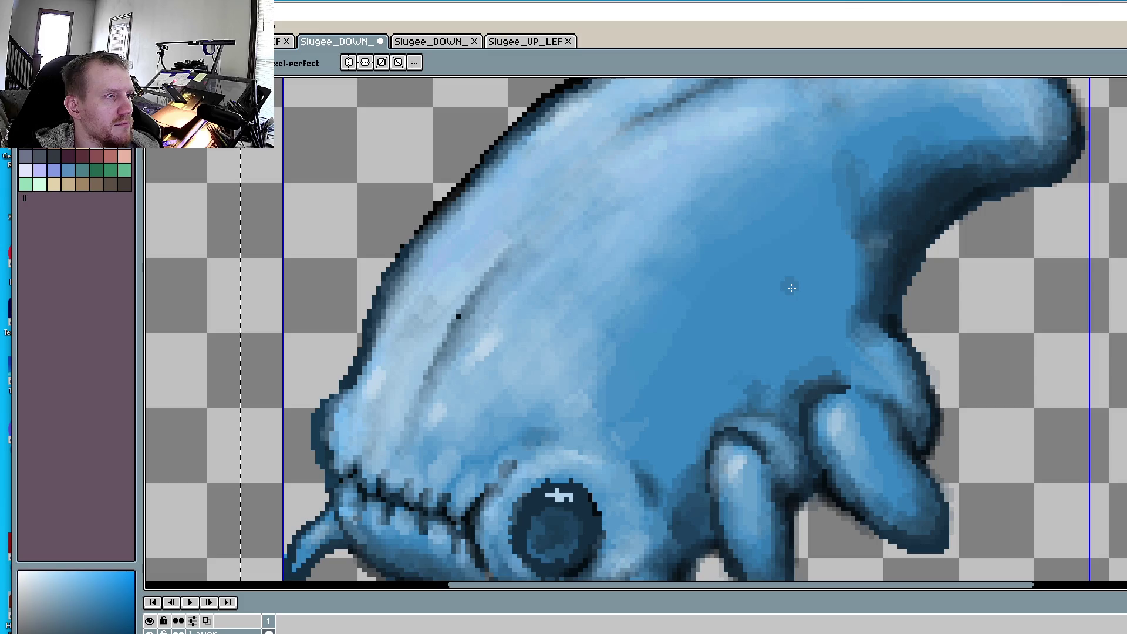
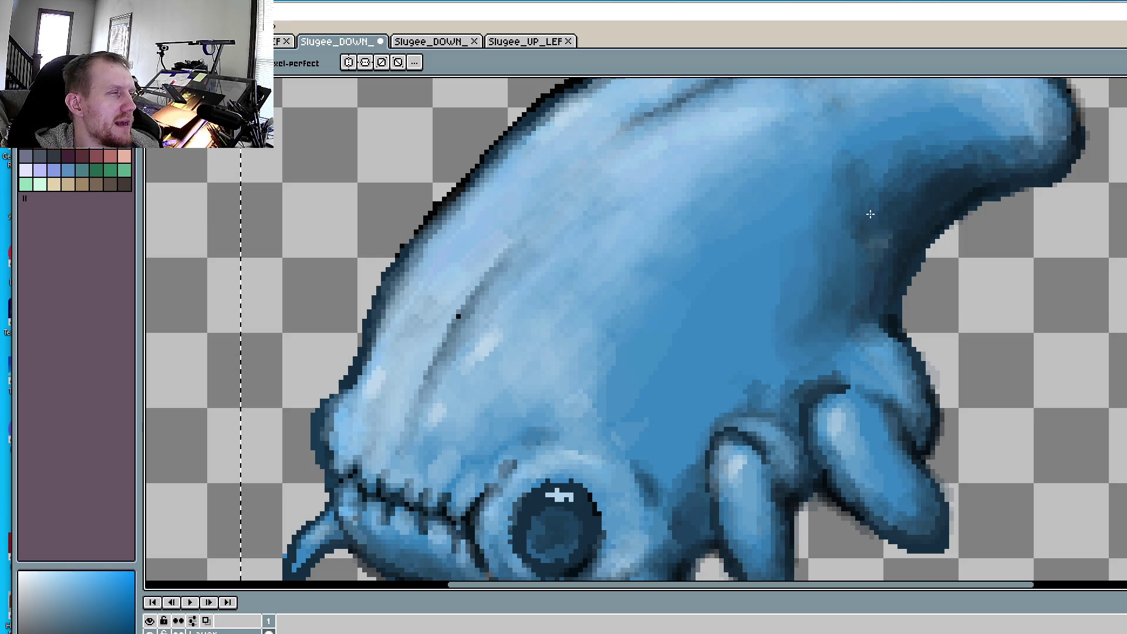
# - Smooth the mottled pixels above the eye with the medium blue sampled from the head
pyautogui.scroll(1, 756, 286)
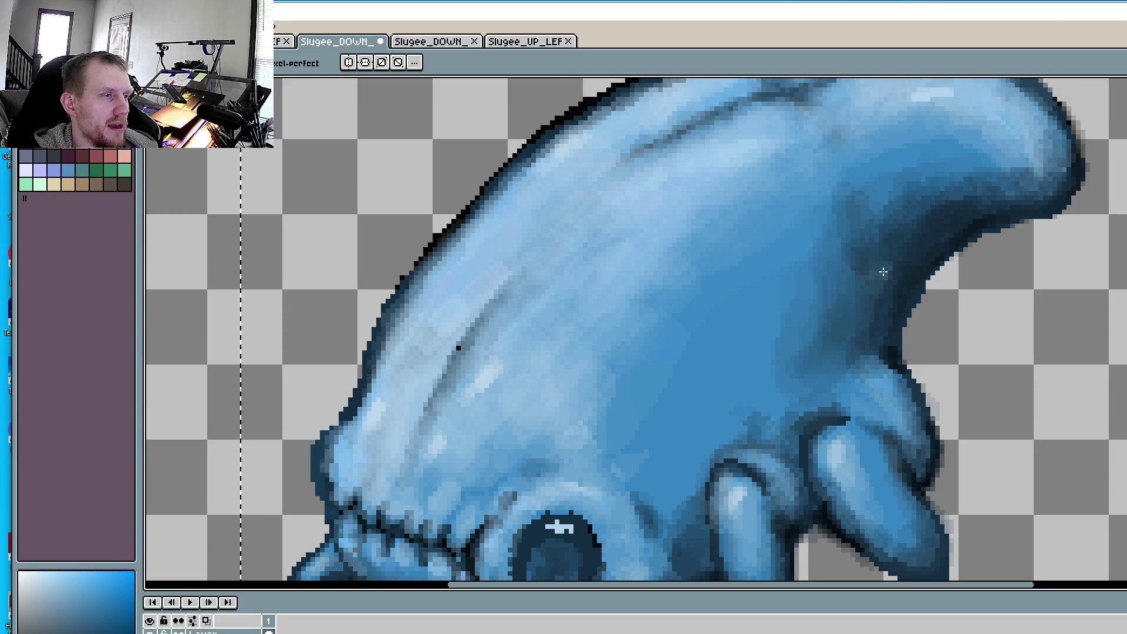
pyautogui.scroll(5, 884, 272)
pyautogui.hscroll(2, 884, 272)
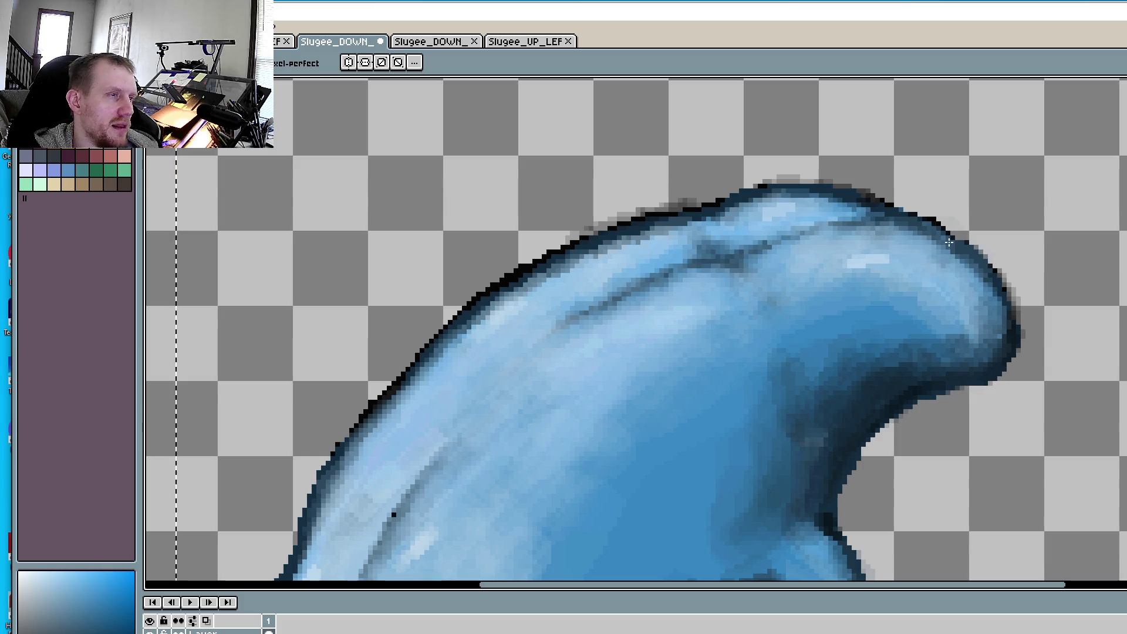
pyautogui.scroll(-4, 973, 326)
pyautogui.hscroll(-1, 973, 326)
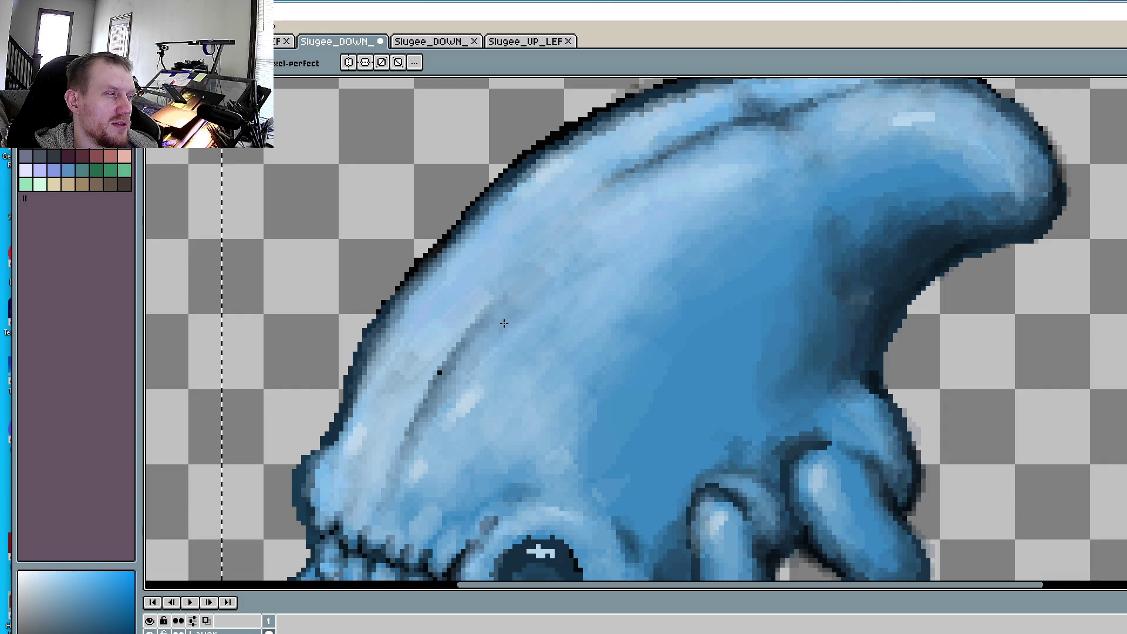
pyautogui.scroll(-4, 584, 272)
pyautogui.hscroll(-2, 584, 271)
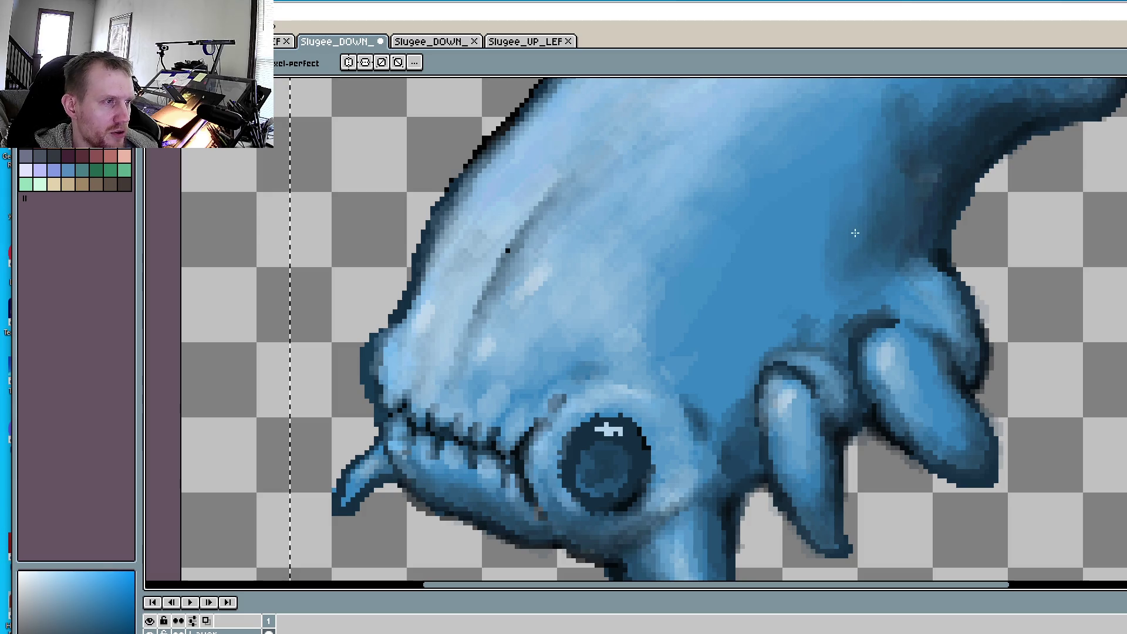
pyautogui.scroll(-2, 797, 268)
pyautogui.hscroll(-2, 797, 268)
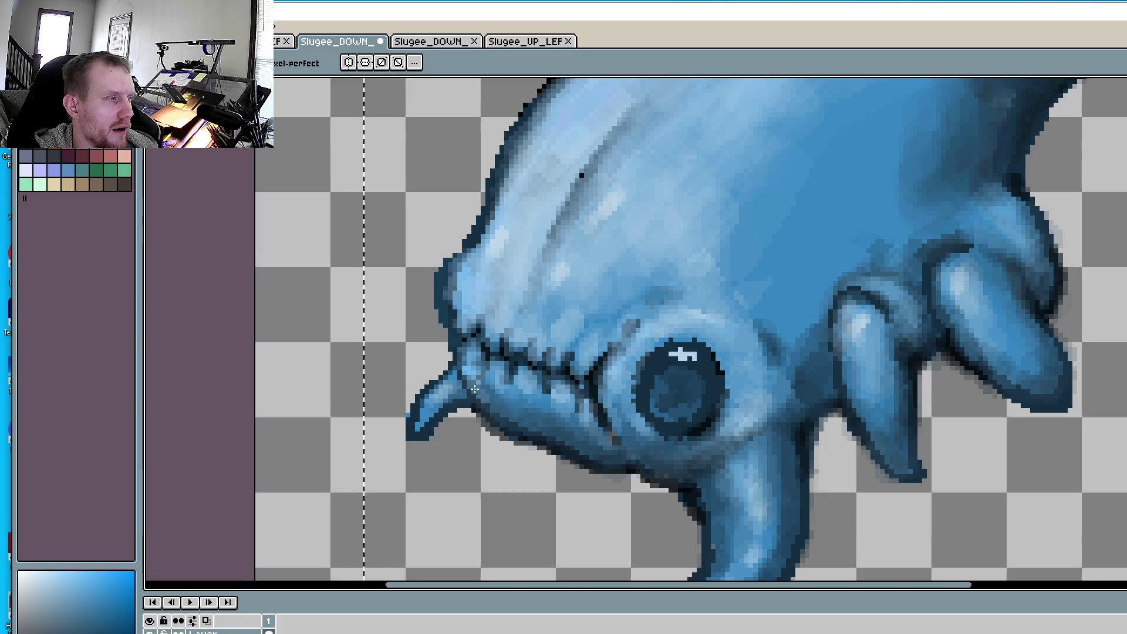
pyautogui.scroll(-5, 787, 465)
pyautogui.scroll(4, 766, 346)
pyautogui.scroll(1, 766, 347)
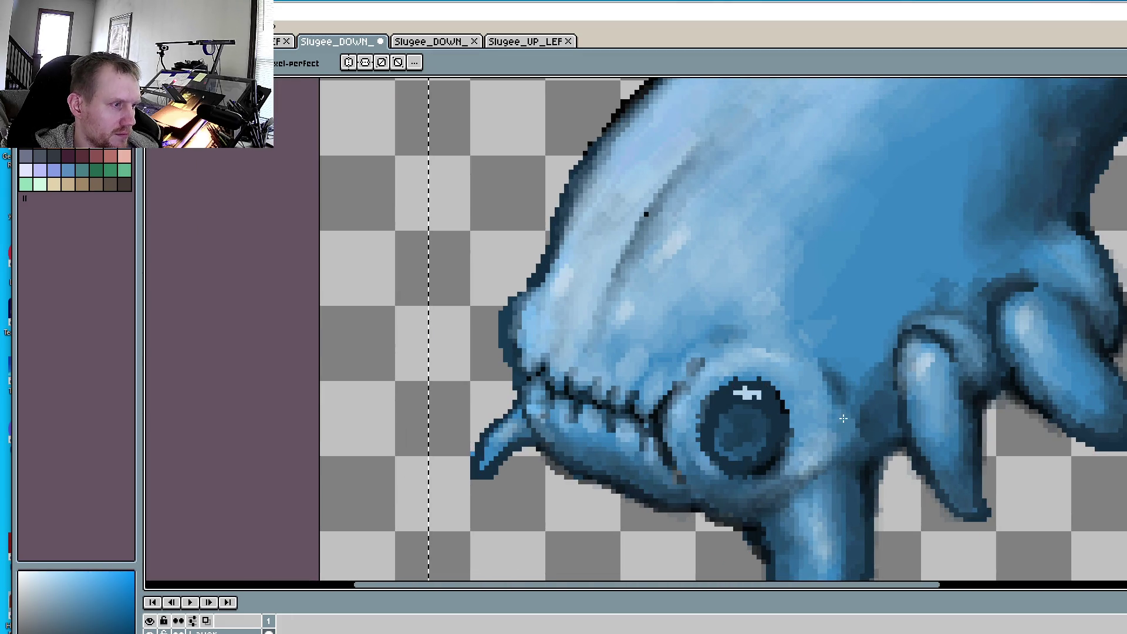
pyautogui.scroll(2, 839, 405)
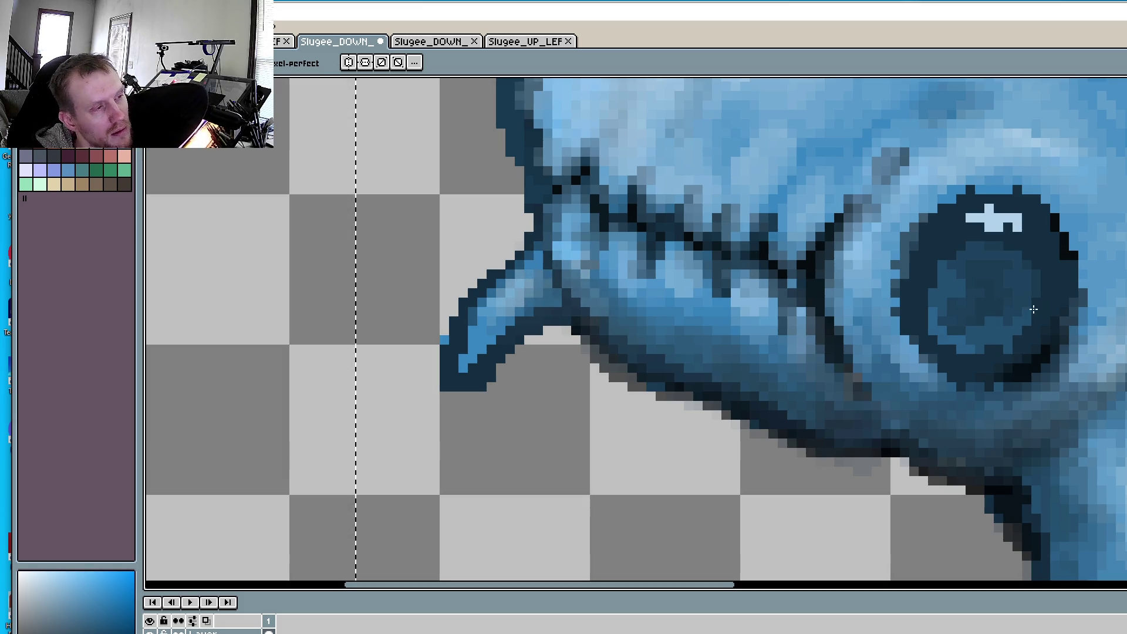
pyautogui.scroll(5, 571, 274)
pyautogui.scroll(-4, 718, 316)
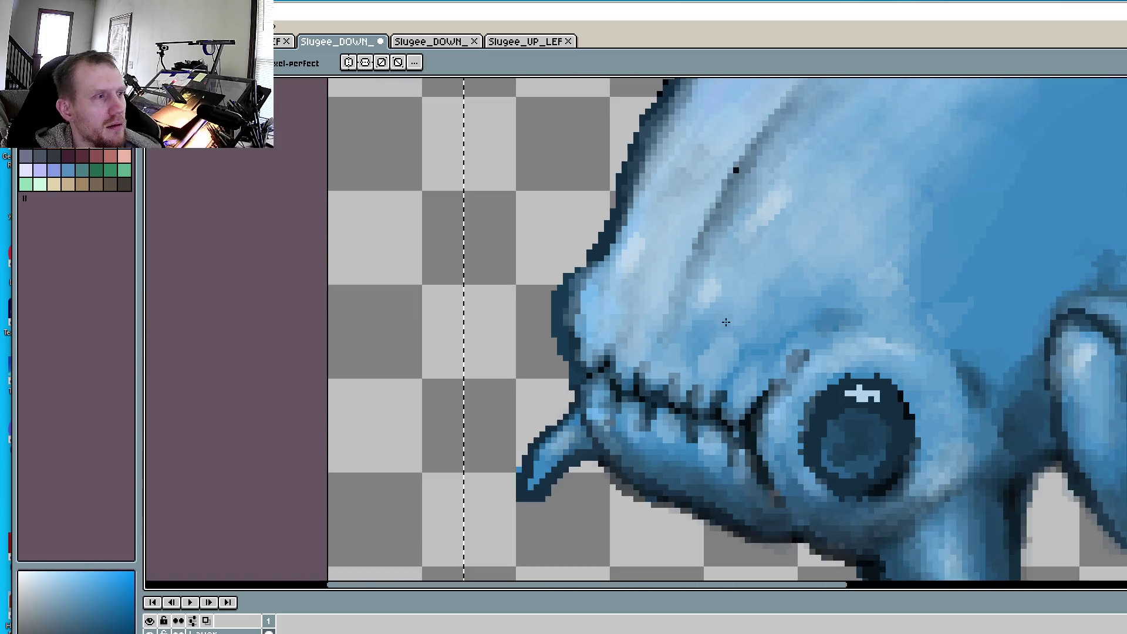
pyautogui.scroll(1, 737, 372)
pyautogui.scroll(3, 991, 203)
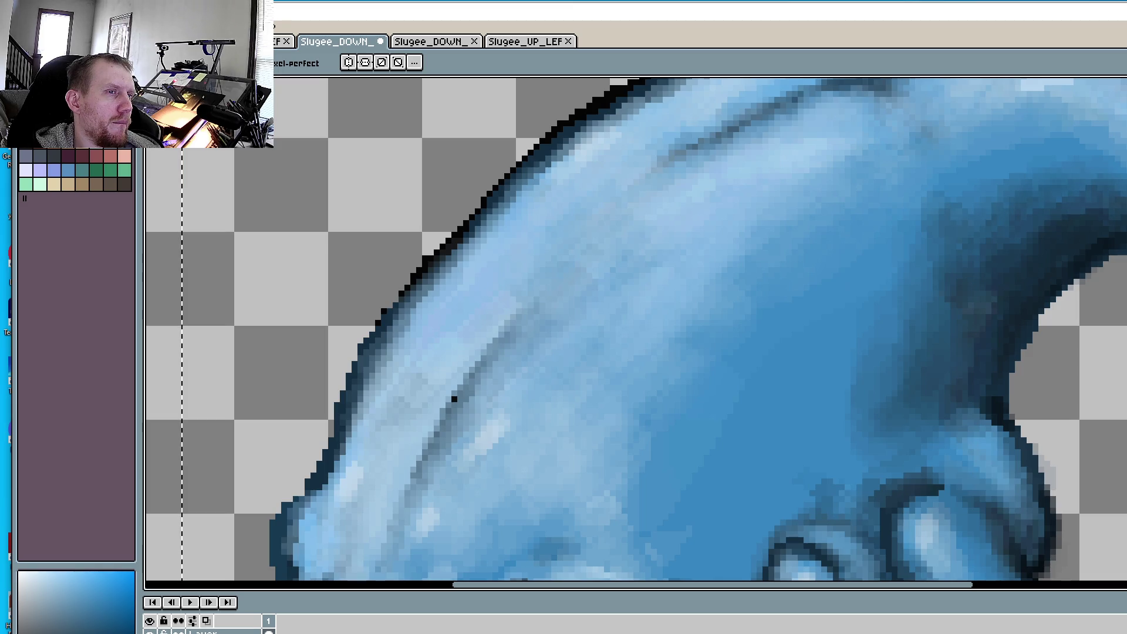
pyautogui.scroll(3, 1107, 231)
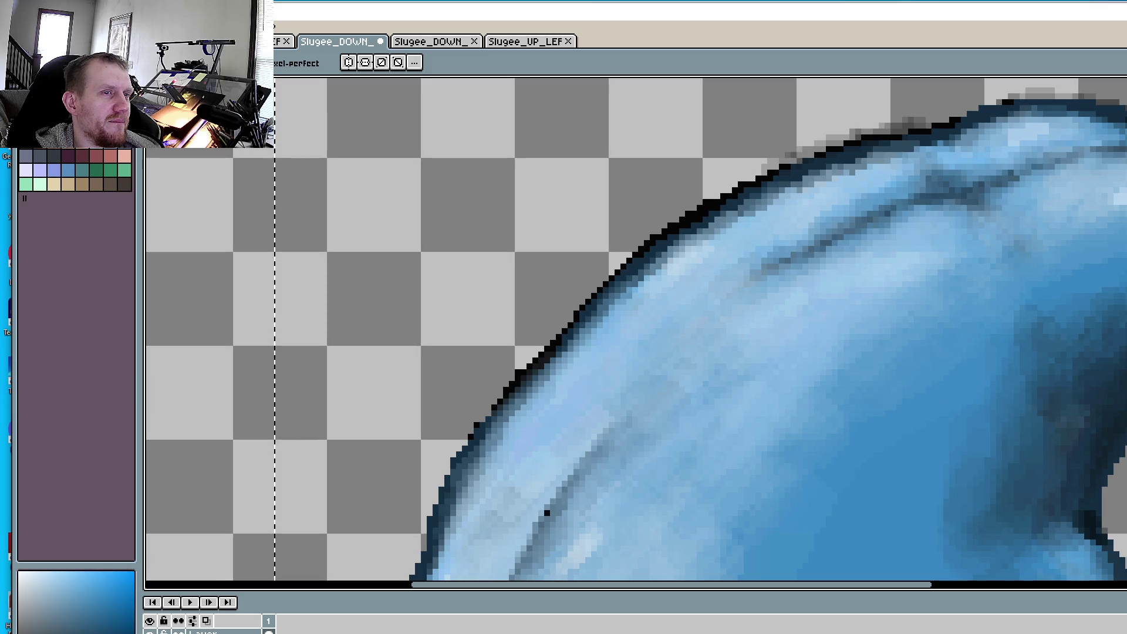
pyautogui.moveTo(1082, 364); pyautogui.dragTo(1081, 348)
pyautogui.scroll(-1, 1002, 262)
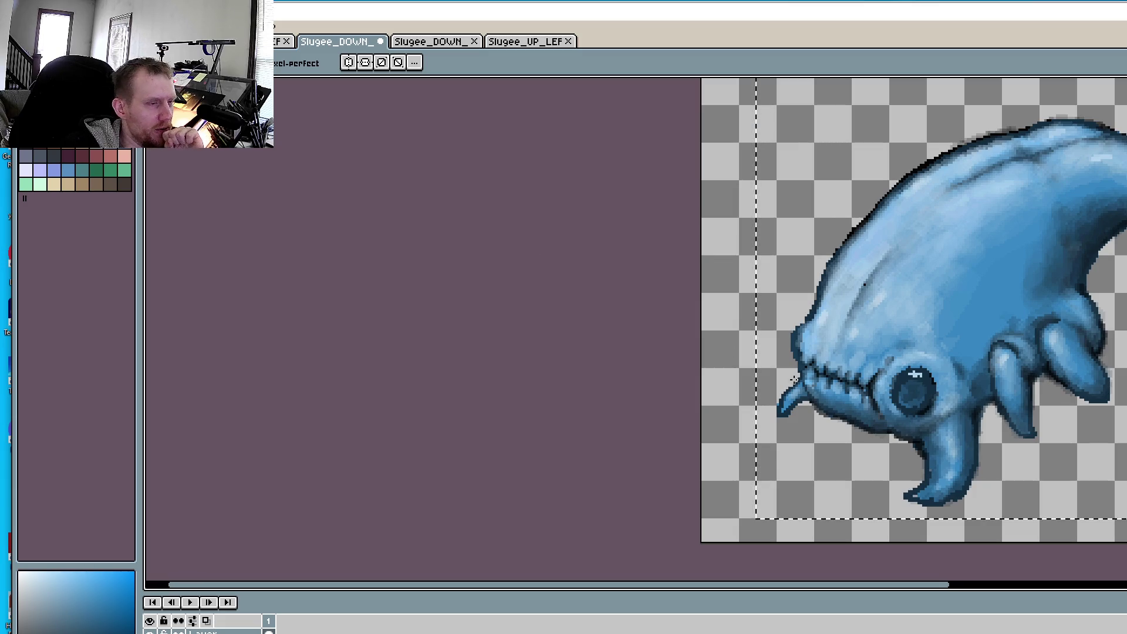
pyautogui.scroll(4, 793, 380)
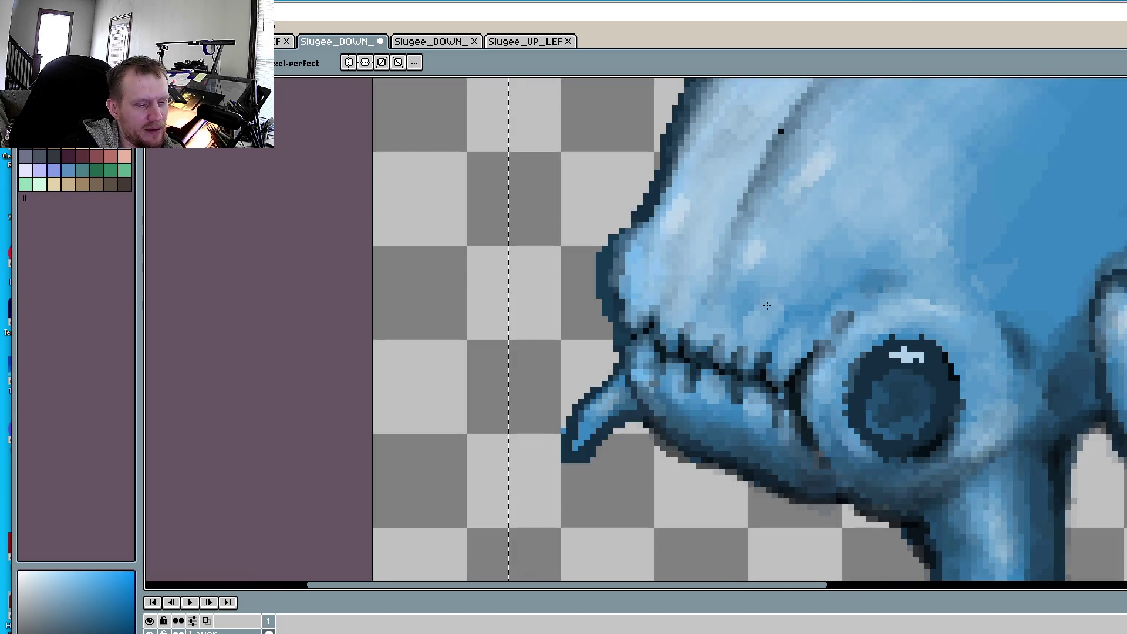
pyautogui.scroll(3, 769, 307)
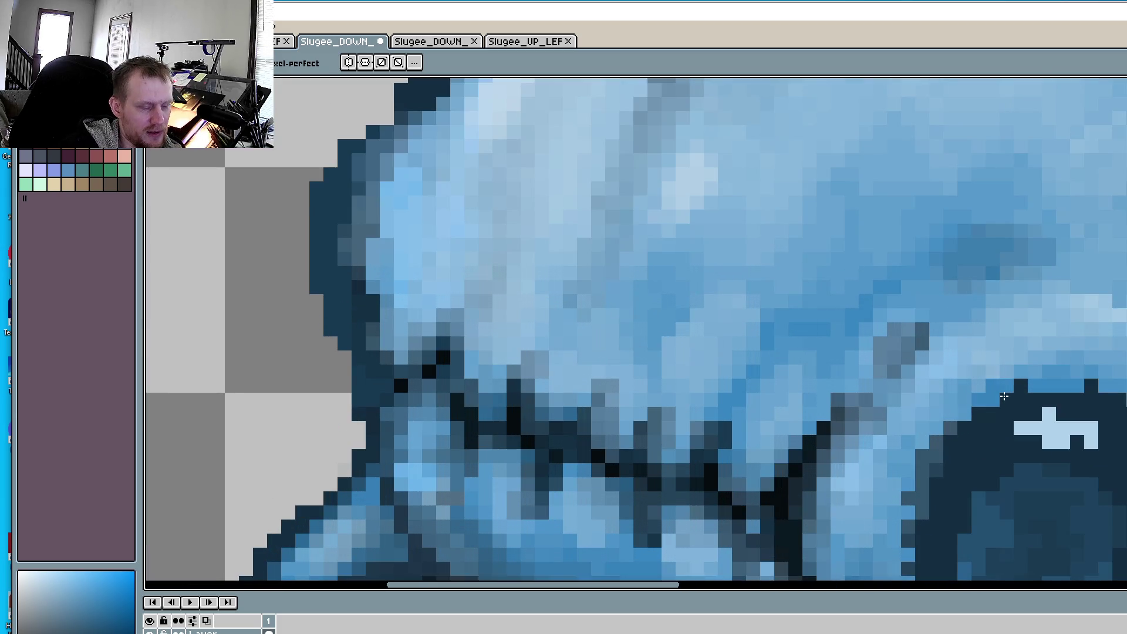
pyautogui.click(938, 327)
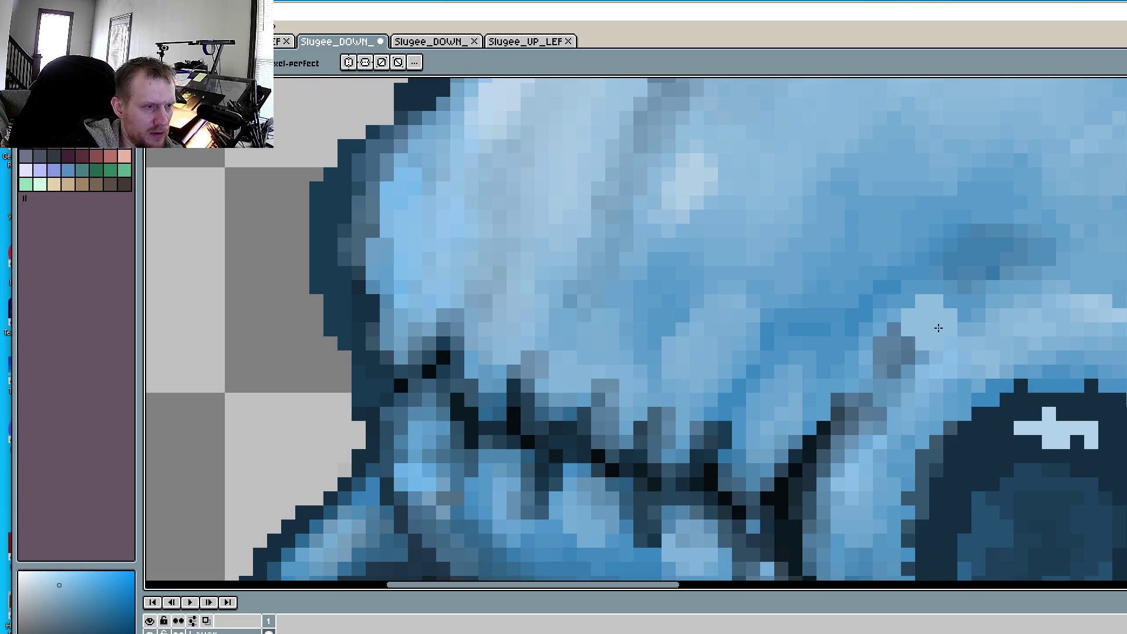
pyautogui.hotkey('ctrl', 'z')
pyautogui.click(76, 578)
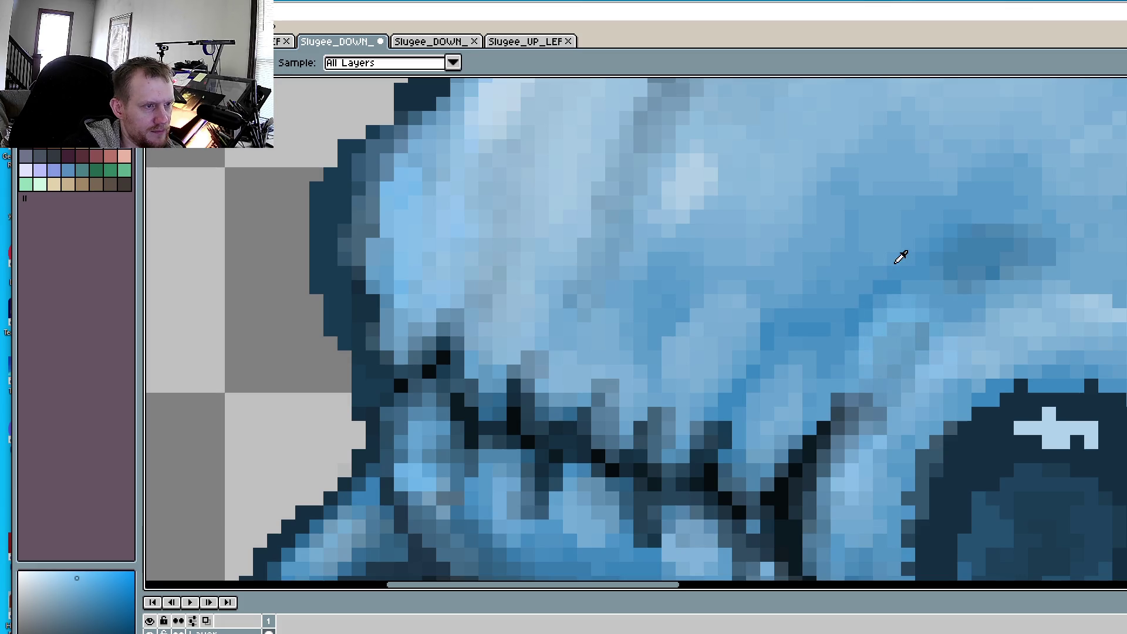
pyautogui.keyDown('alt'); pyautogui.click(871, 372); pyautogui.keyUp('alt')
pyautogui.moveTo(868, 359)
pyautogui.mouseDown()
pyautogui.moveTo(920, 337)
pyautogui.moveTo(866, 364)
pyautogui.moveTo(872, 399)
pyautogui.moveTo(885, 374)
pyautogui.mouseUp()
# - With the dark outline colour, fix outline and grey anti-alias pixels on the tentacle's left edge
pyautogui.scroll(-4, 885, 374)
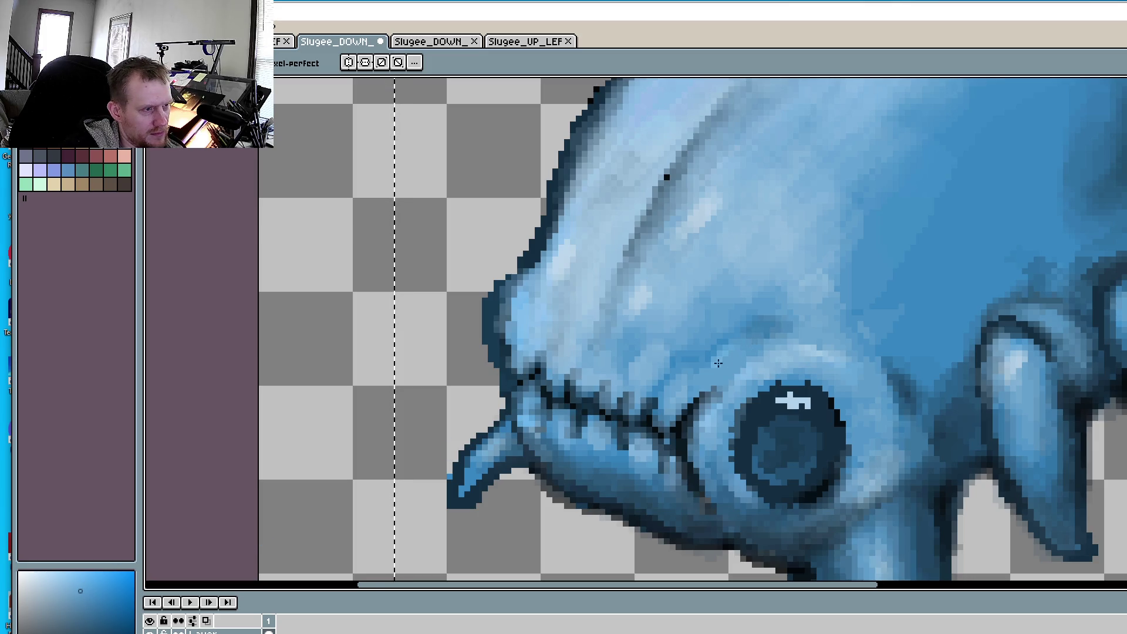
pyautogui.scroll(2, 722, 361)
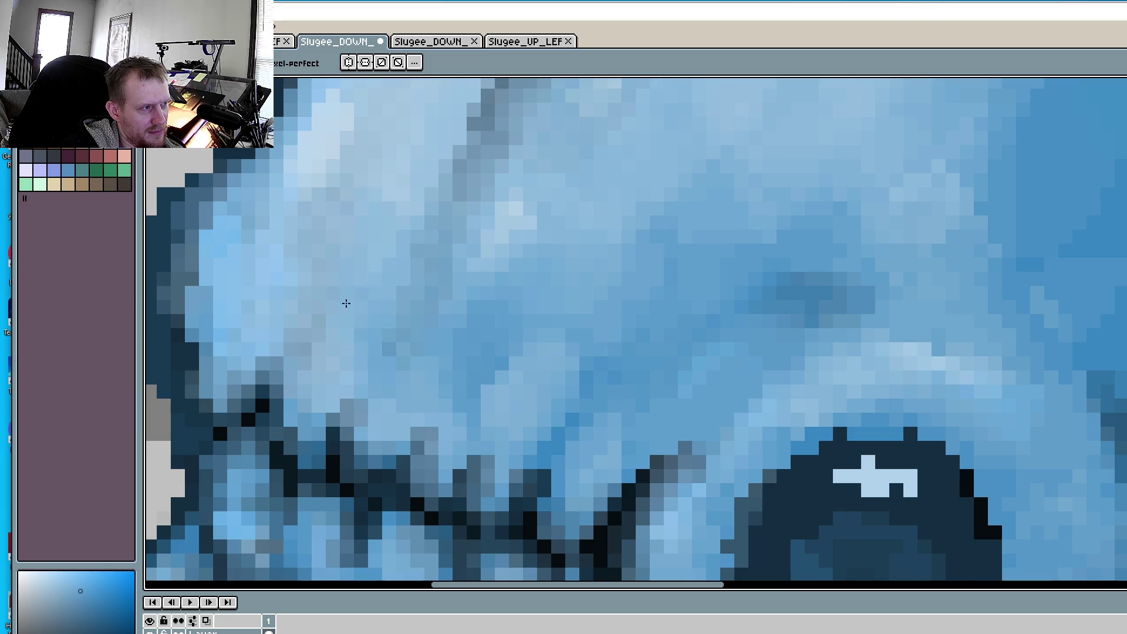
pyautogui.scroll(-3, 346, 303)
pyautogui.scroll(3, 479, 190)
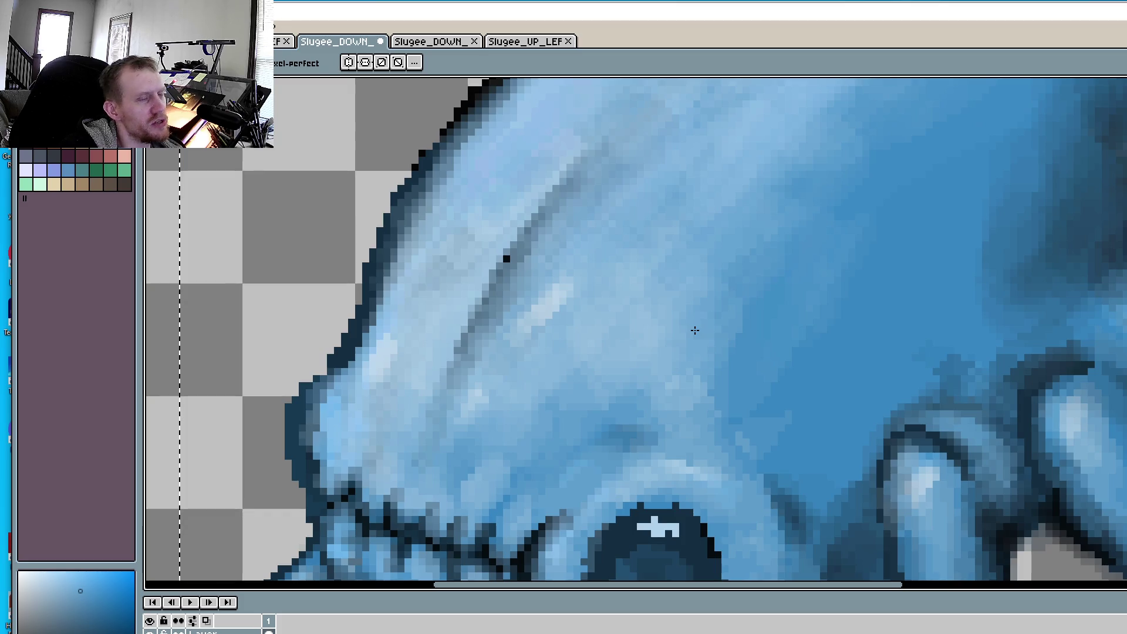
pyautogui.scroll(-2, 588, 329)
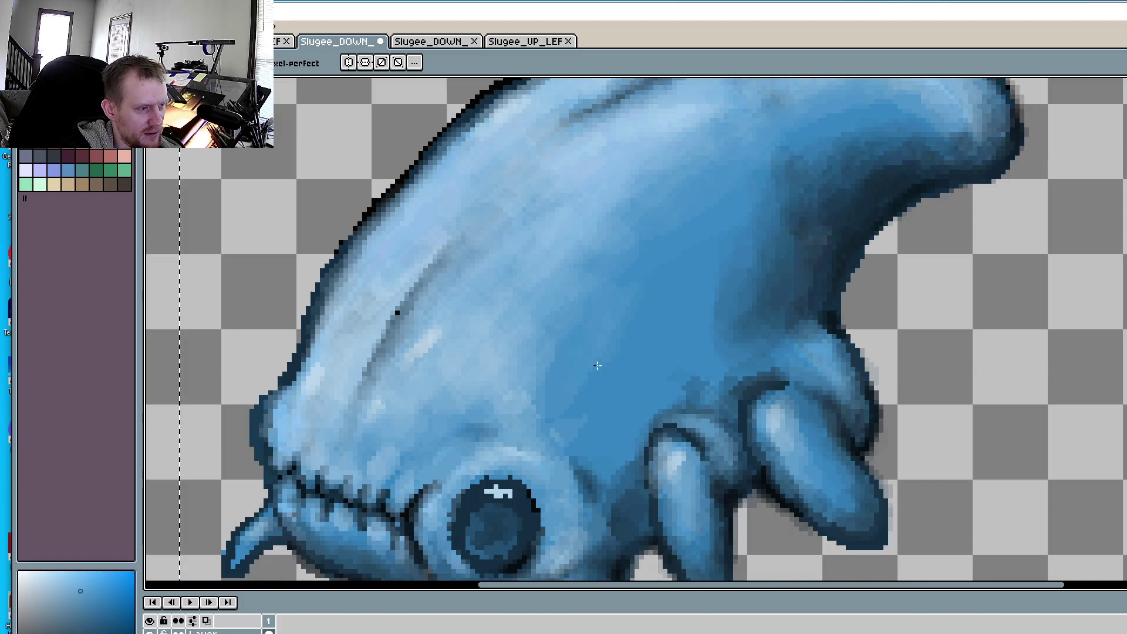
pyautogui.scroll(-4, 640, 387)
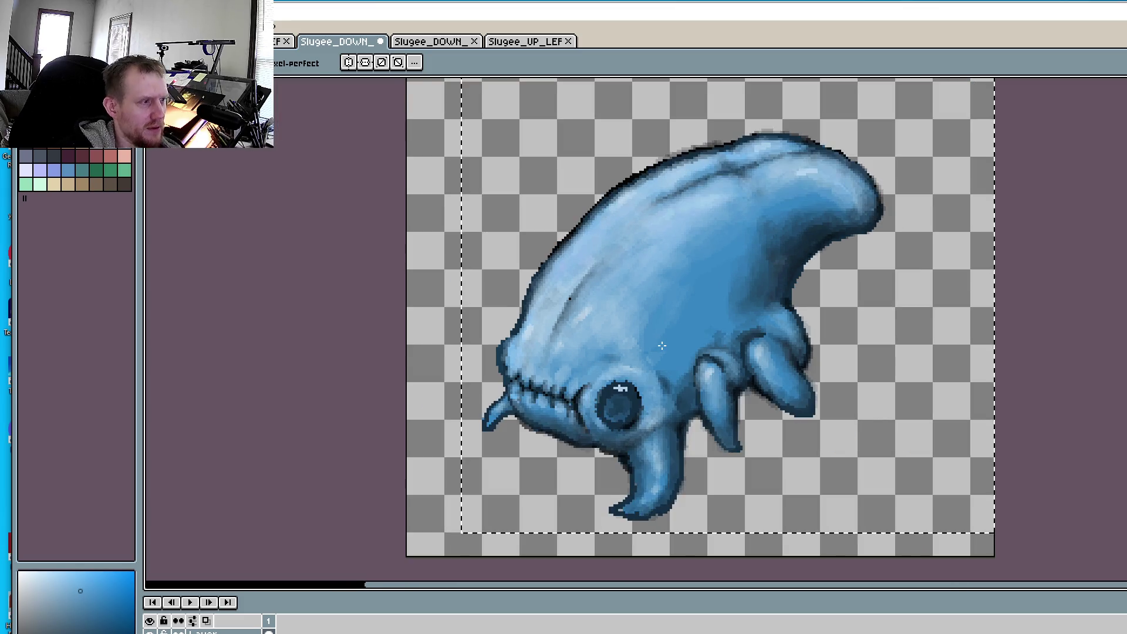
pyautogui.scroll(1, 751, 349)
pyautogui.scroll(4, 750, 339)
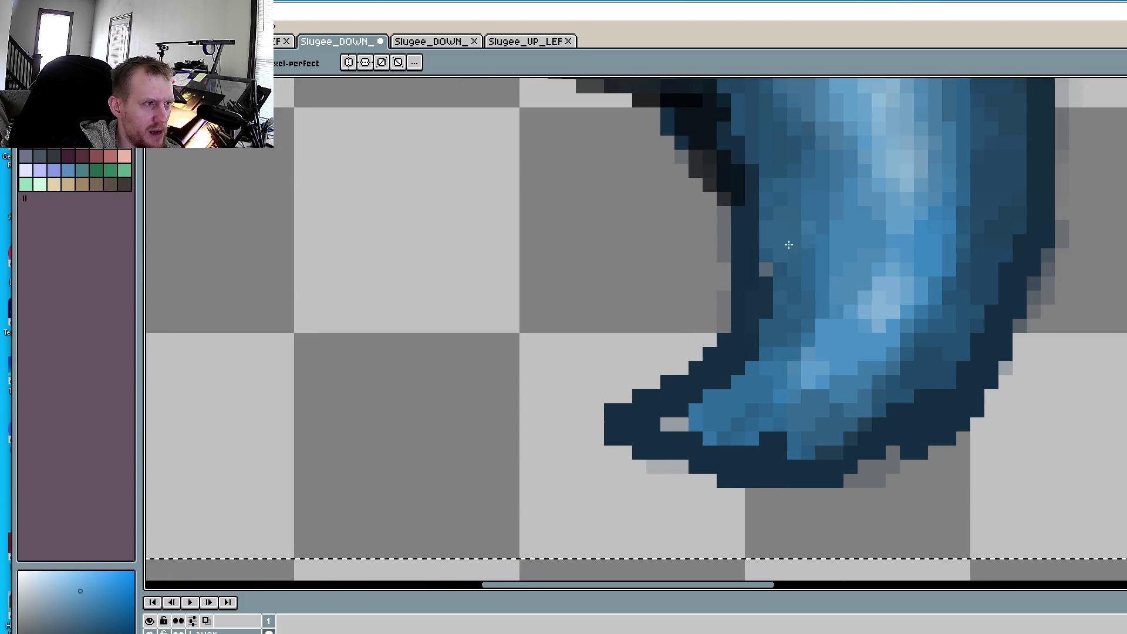
pyautogui.scroll(2, 742, 308)
pyautogui.press('i')
pyautogui.click(682, 210)
pyautogui.press('b')
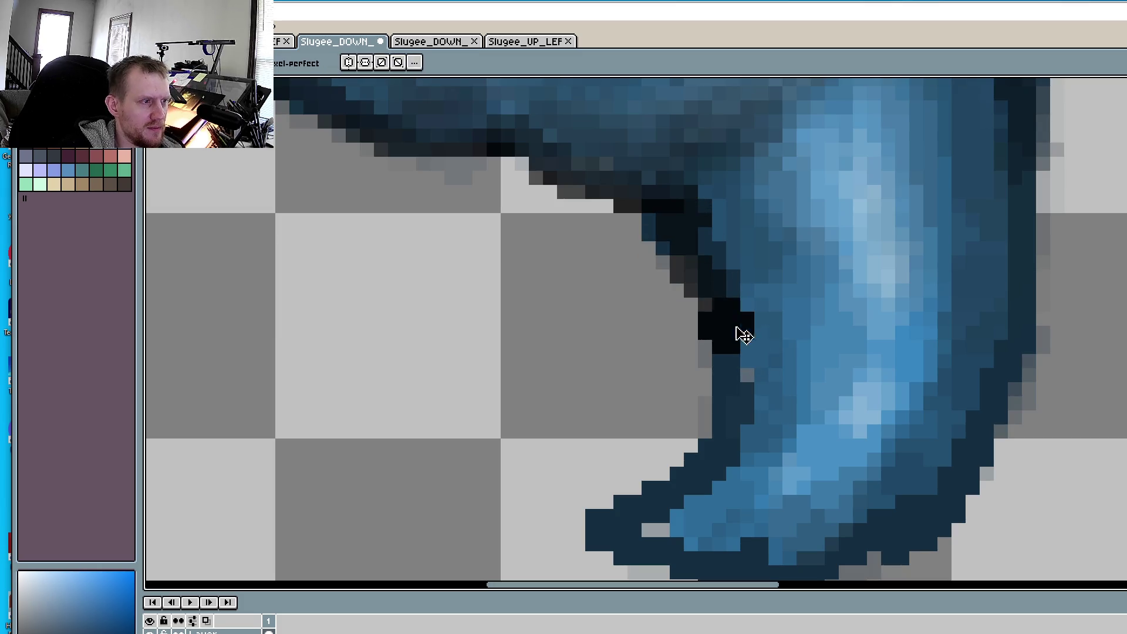
pyautogui.click(721, 313)
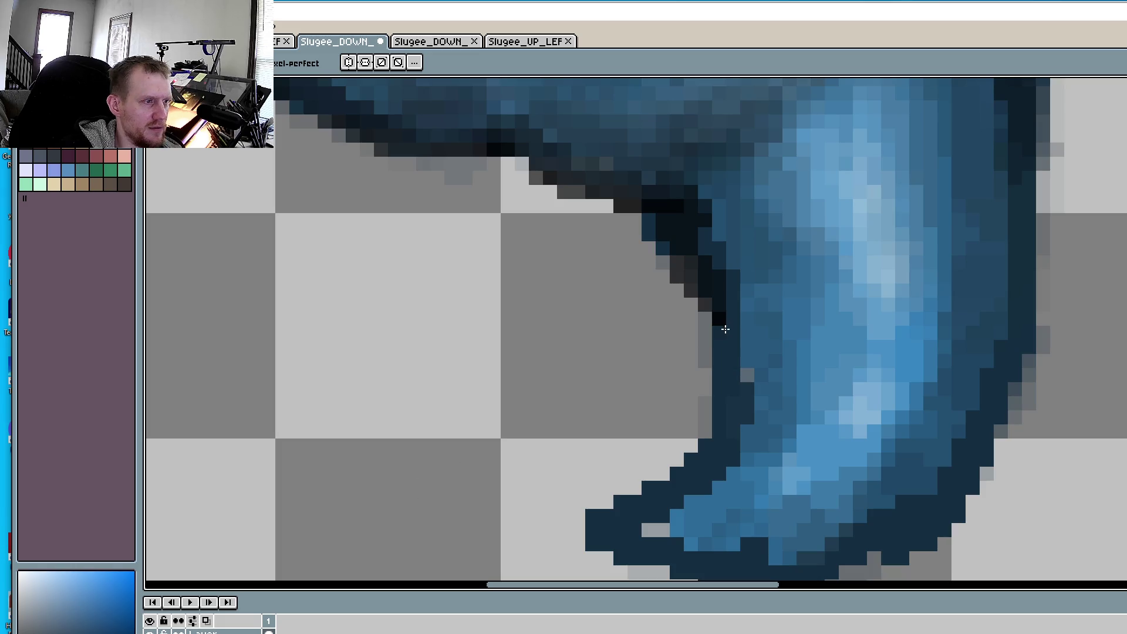
pyautogui.moveTo(704, 430); pyautogui.dragTo(663, 475)
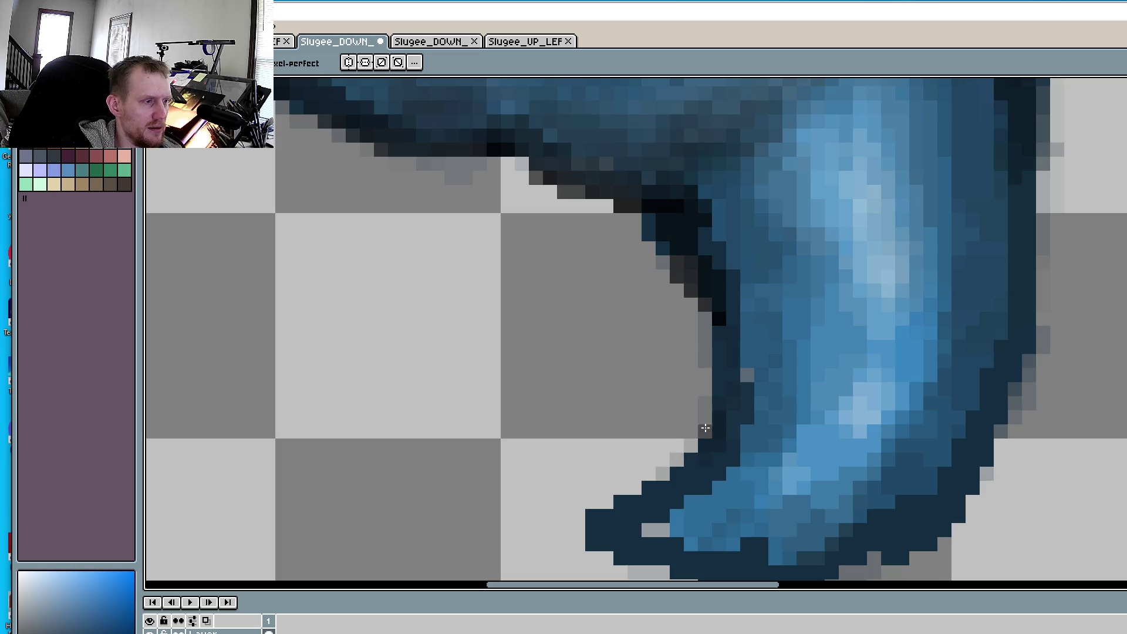
pyautogui.click(704, 411)
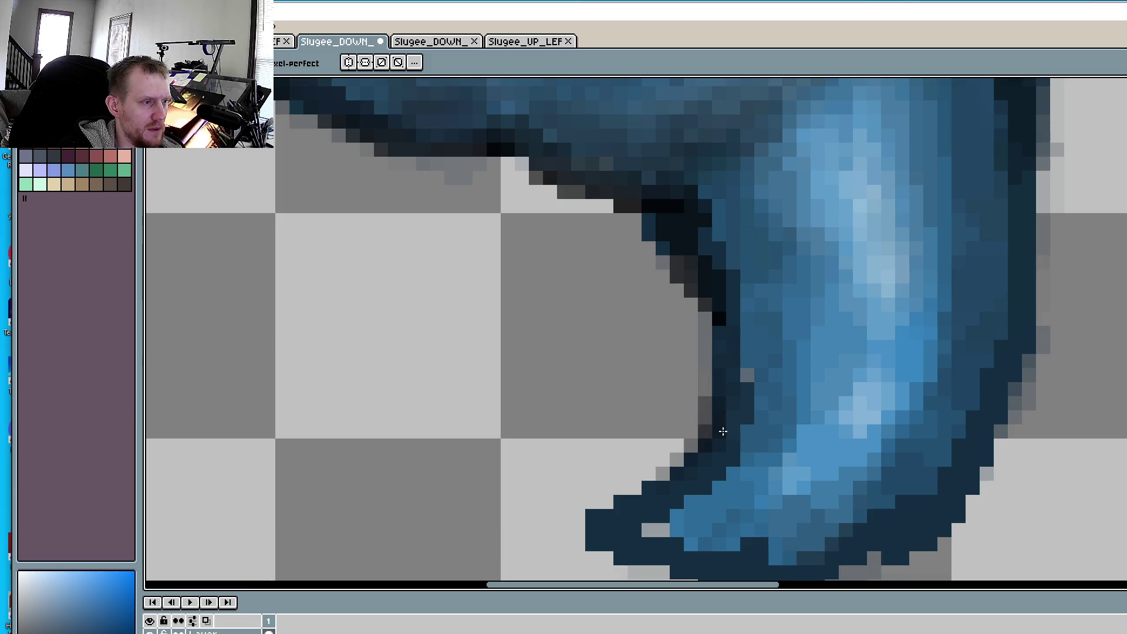
pyautogui.click(663, 532)
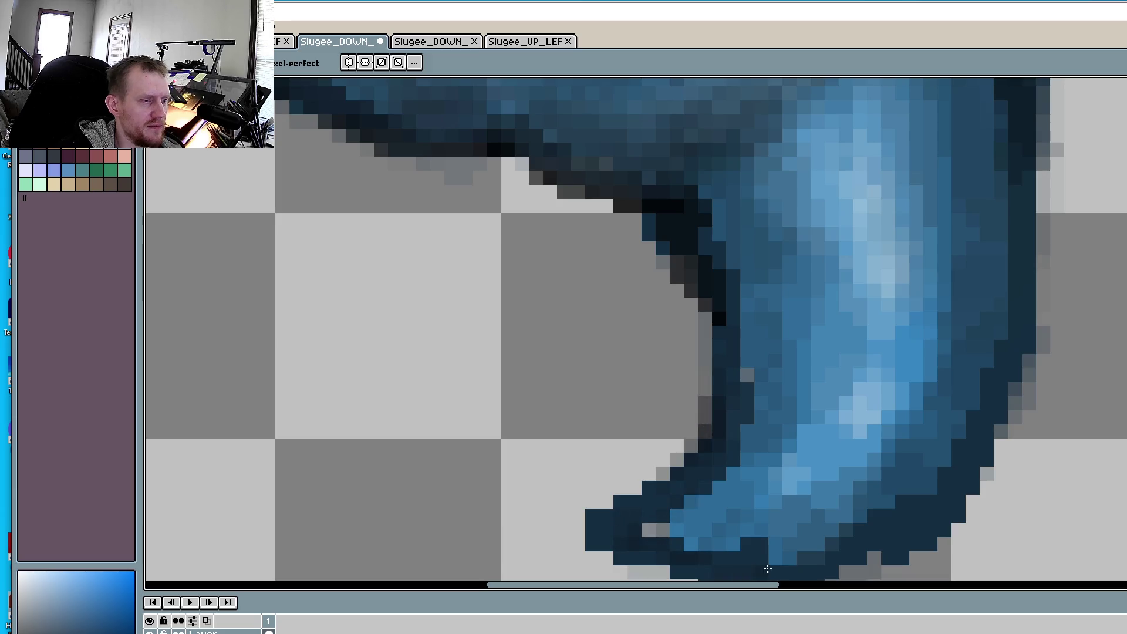
# - Paint dark navy outline pixels at the lower tentacle's tip
pyautogui.moveTo(753, 564)
pyautogui.mouseDown()
pyautogui.moveTo(714, 515)
pyautogui.moveTo(625, 480)
pyautogui.moveTo(652, 469)
pyautogui.moveTo(637, 503)
pyautogui.moveTo(693, 426)
pyautogui.moveTo(678, 481)
pyautogui.moveTo(763, 496)
pyautogui.moveTo(696, 476)
pyautogui.mouseUp()
pyautogui.click(661, 499)
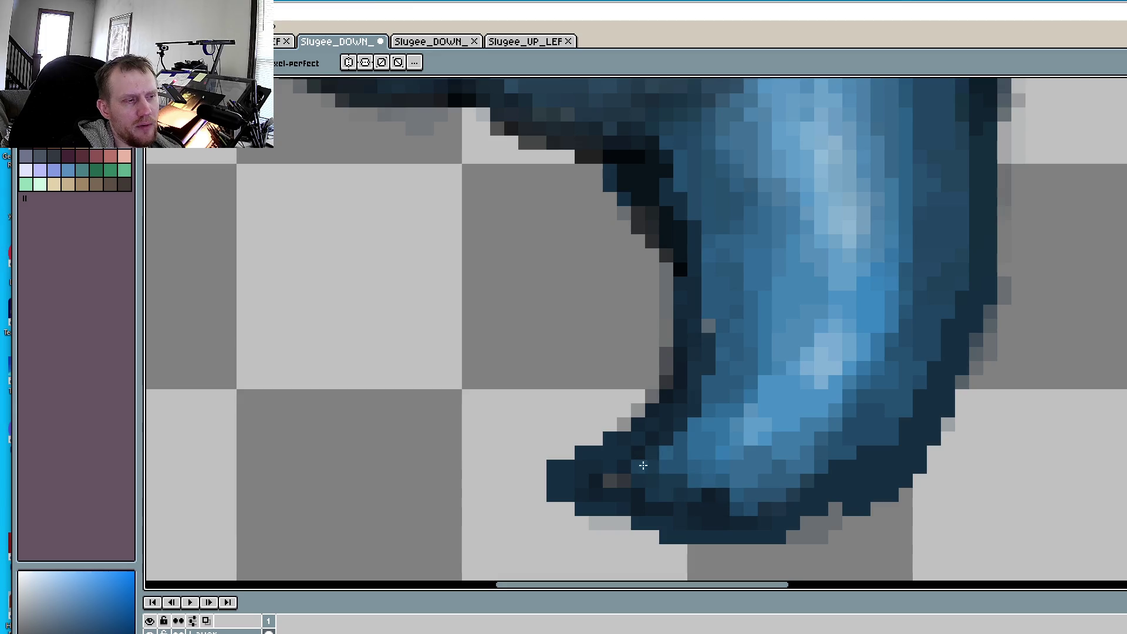
pyautogui.scroll(3, 659, 514)
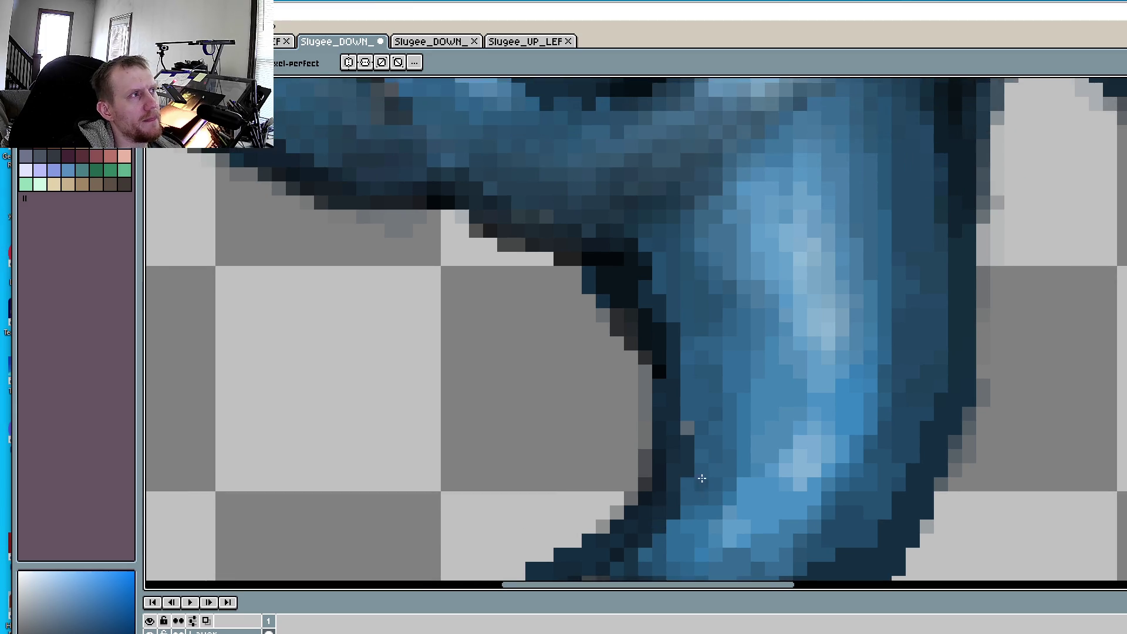
pyautogui.scroll(-2, 702, 478)
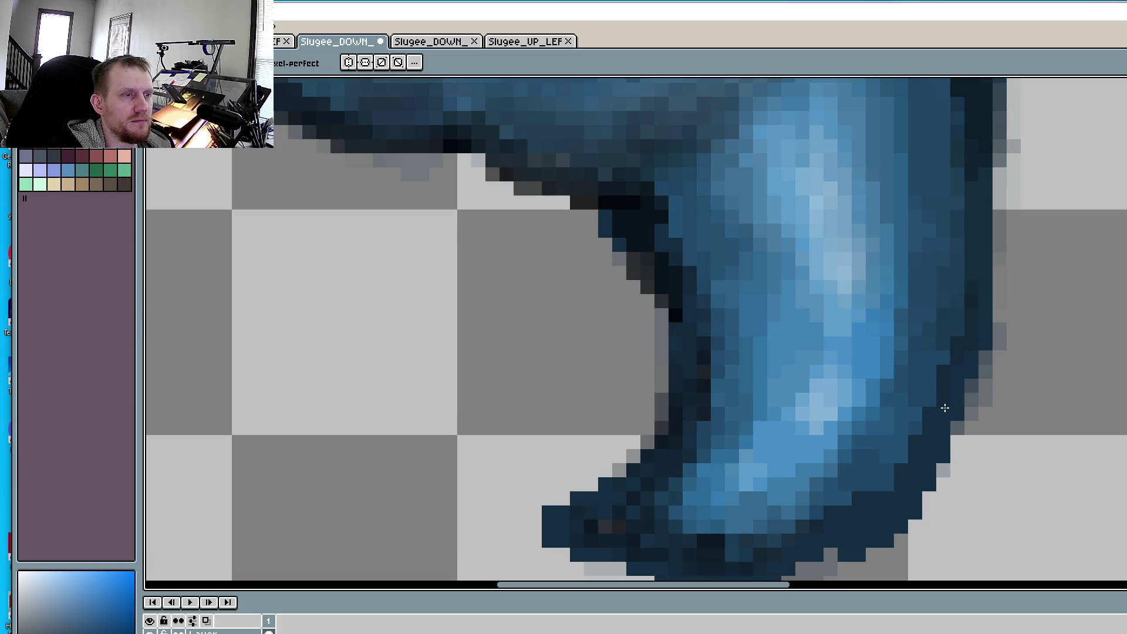
pyautogui.scroll(-4, 787, 387)
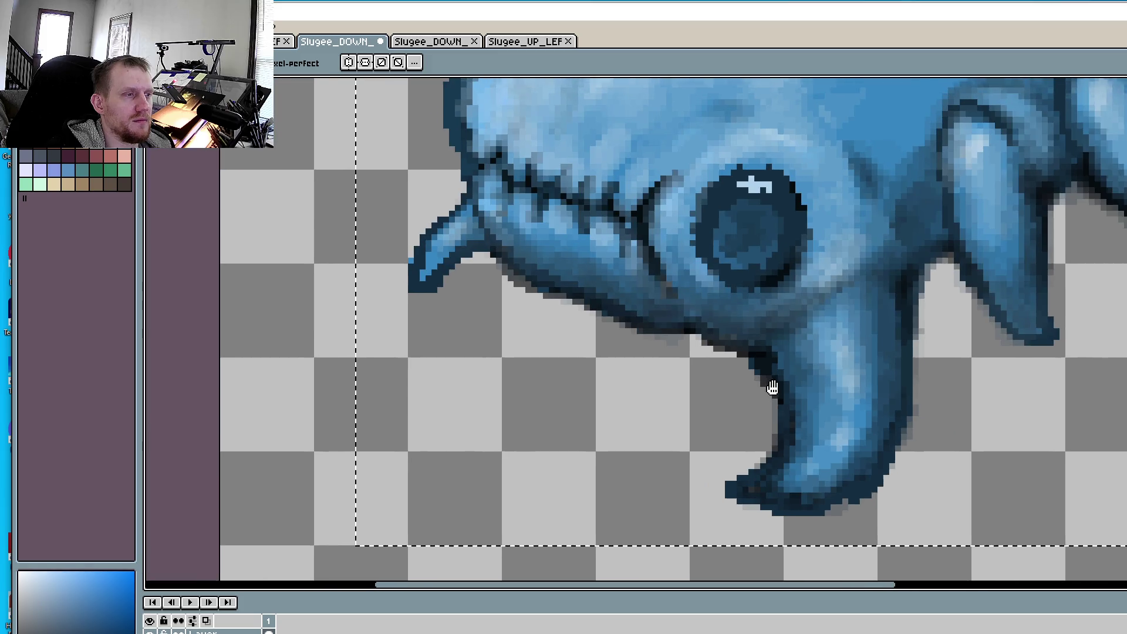
# - Draw the dark outline and grey shadow along the jaw horn's lower edge
pyautogui.scroll(2, 806, 386)
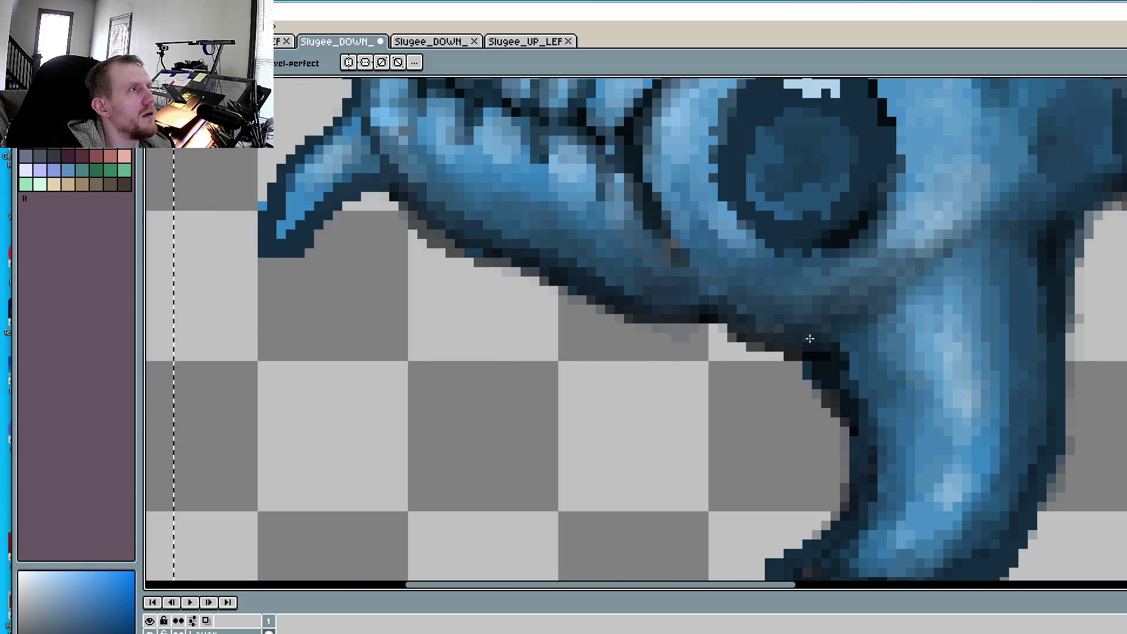
pyautogui.scroll(3, 810, 339)
pyautogui.scroll(-2, 838, 340)
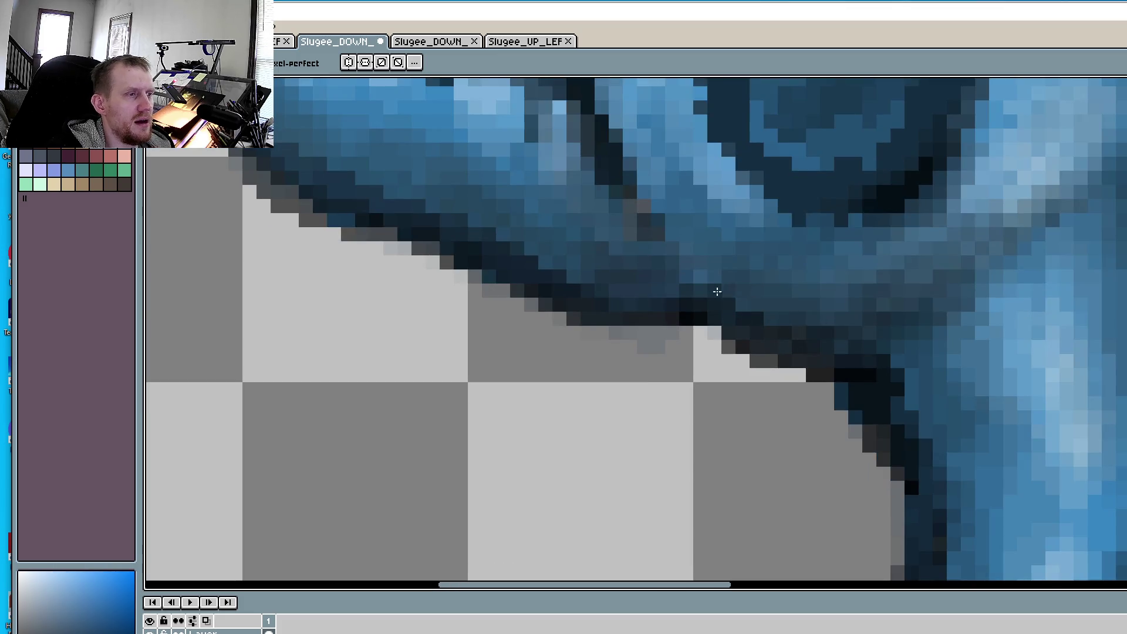
pyautogui.moveTo(520, 234); pyautogui.dragTo(668, 298)
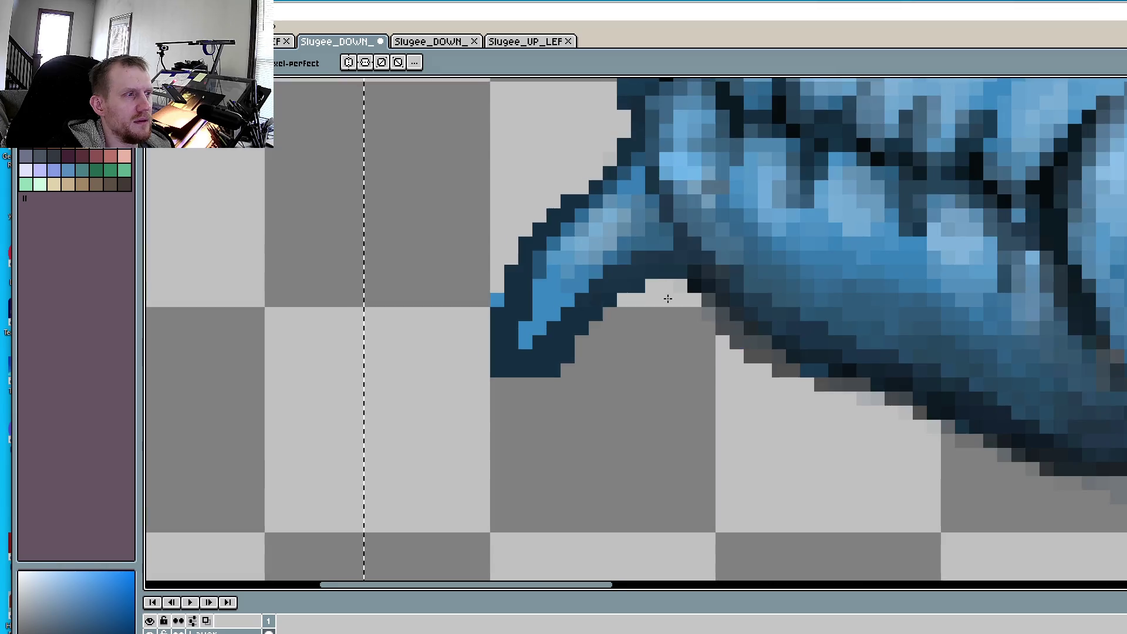
pyautogui.moveTo(605, 271)
pyautogui.mouseDown()
pyautogui.moveTo(560, 310)
pyautogui.moveTo(573, 314)
pyautogui.mouseUp()
pyautogui.moveTo(669, 272); pyautogui.dragTo(622, 308)
# - Touch up the horn's shading, add grey outline on its upper edge, and sample a mid blue
pyautogui.click(623, 306)
pyautogui.click(655, 277)
pyautogui.moveTo(610, 158)
pyautogui.mouseDown()
pyautogui.moveTo(564, 199)
pyautogui.moveTo(677, 178)
pyautogui.mouseUp()
pyautogui.click(582, 189)
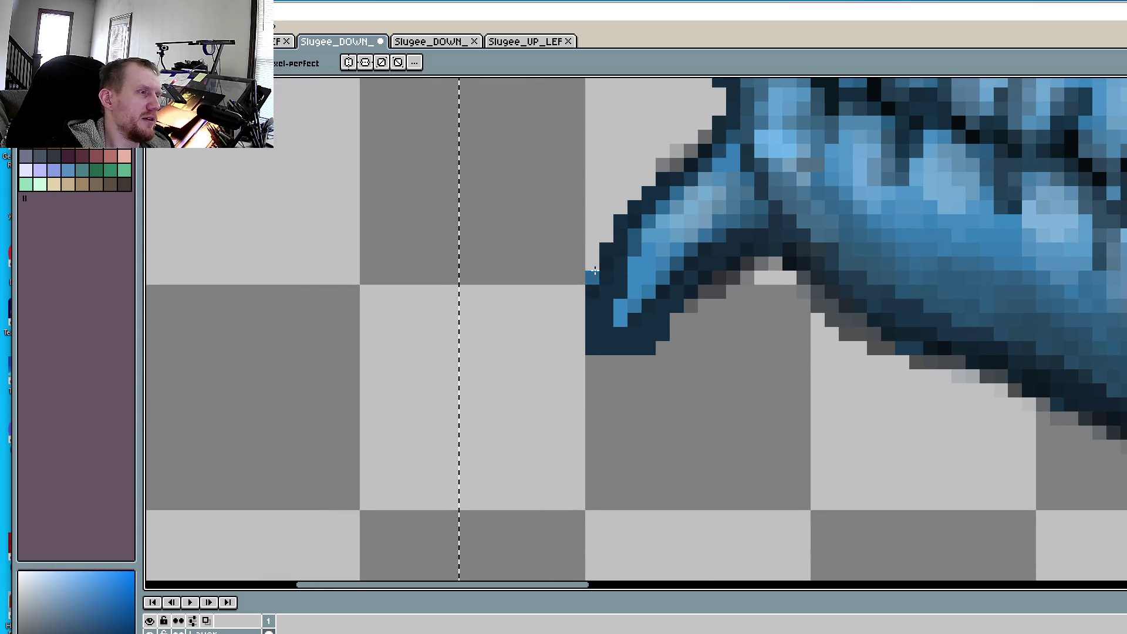
pyautogui.press('alt')
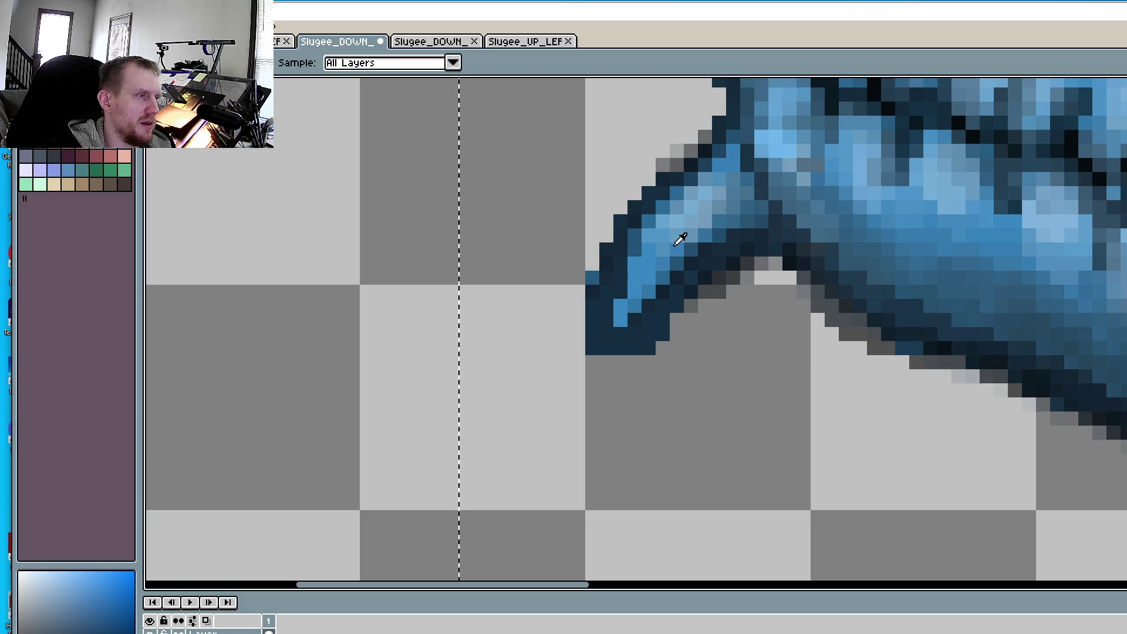
pyautogui.click(667, 228)
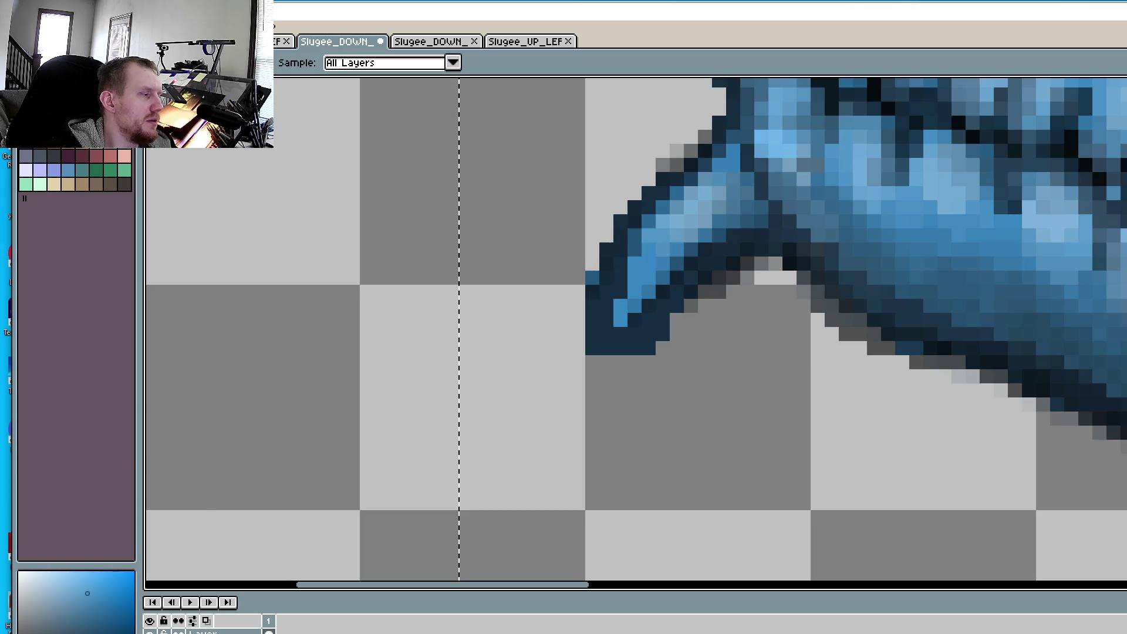